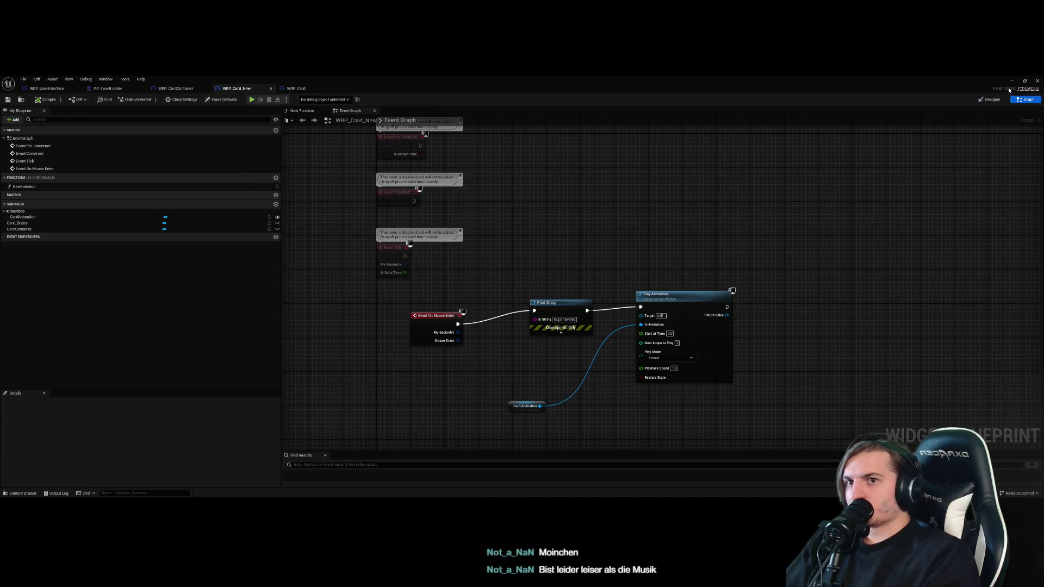
Play-test the current card hand in the editor, dismissing the tutorial overlay, then stop the session
left_click(297, 88)
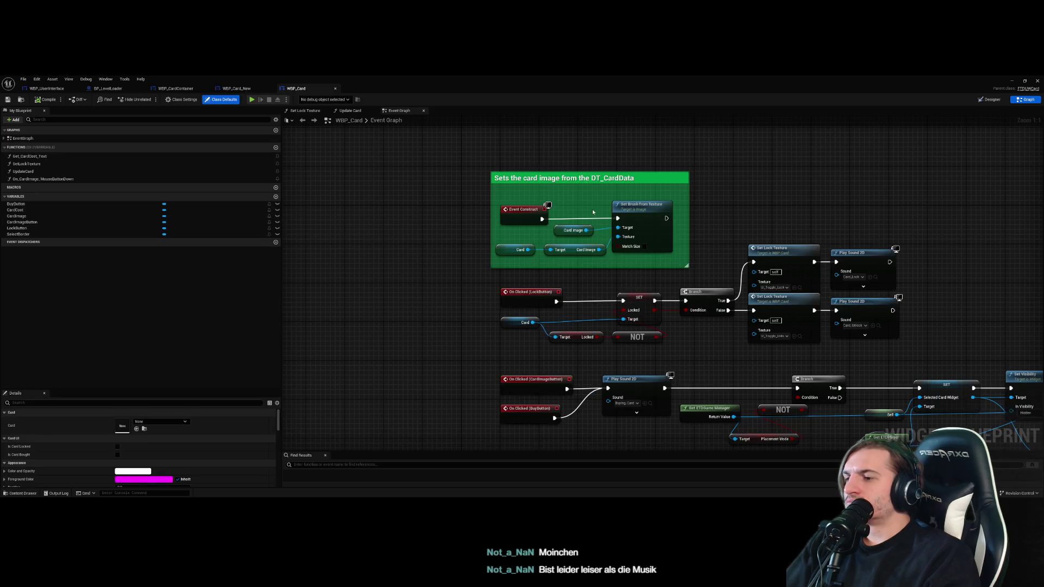
left_click(236, 88)
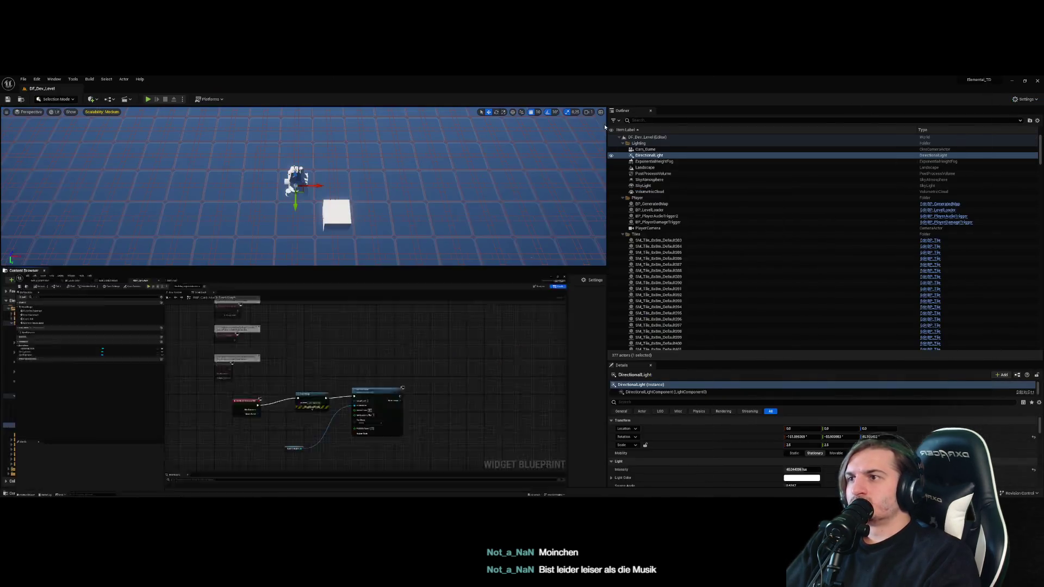
left_click(147, 99)
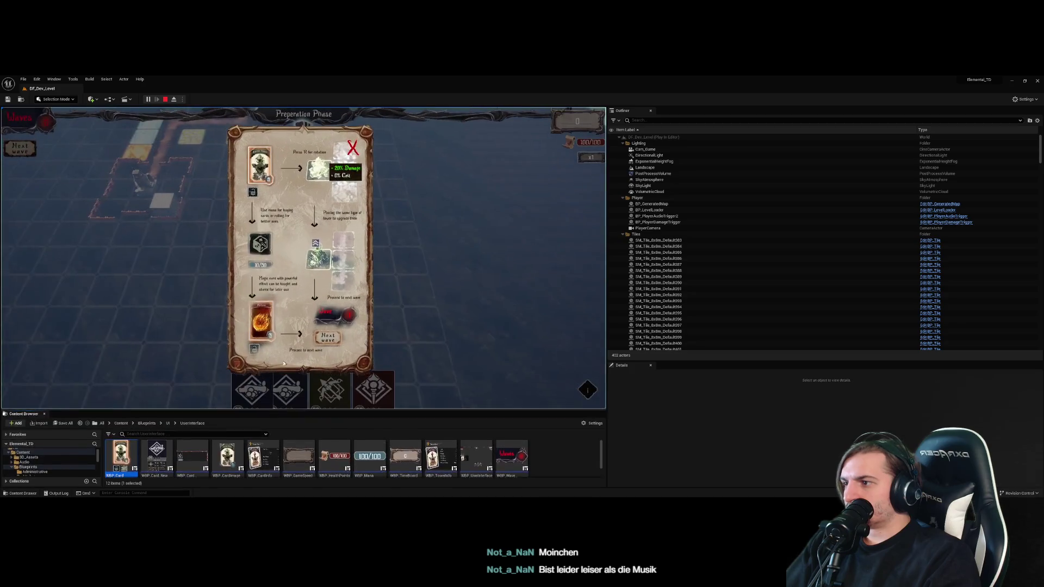
left_click(354, 147)
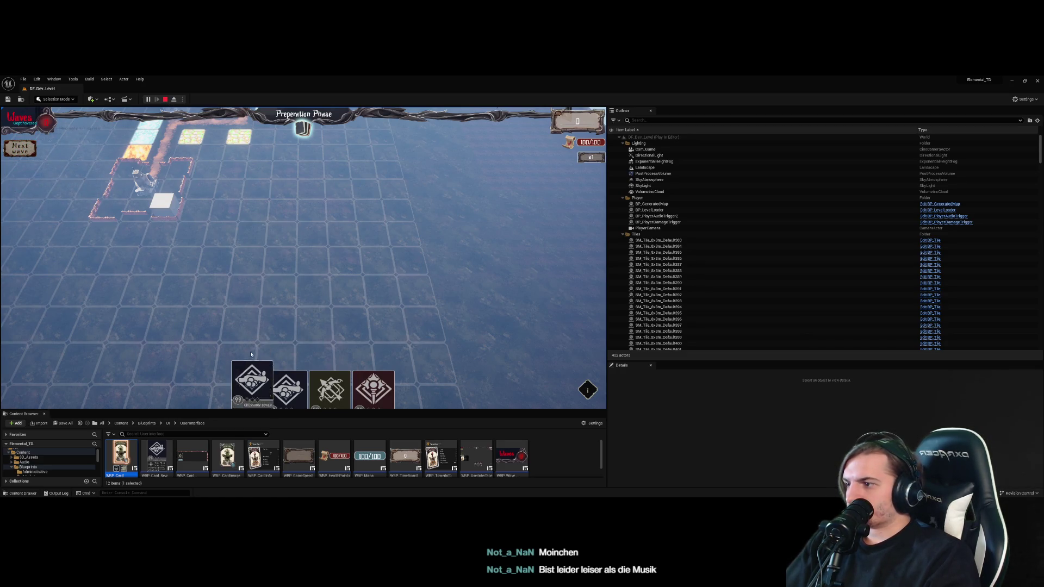
left_click(165, 99)
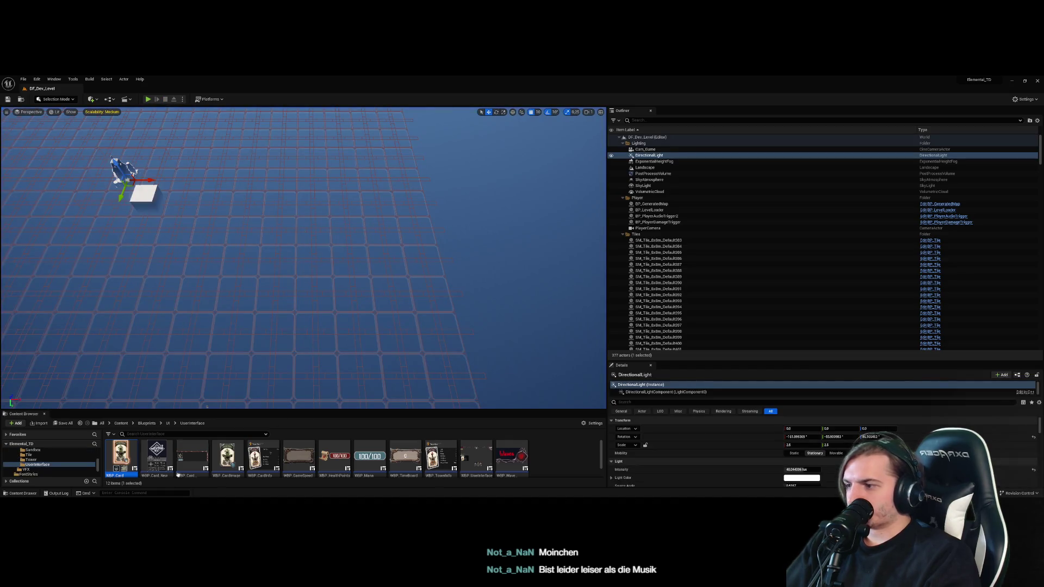
Open WBP_Card_New in the Designer and select Card_Button in the Hierarchy
double_click(157, 454)
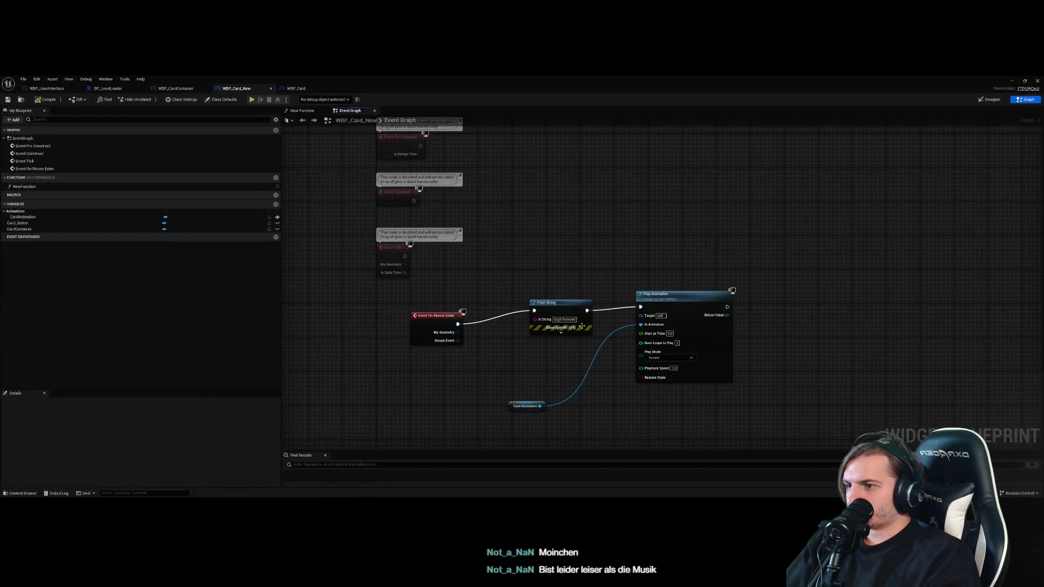
left_click(989, 99)
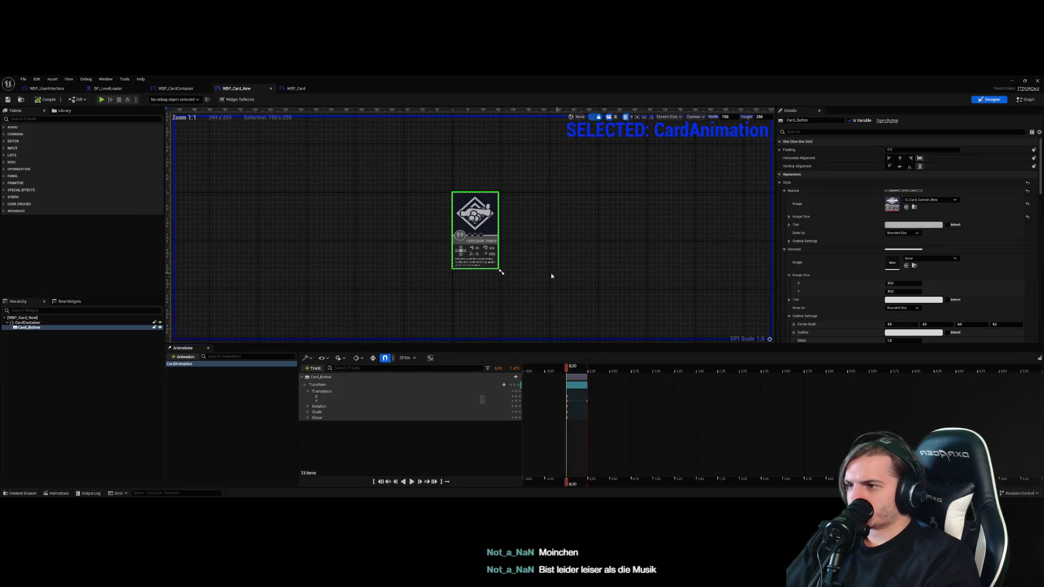
left_click(69, 323)
left_click(69, 318)
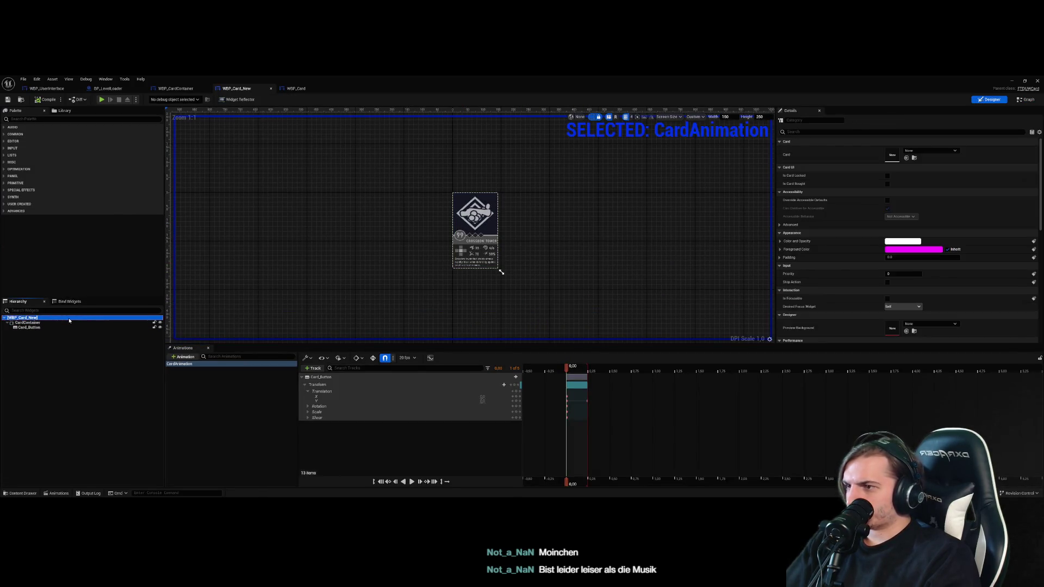
left_click(69, 322)
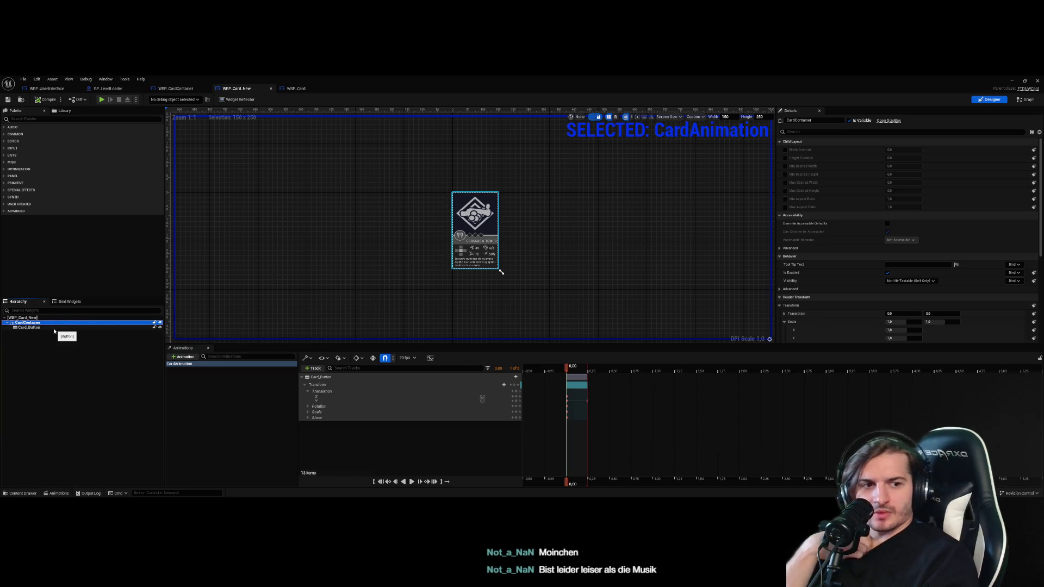
left_click(54, 329)
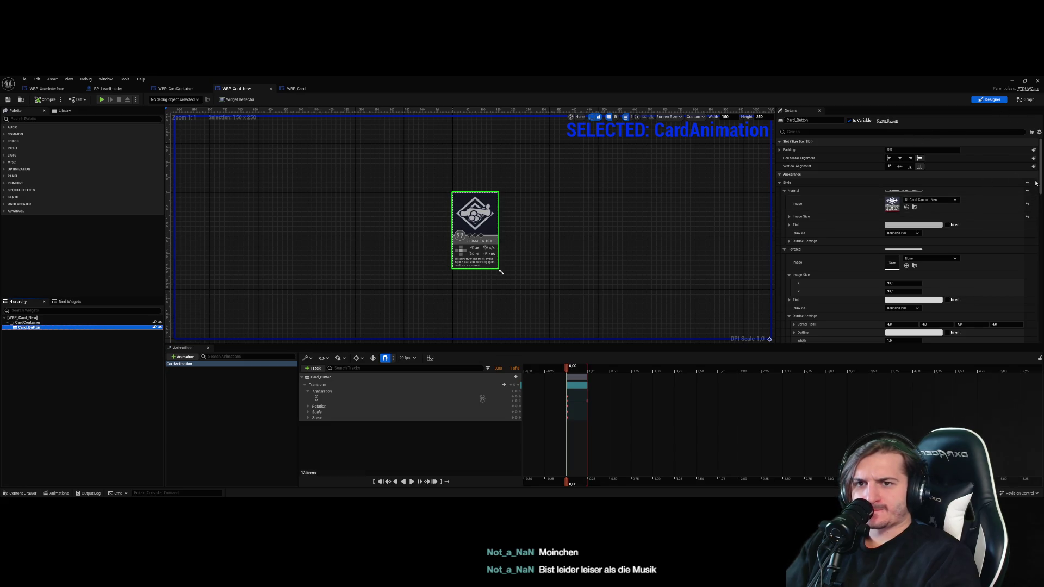
Add an On Hovered event for Card_Button from the Details panel's Events section
left_click_drag(1040, 163, 1040, 304)
scroll(915, 304, "down", 1)
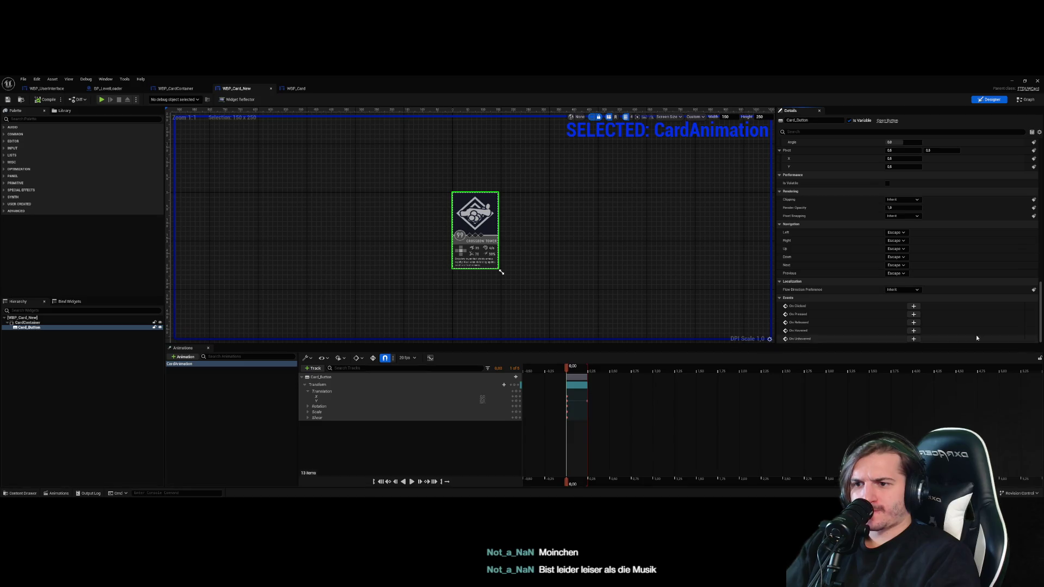
left_click(913, 331)
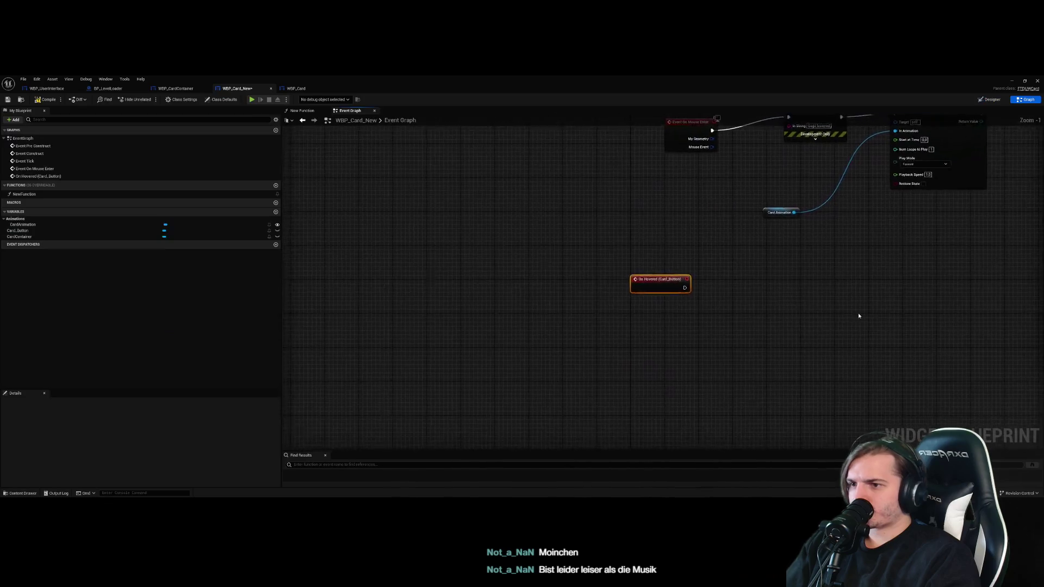
Add an Unbind Event from On Hovered node off Card Button and wire Event Construct into it
mouse_move(55, 233)
left_mouse_down()
mouse_move(664, 314)
mouse_move(649, 306)
left_mouse_up()
type("hover")
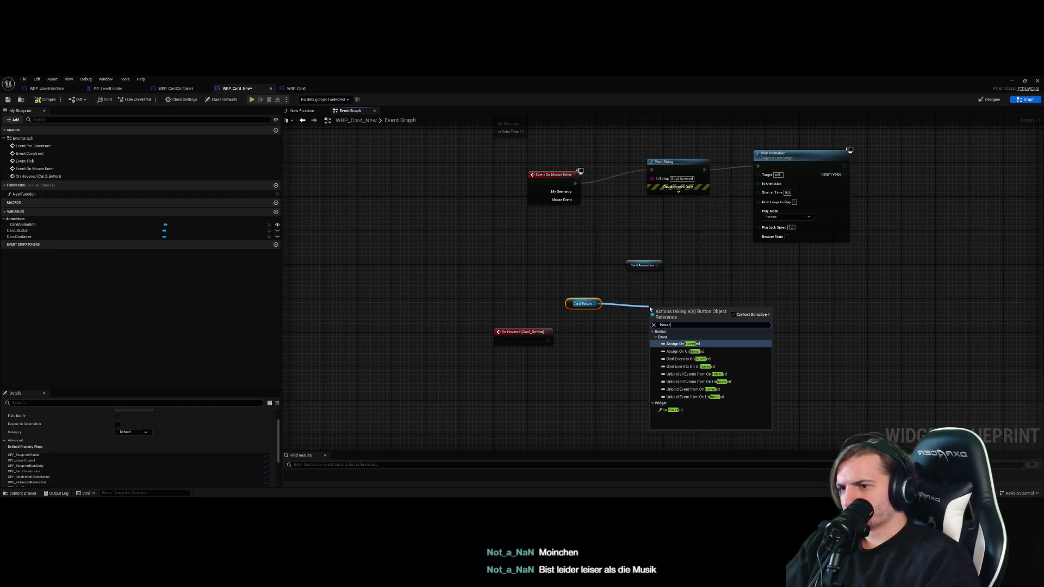
key("Down")
key("Down")
key("Down")
key("Down")
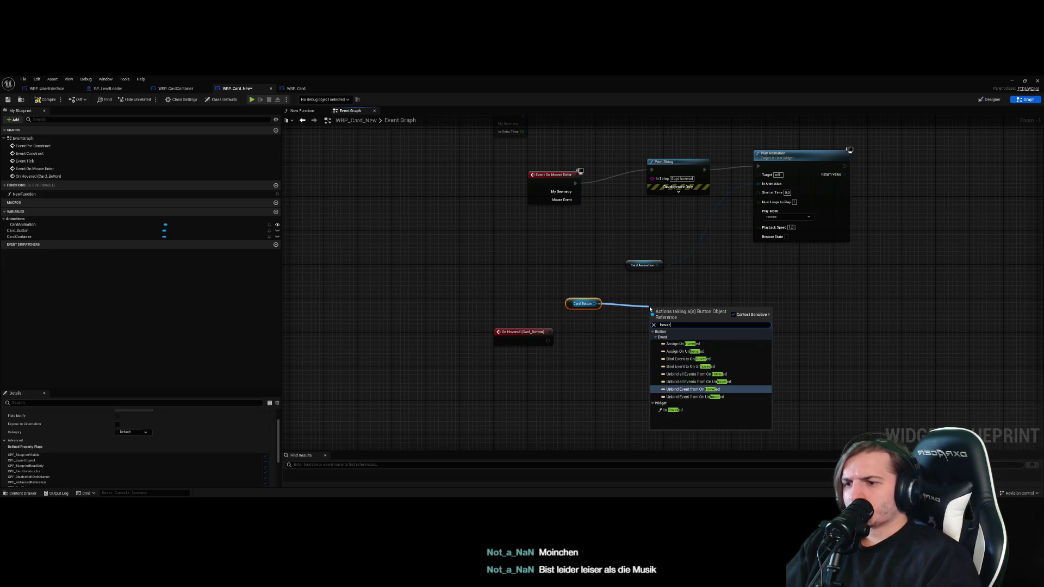
key("Return")
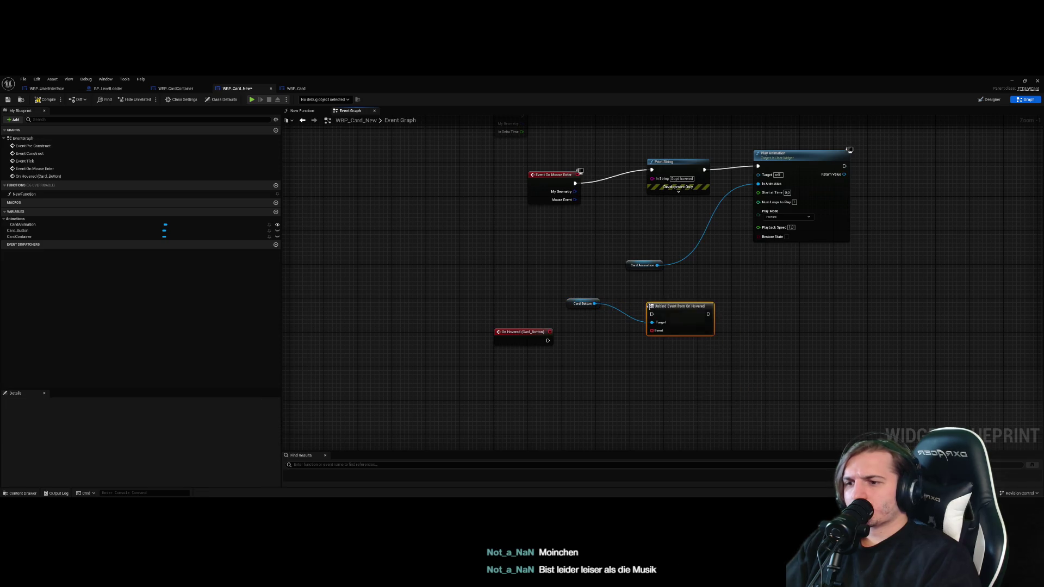
left_click_drag(602, 191, 609, 301)
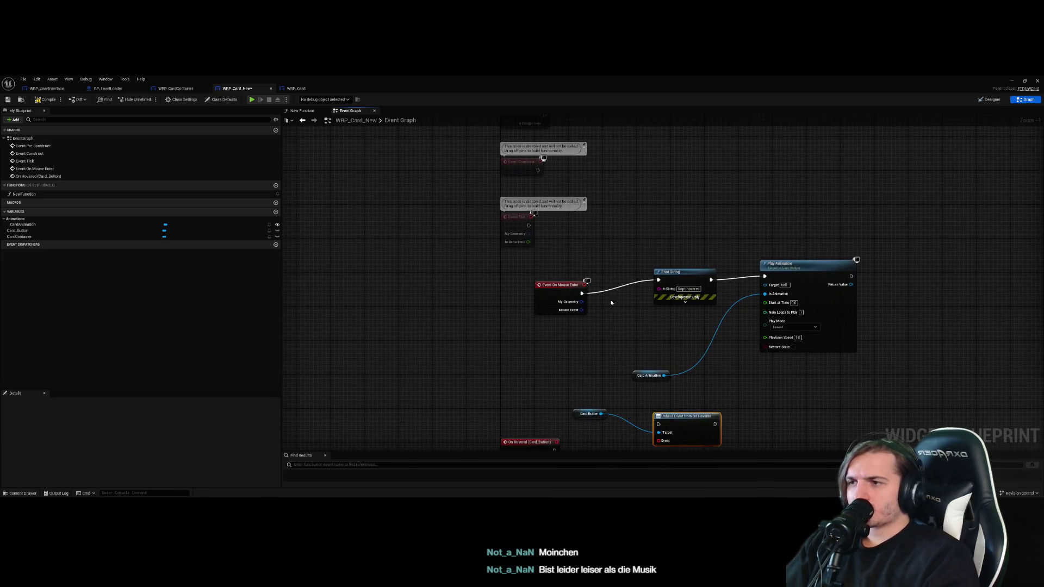
left_click_drag(679, 413, 690, 177)
left_click_drag(549, 122, 538, 187)
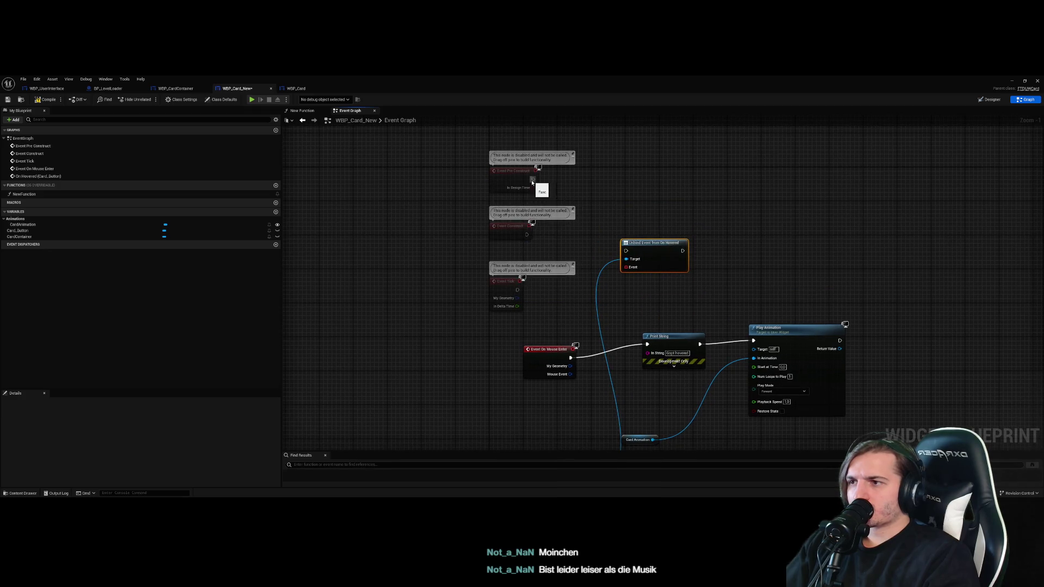
left_click_drag(526, 233, 626, 250)
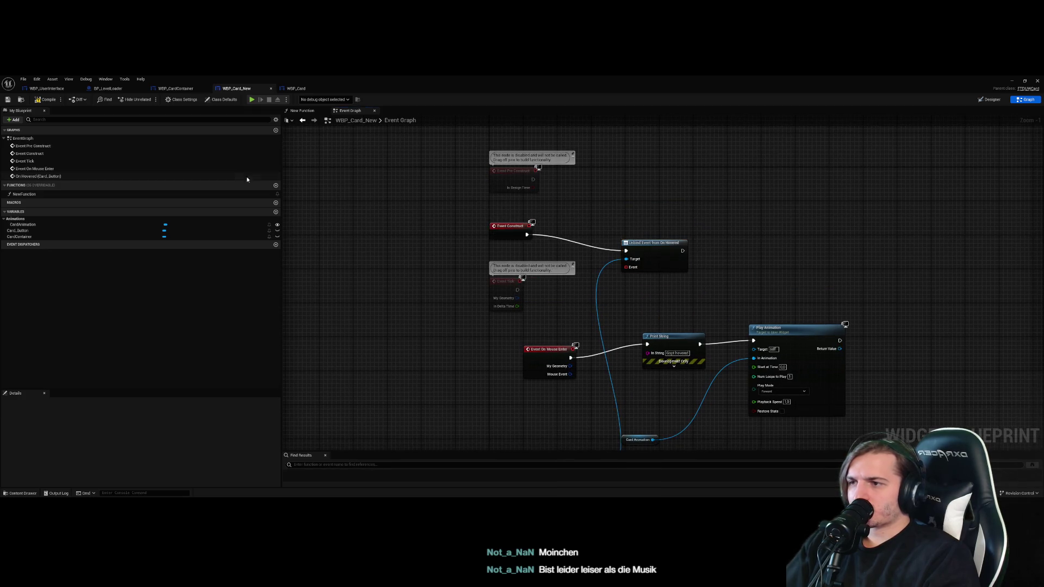
Compile, then try wiring the On Hovered event into the Unbind node and recompile
left_click(45, 99)
left_click_drag(566, 435, 565, 327)
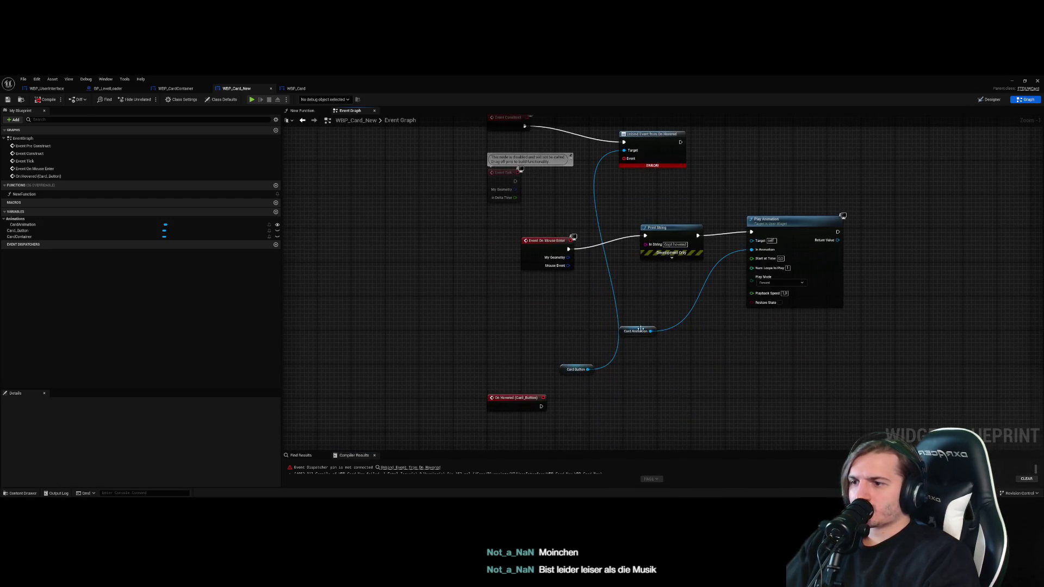
mouse_move(565, 372)
left_mouse_down()
mouse_move(614, 190)
mouse_move(578, 181)
left_mouse_up()
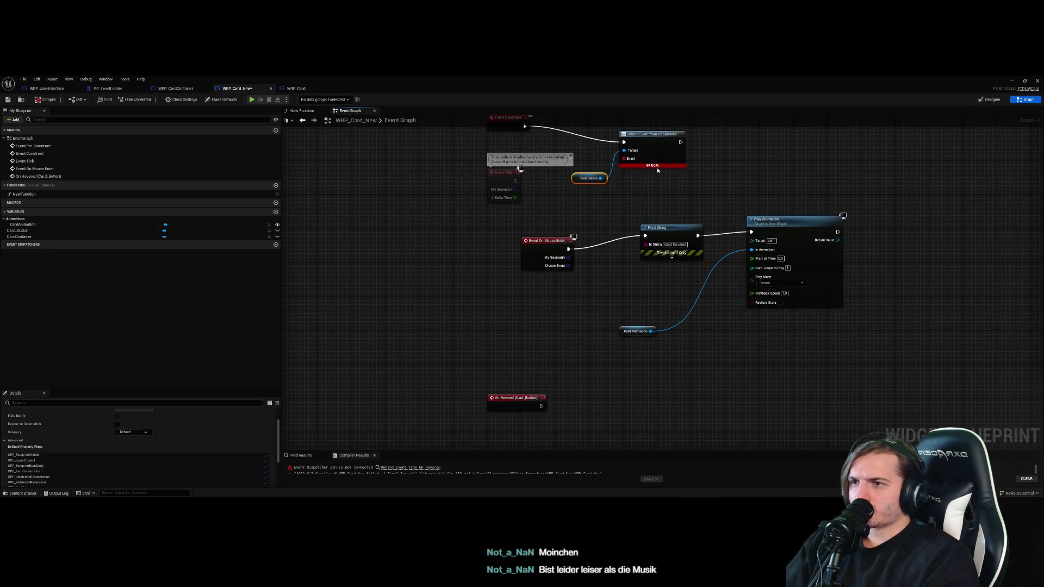
mouse_move(656, 165)
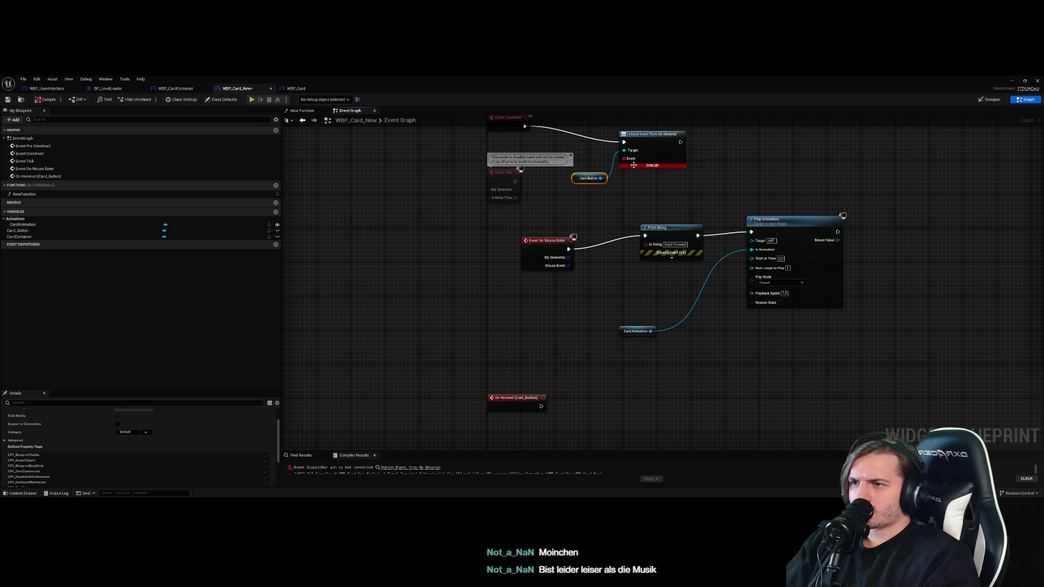
left_click_drag(554, 258, 571, 287)
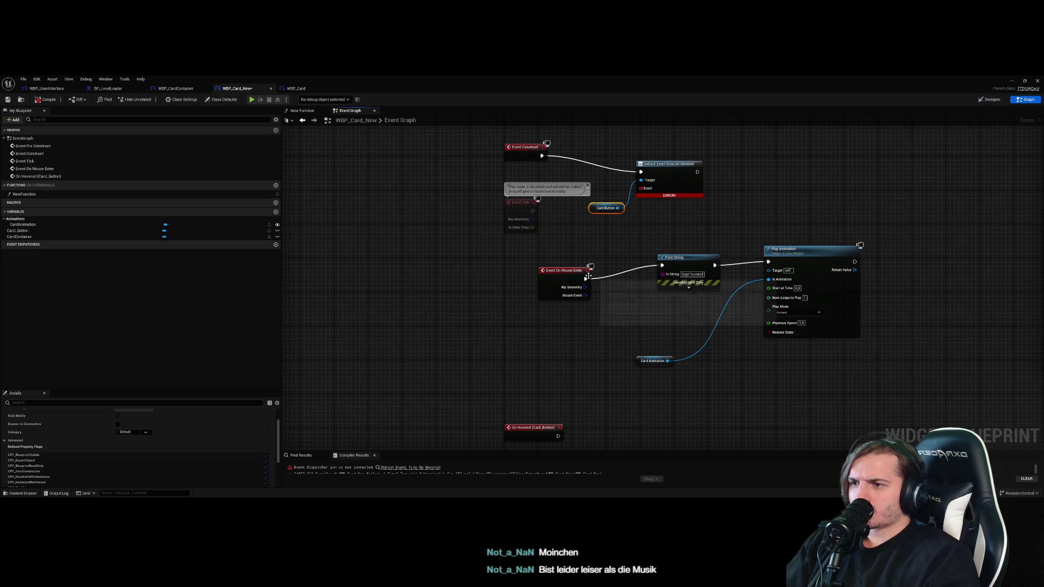
left_click_drag(587, 270, 641, 188)
mouse_move(536, 421)
left_mouse_down()
mouse_move(505, 230)
mouse_move(641, 188)
left_mouse_up()
left_click(639, 204)
key("F7")
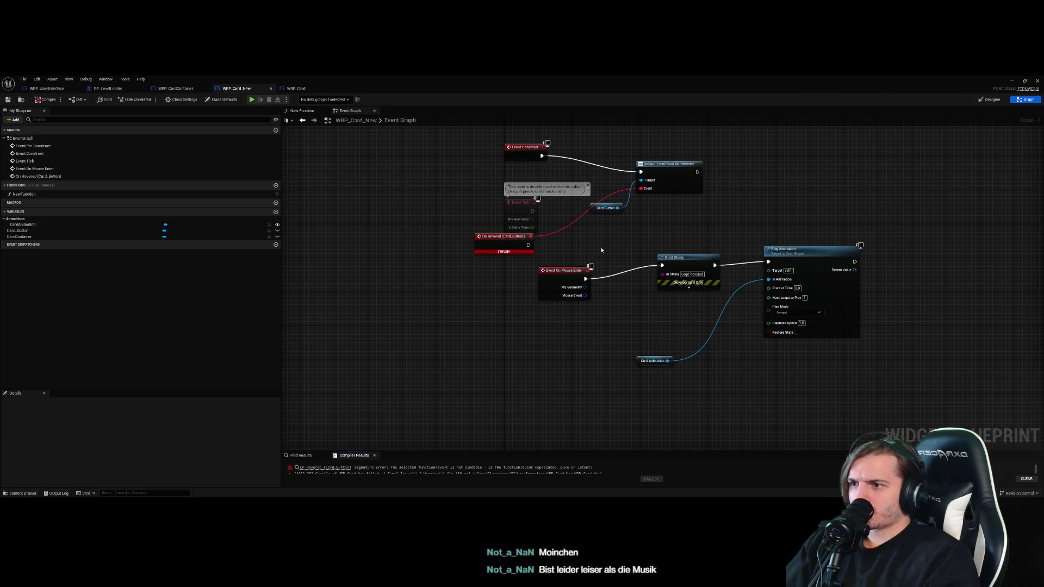
Delete the broken On Hovered event node and the Unbind Event from On Hovered node
left_click_drag(519, 245, 586, 235)
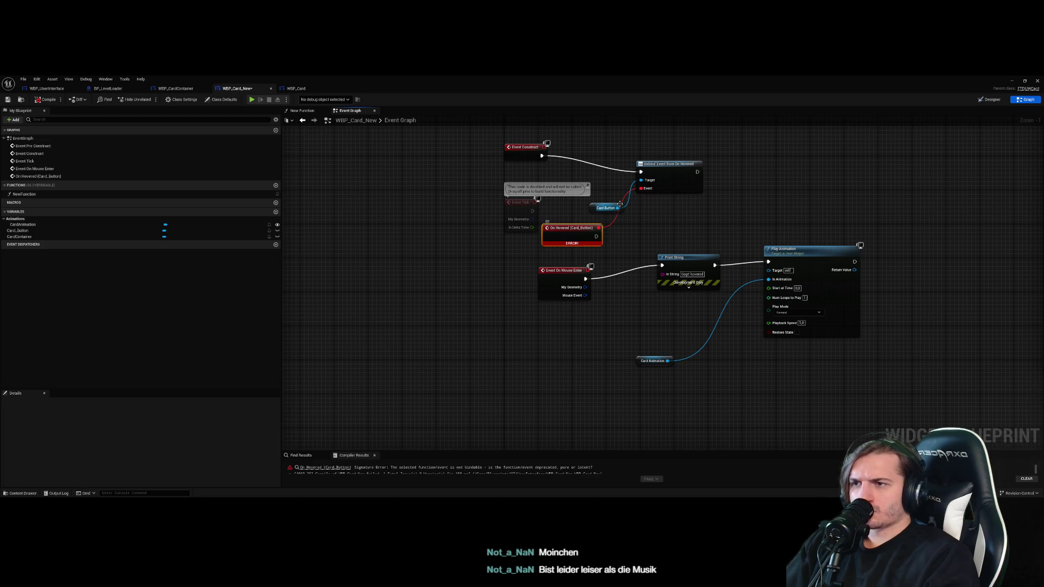
left_click_drag(661, 206, 666, 257)
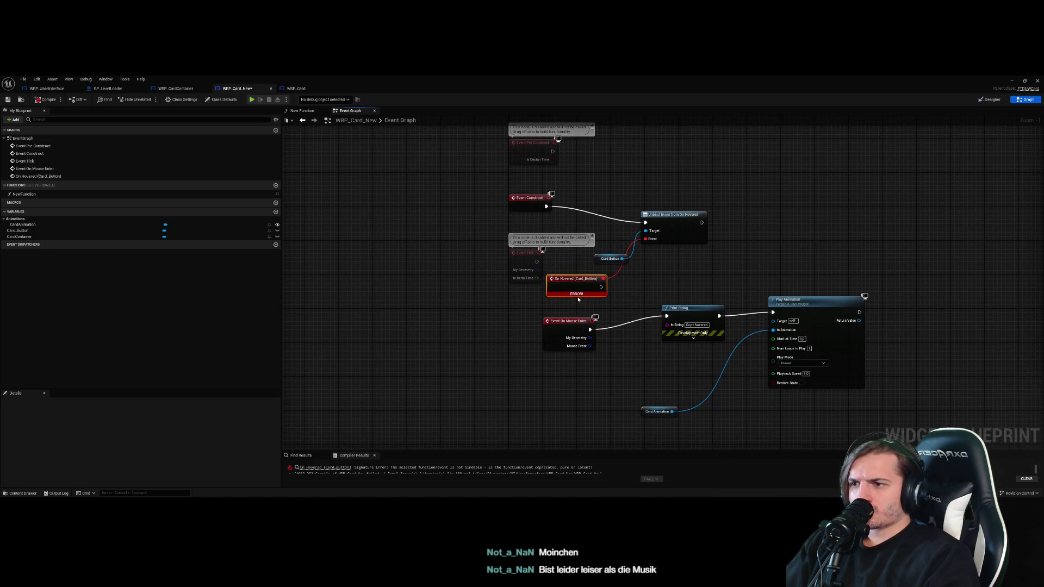
mouse_move(577, 295)
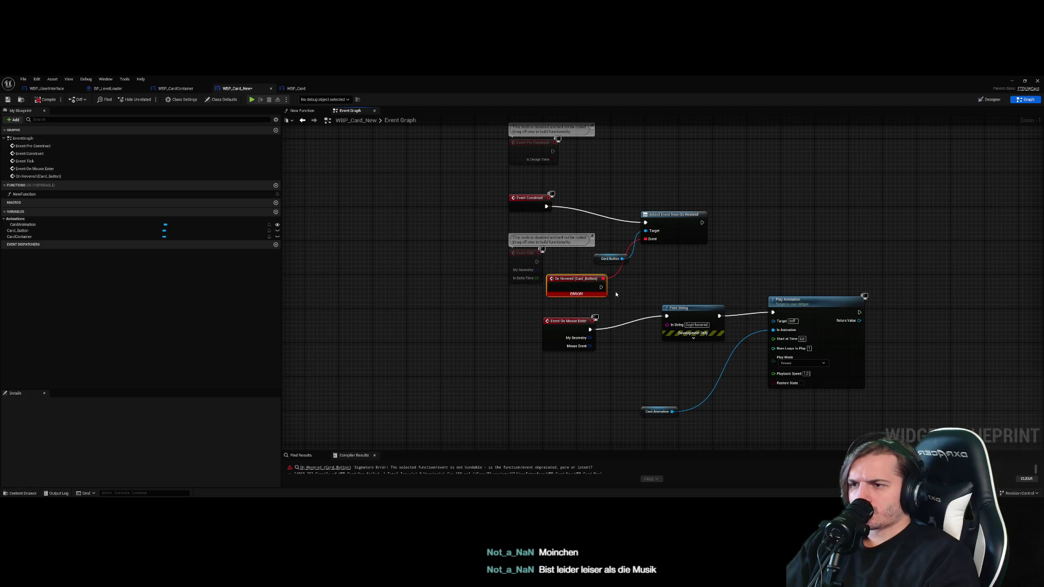
left_click(576, 285)
key("Delete")
left_click(669, 215)
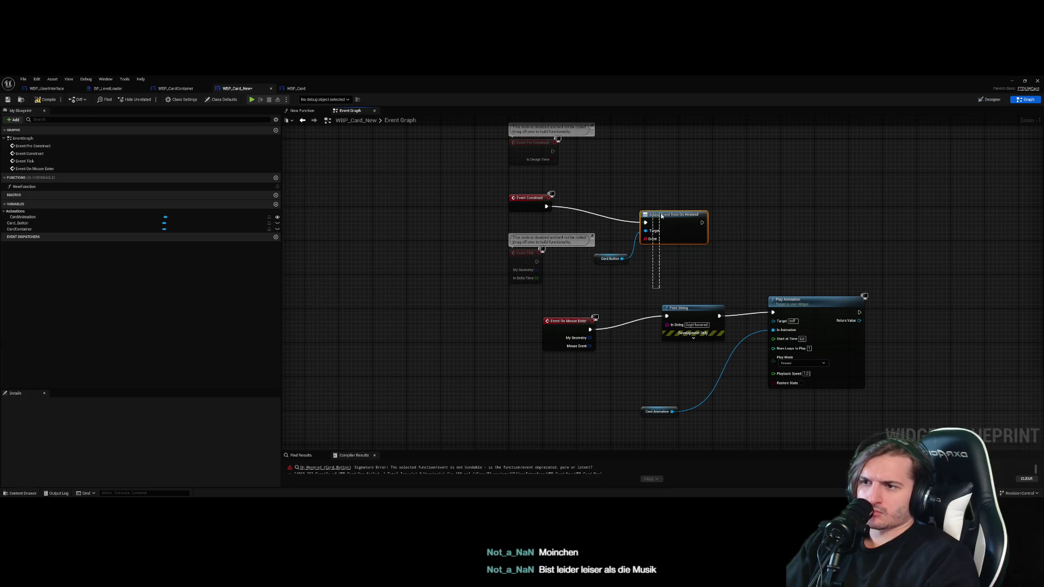
key("Delete")
Add Unbind all Events from On Hovered on Card Button, run it from Event Construct, and compile
mouse_move(622, 259)
left_mouse_down()
mouse_move(652, 261)
mouse_move(678, 244)
left_mouse_up()
type("hove")
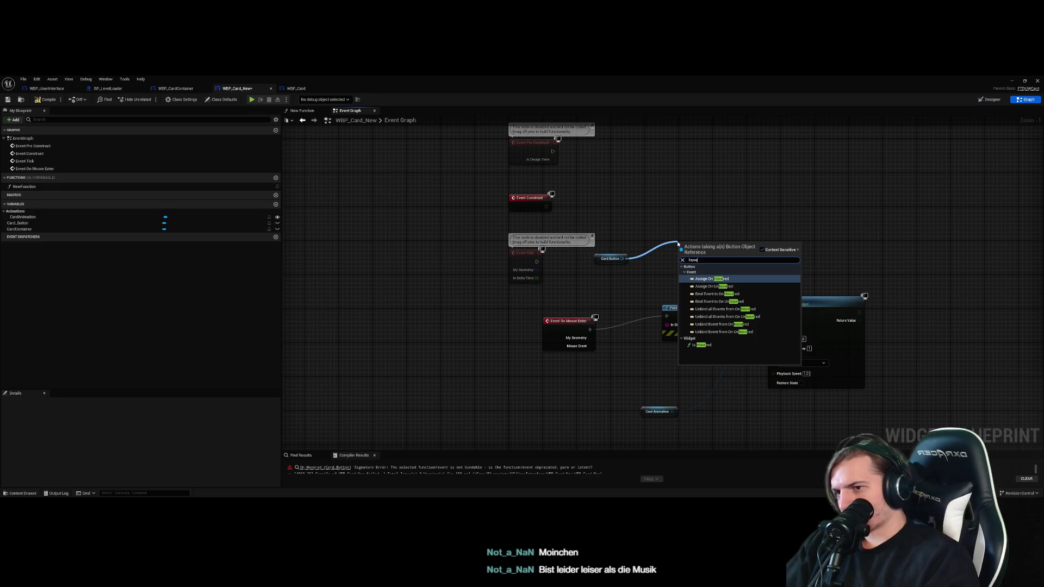
type("r")
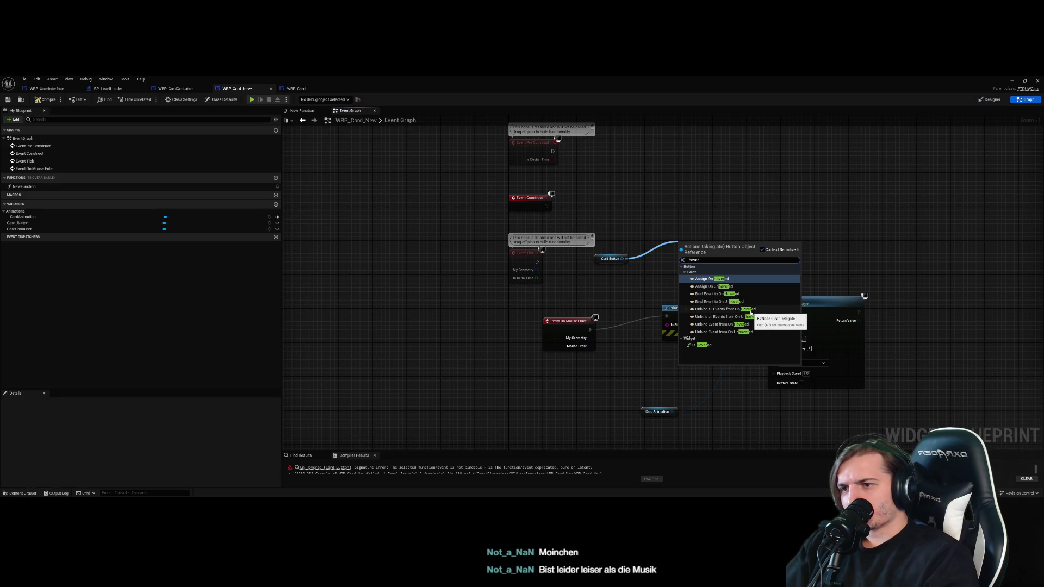
left_click(750, 310)
left_click_drag(545, 207, 679, 252)
left_click(46, 99)
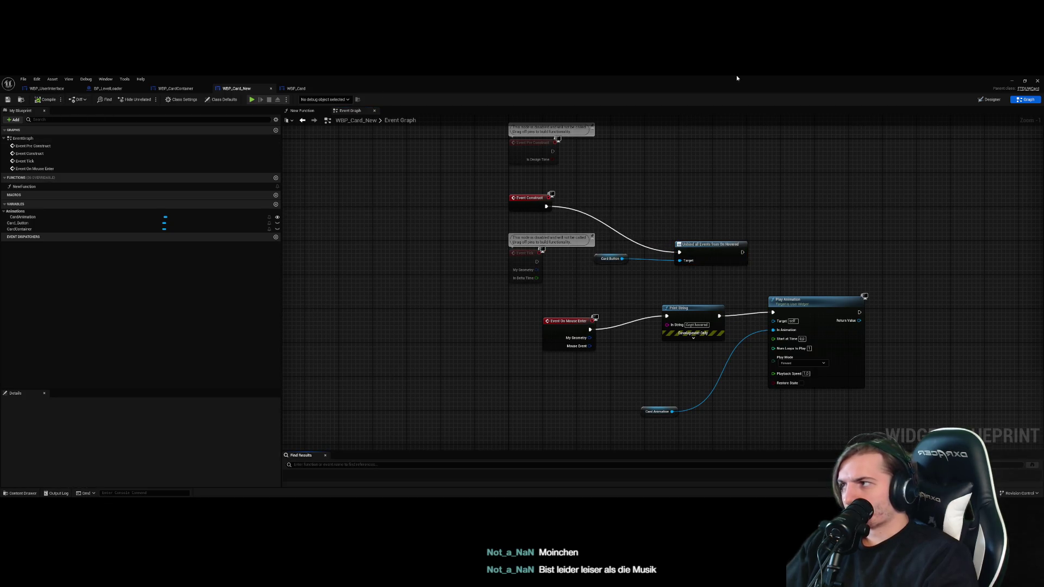
left_click(1012, 81)
left_click(148, 99)
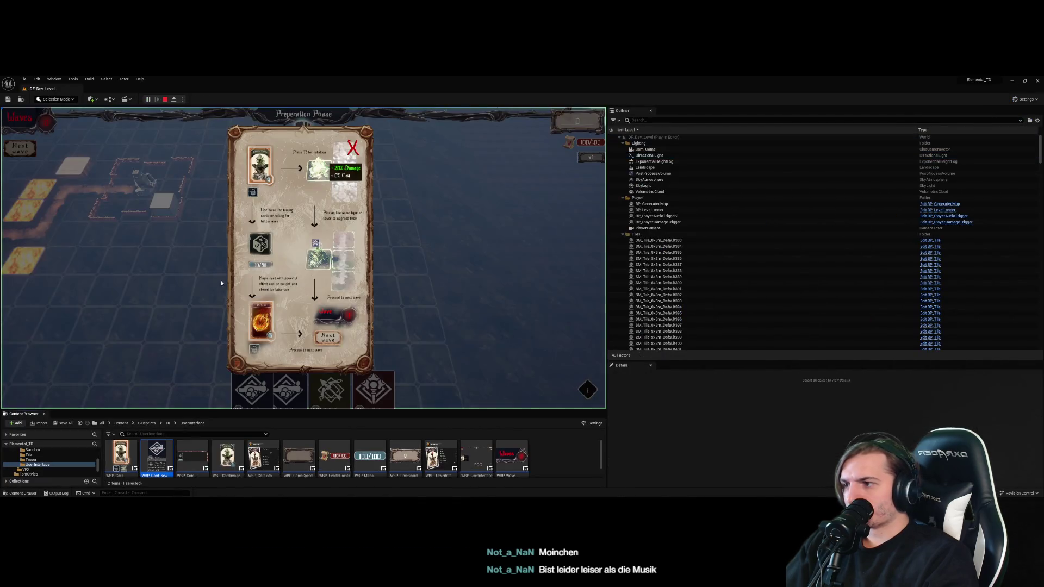
left_click(351, 146)
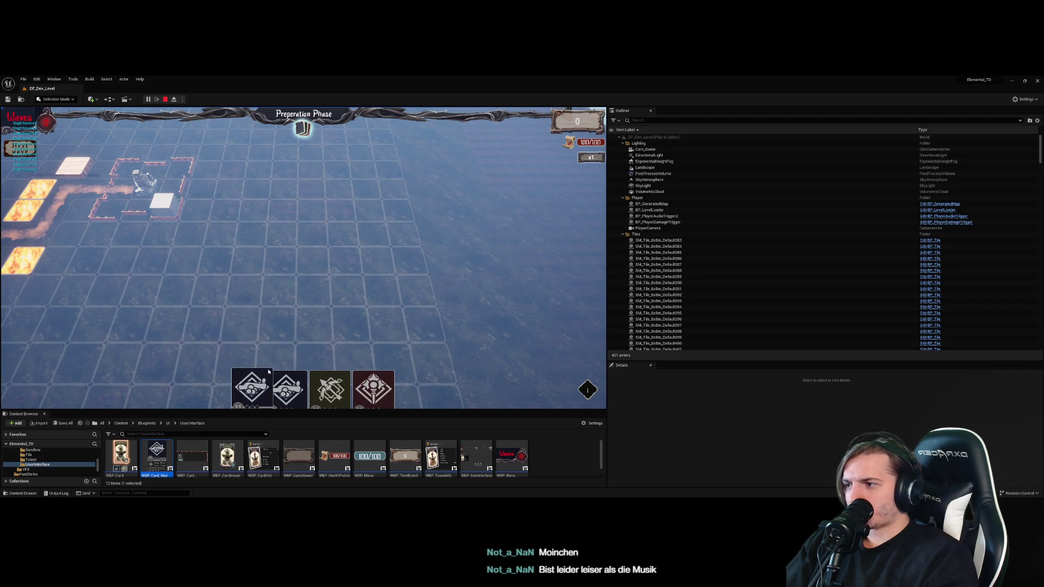
key("Escape")
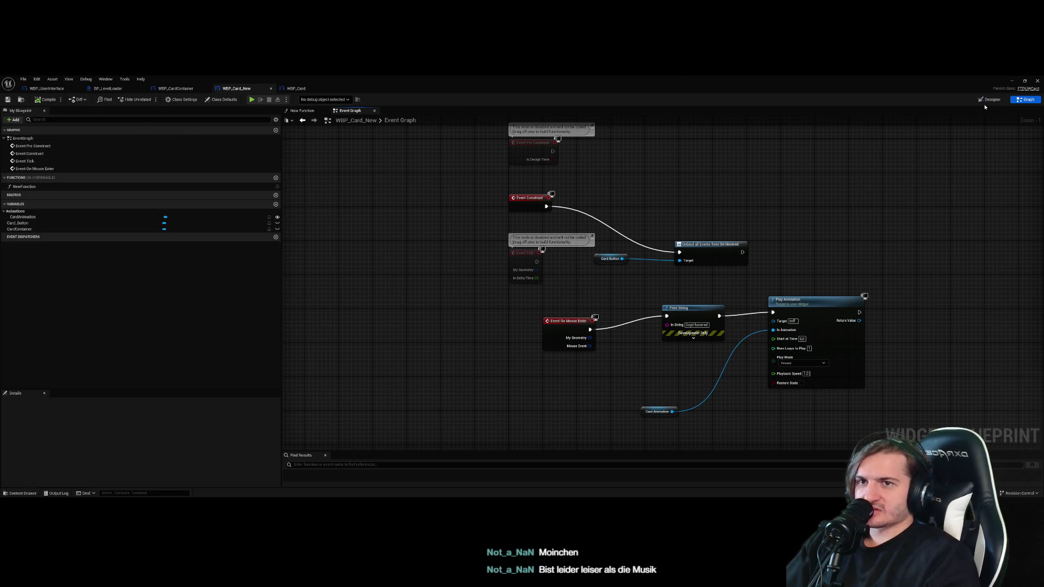
scroll(581, 286, "up", 3)
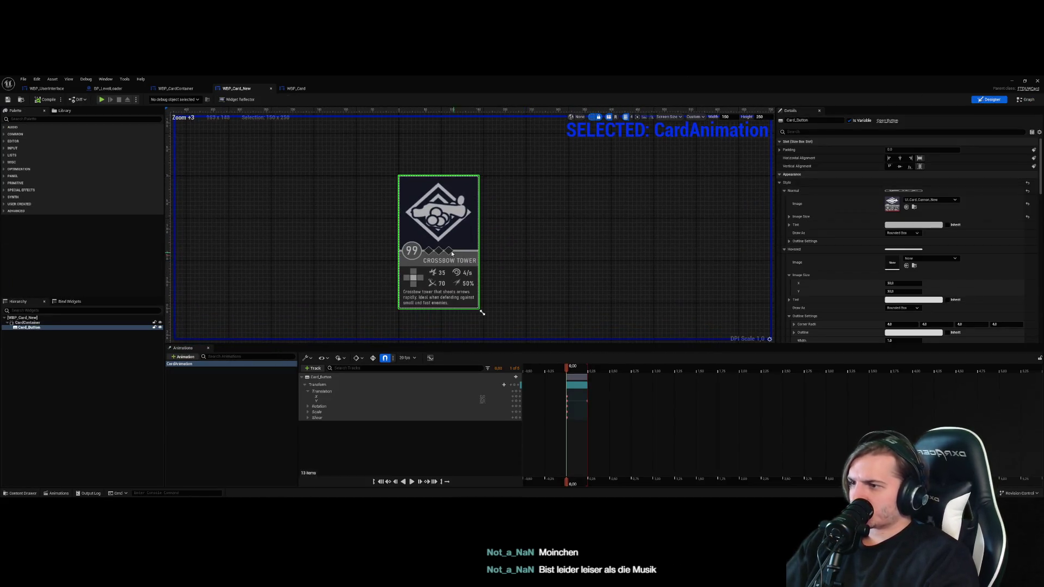
left_click(79, 319)
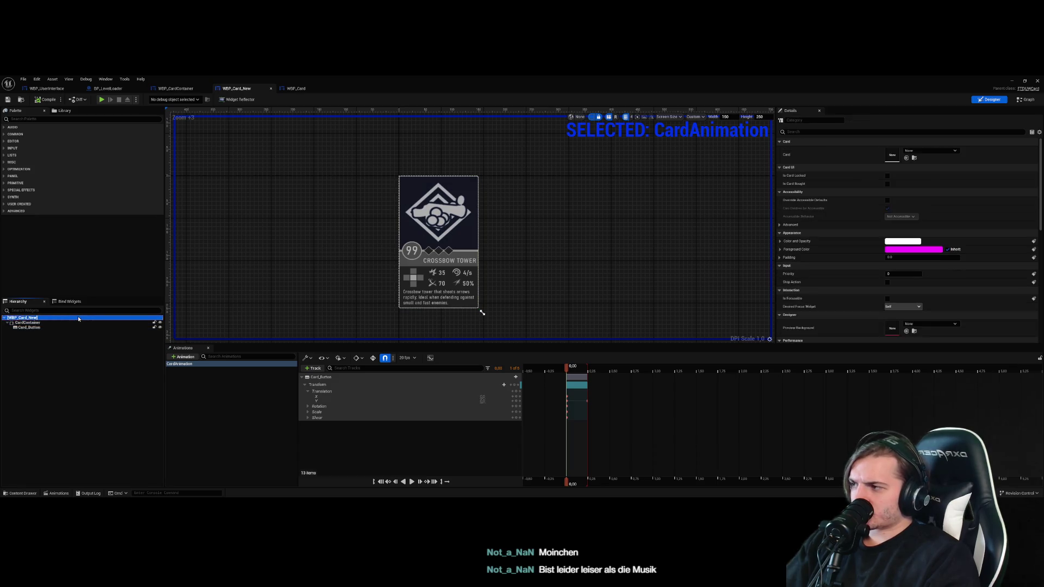
scroll(697, 235, "down", 2)
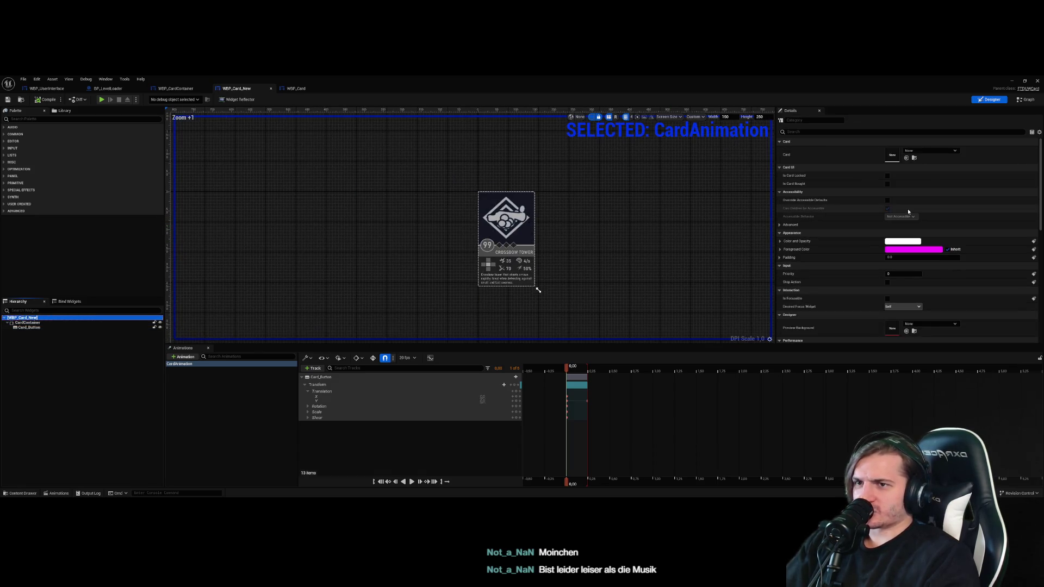
left_click(62, 328)
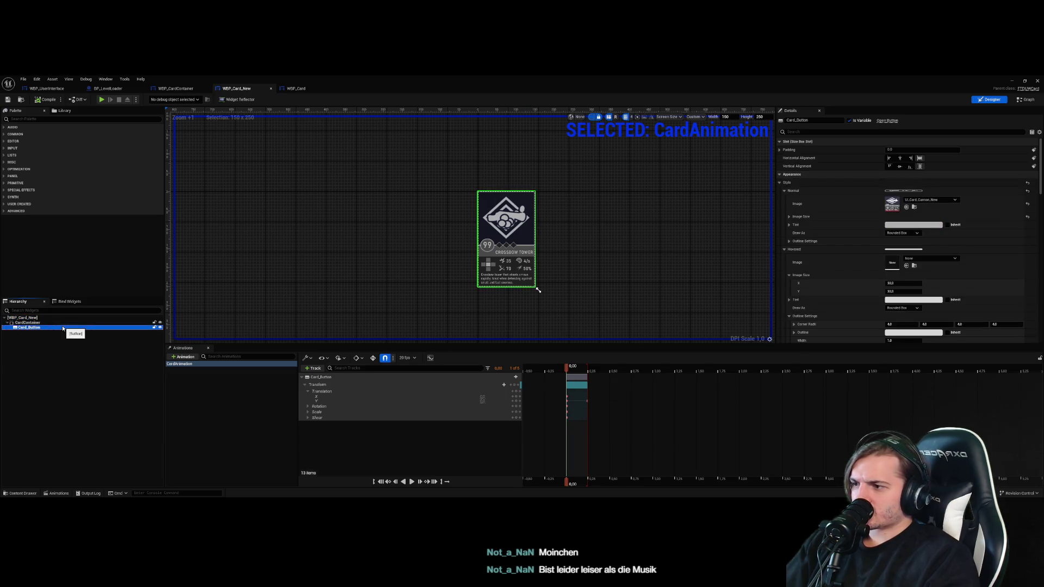
left_click(61, 323)
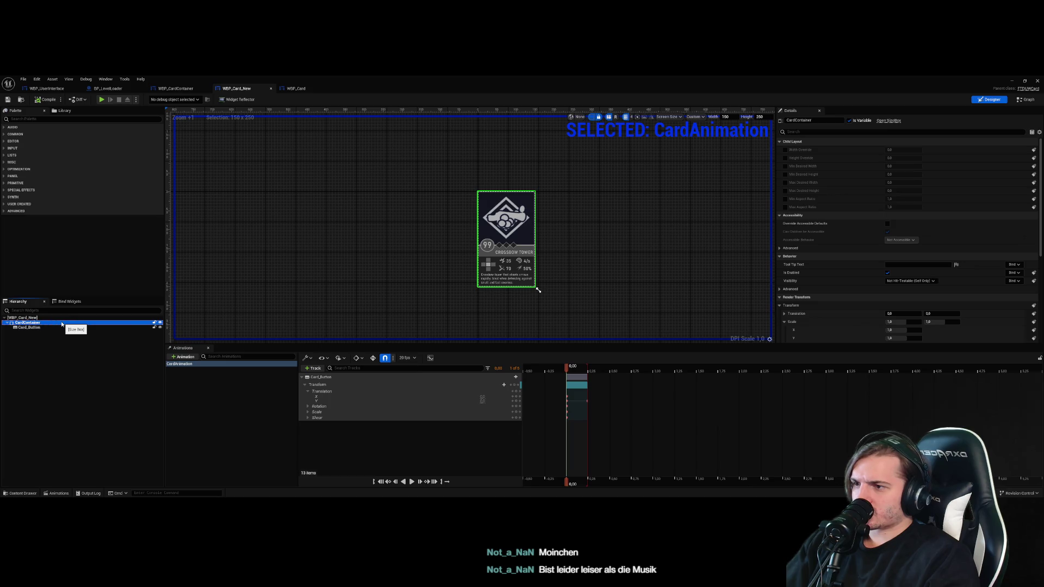
left_click(62, 328)
left_click(69, 322)
right_click(70, 324)
key("Escape")
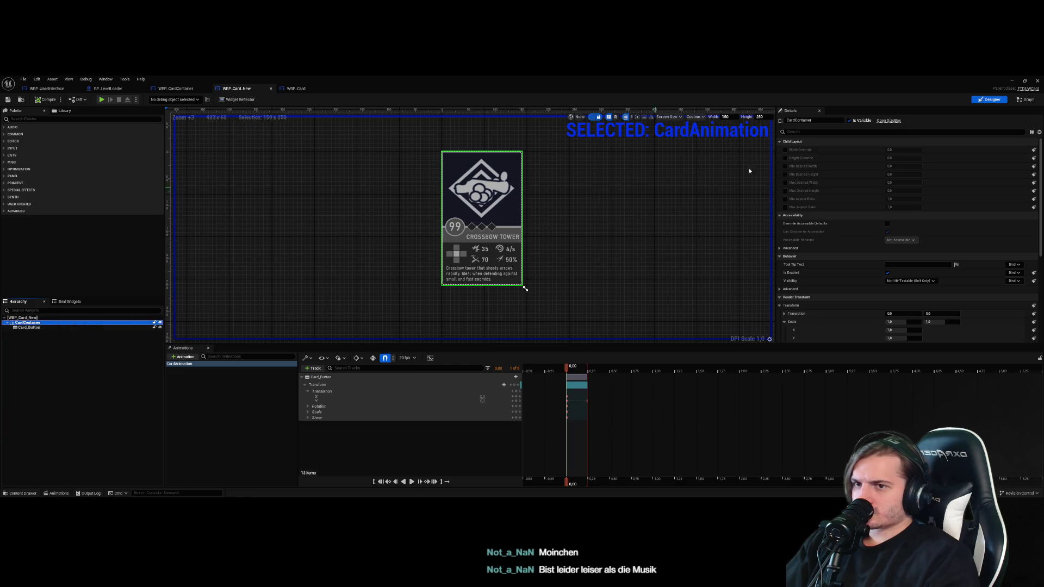
left_click(1025, 100)
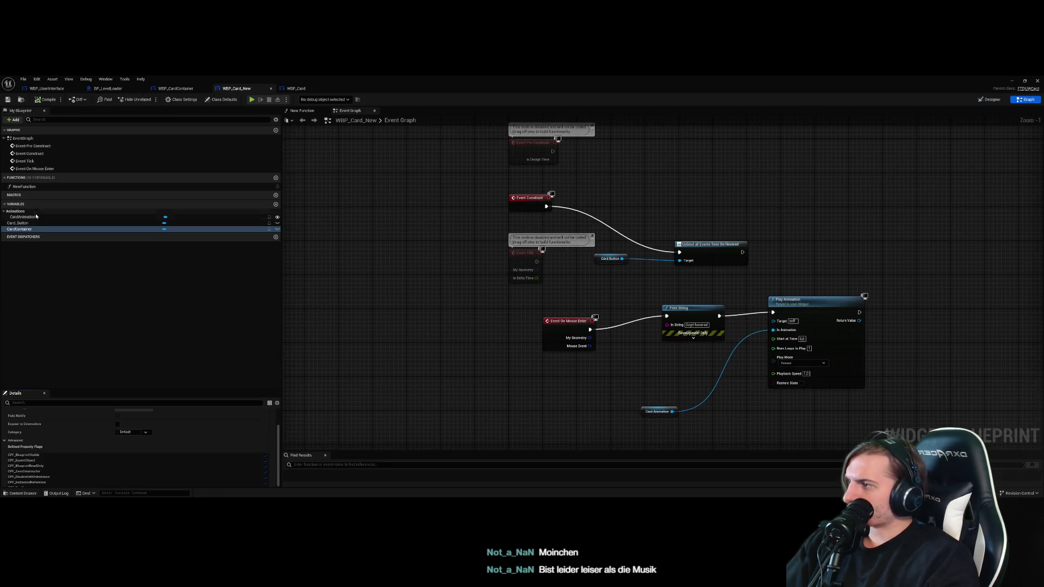
Drop a Card Container Get node into the graph, cancelling the 'mouse' node search
mouse_move(449, 346)
left_mouse_down()
mouse_move(424, 333)
mouse_move(462, 337)
mouse_move(455, 327)
mouse_move(493, 308)
left_mouse_up()
type("mouse")
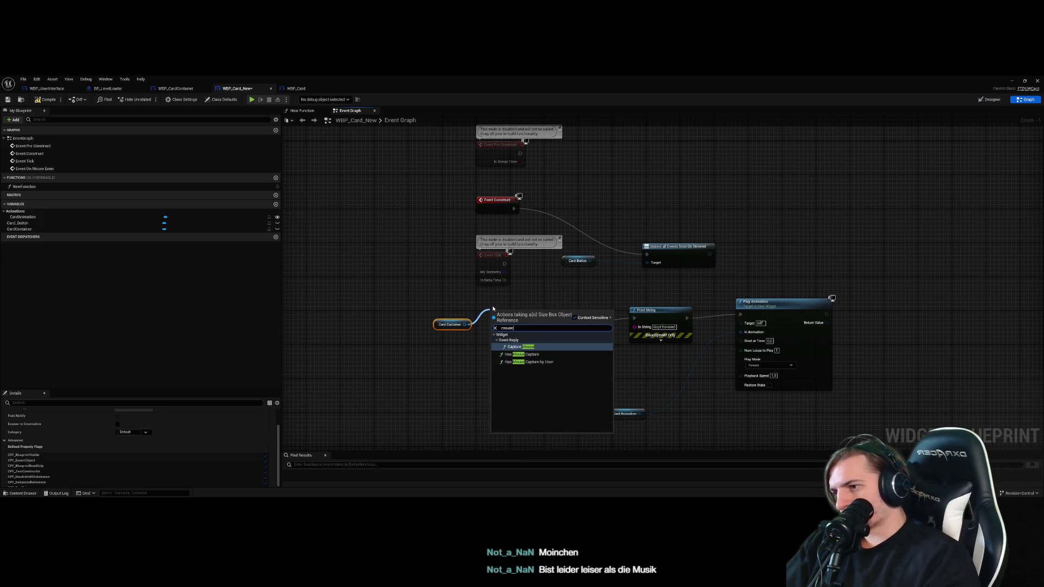
key("Escape")
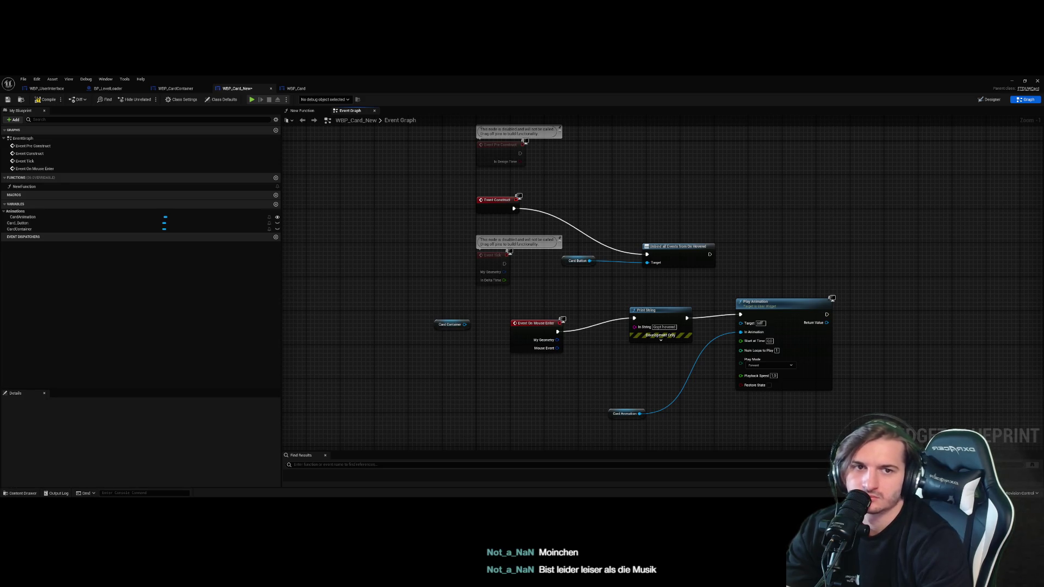
Switch to the Designer and scrub the CardAnimation playhead to 0.25 seconds
left_click(302, 111)
left_click(350, 111)
left_click(989, 100)
scroll(501, 239, "up", 2)
left_click_drag(566, 366, 587, 366)
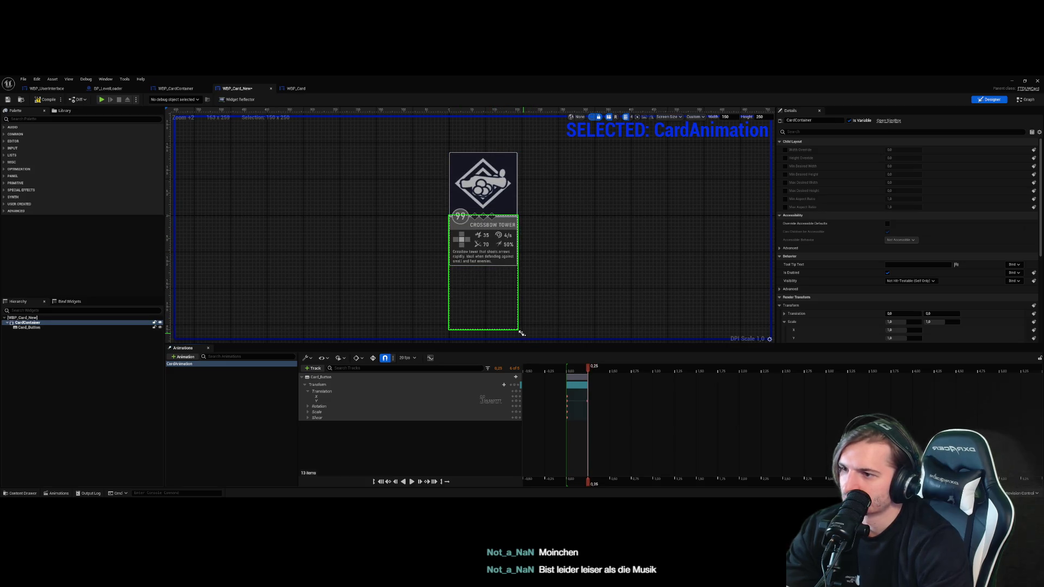
Select the CardContainer size box in the Hierarchy and enter 400 in its properties
left_click(69, 327)
left_click(69, 323)
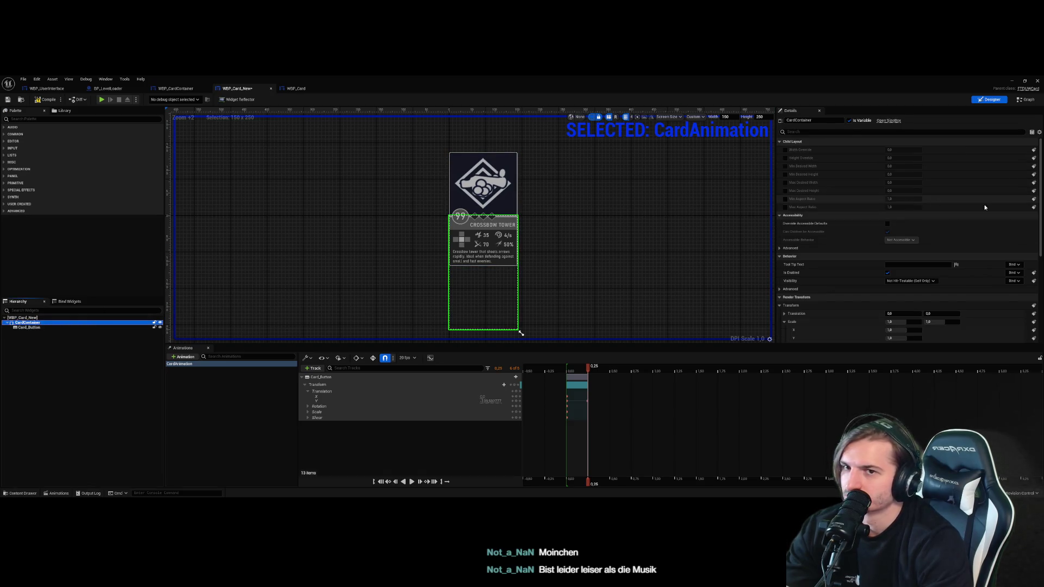
scroll(1040, 220, "down", 5)
scroll(809, 139, "up", 5)
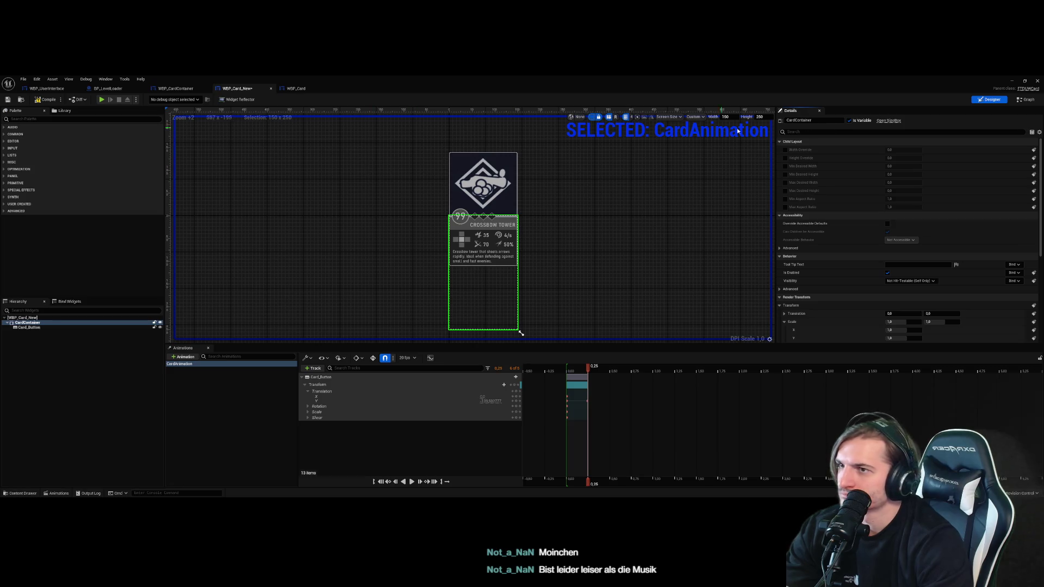
type("400")
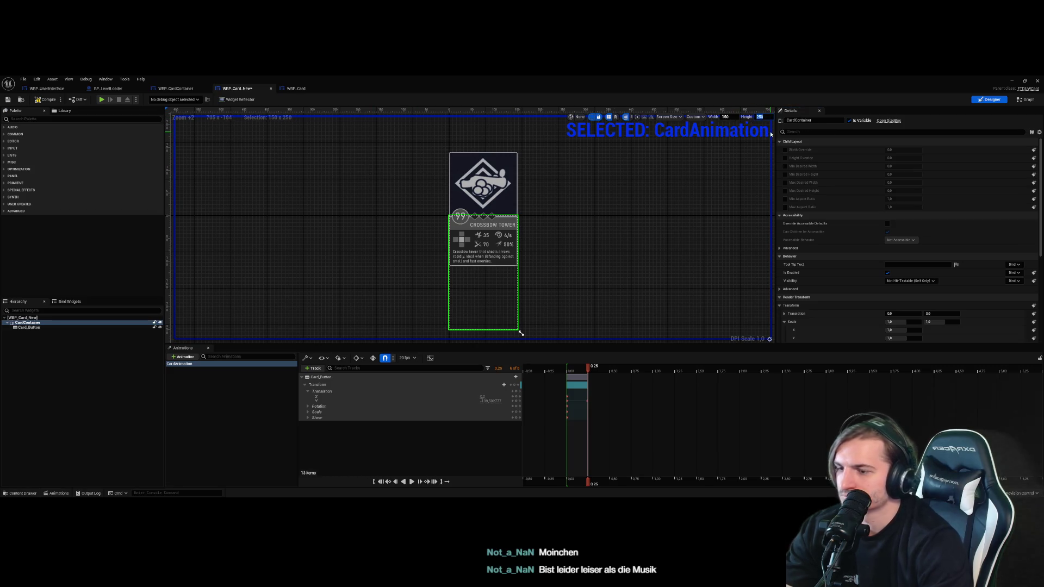
key("Return")
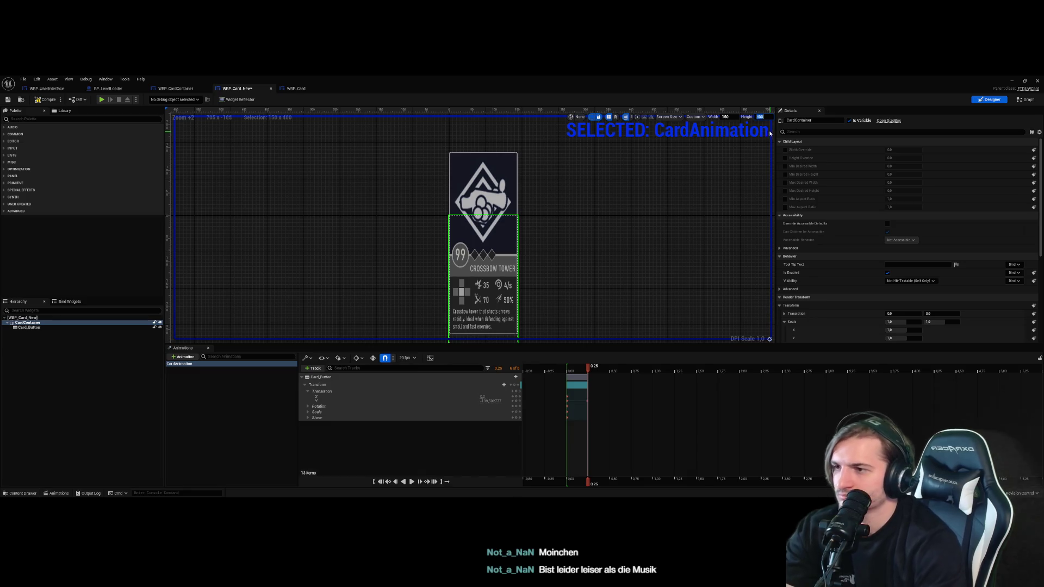
left_click(641, 214)
left_click(520, 290)
left_click(766, 123)
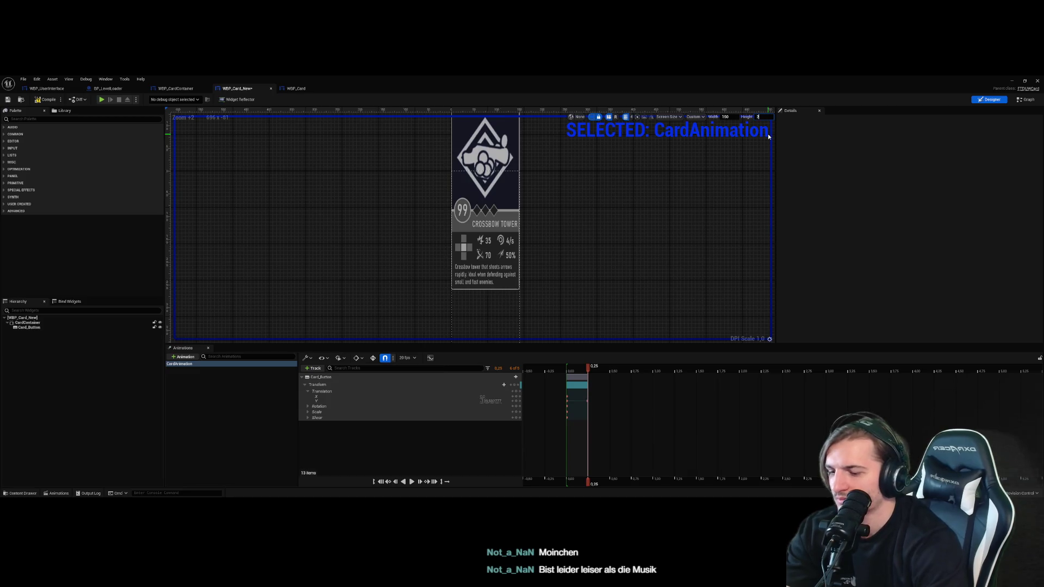
type("50")
key("Return")
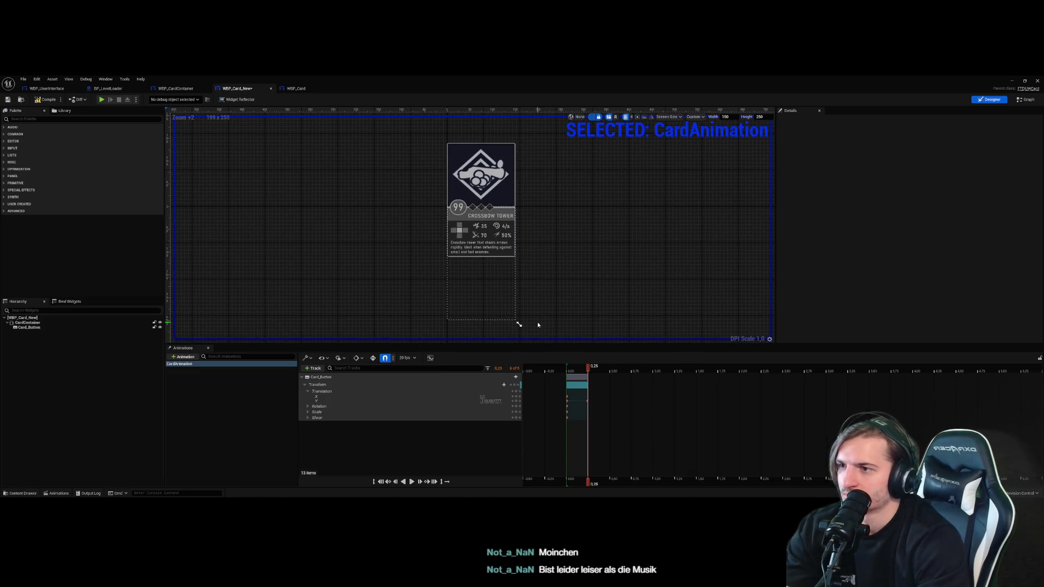
left_click_drag(518, 325, 521, 320)
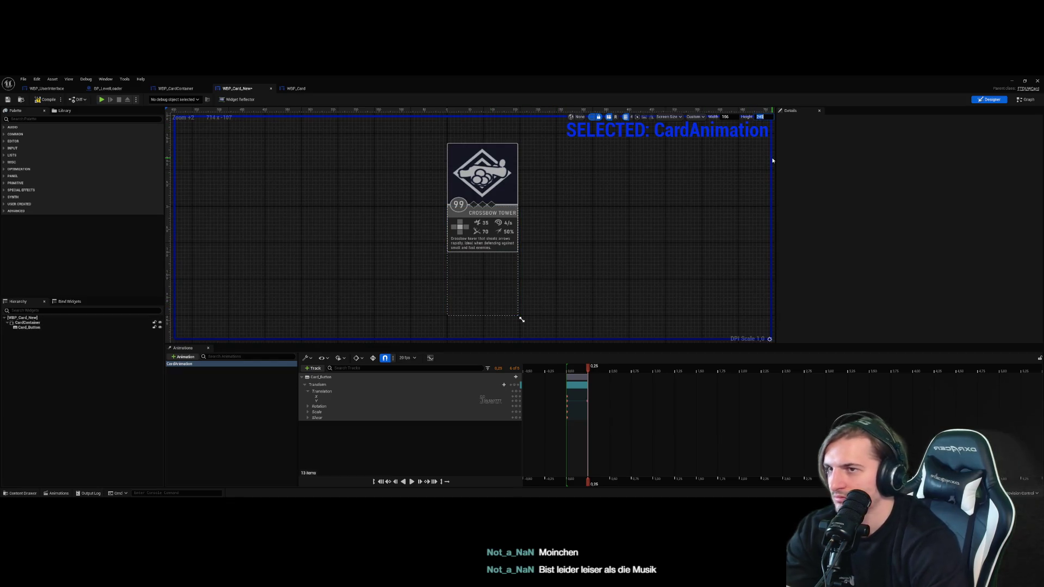
left_click(726, 117)
type("150")
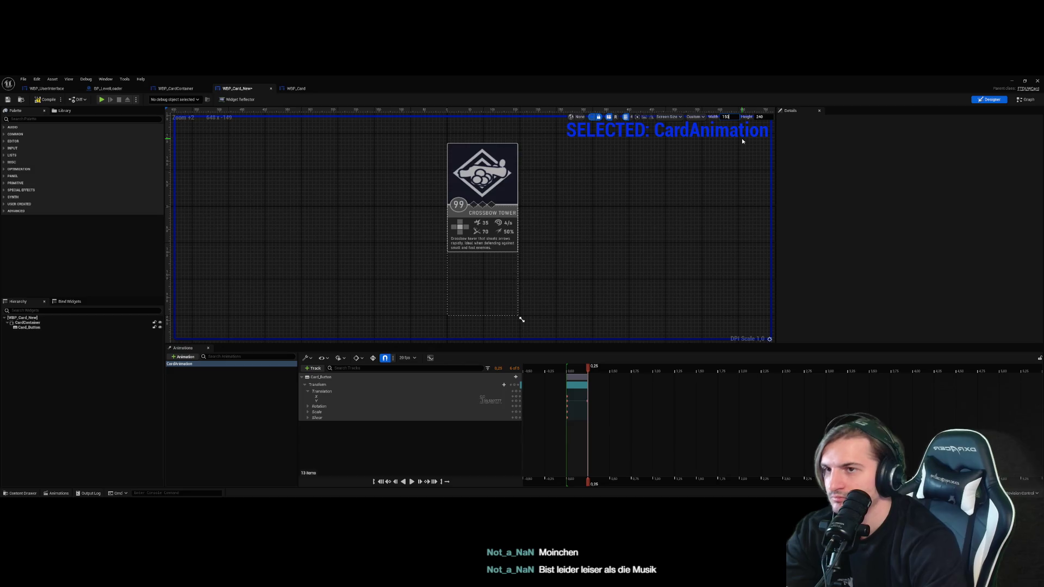
key("Return")
left_click(759, 117)
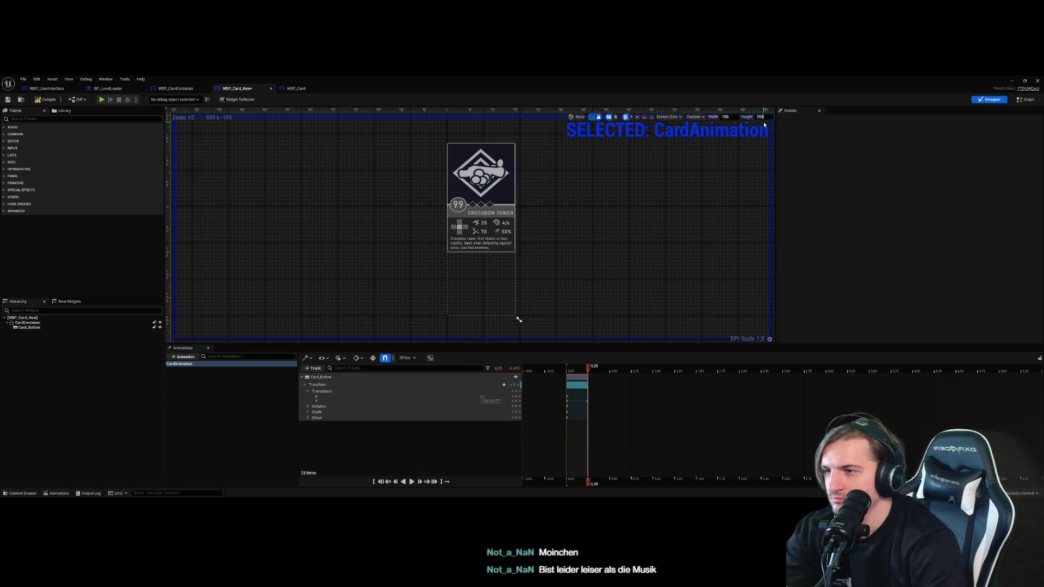
key("Return")
left_click(494, 266)
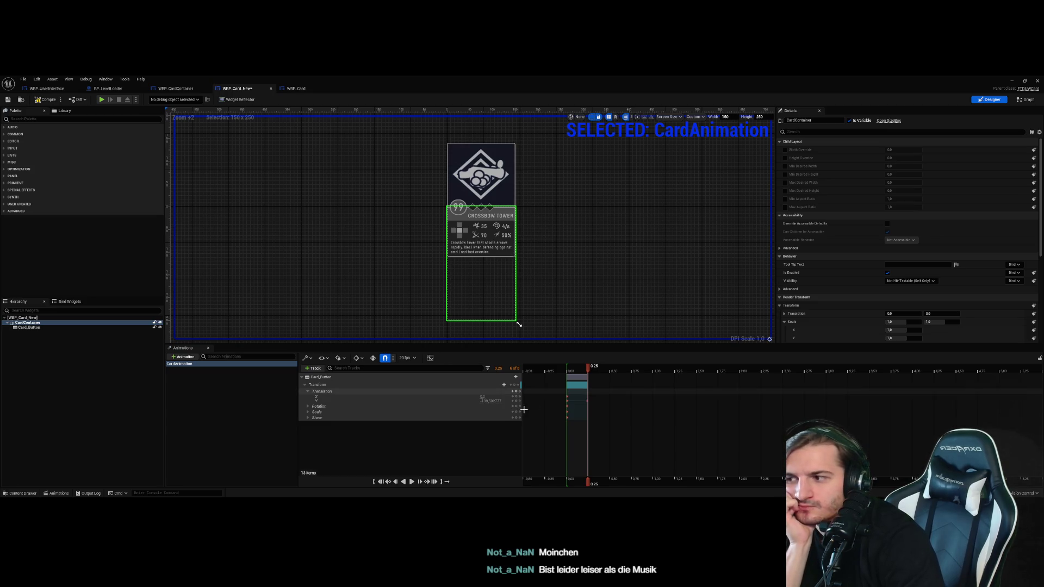
mouse_move(588, 367)
left_mouse_down()
mouse_move(570, 373)
mouse_move(589, 370)
left_mouse_up()
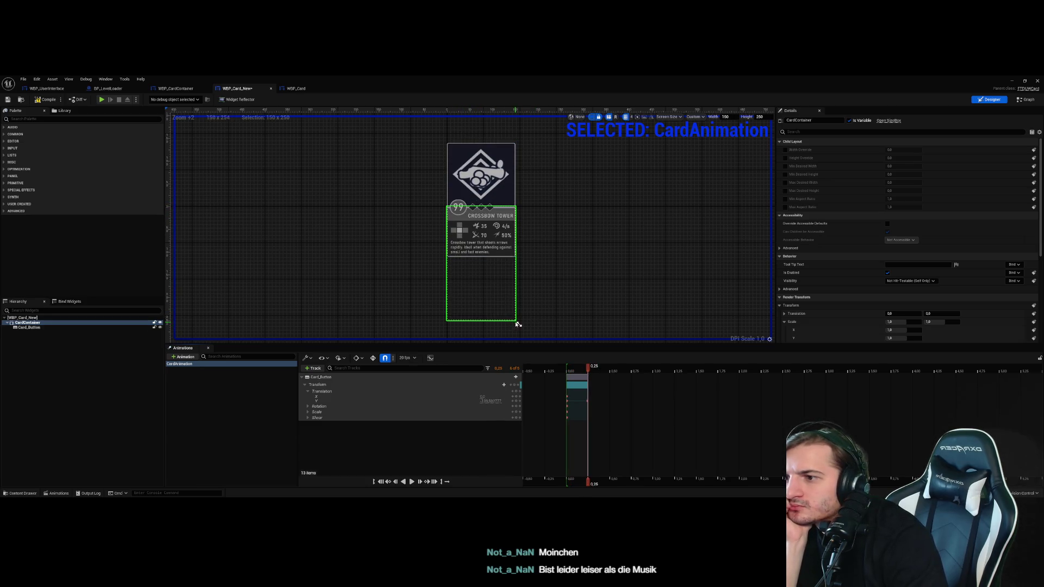
left_click(71, 328)
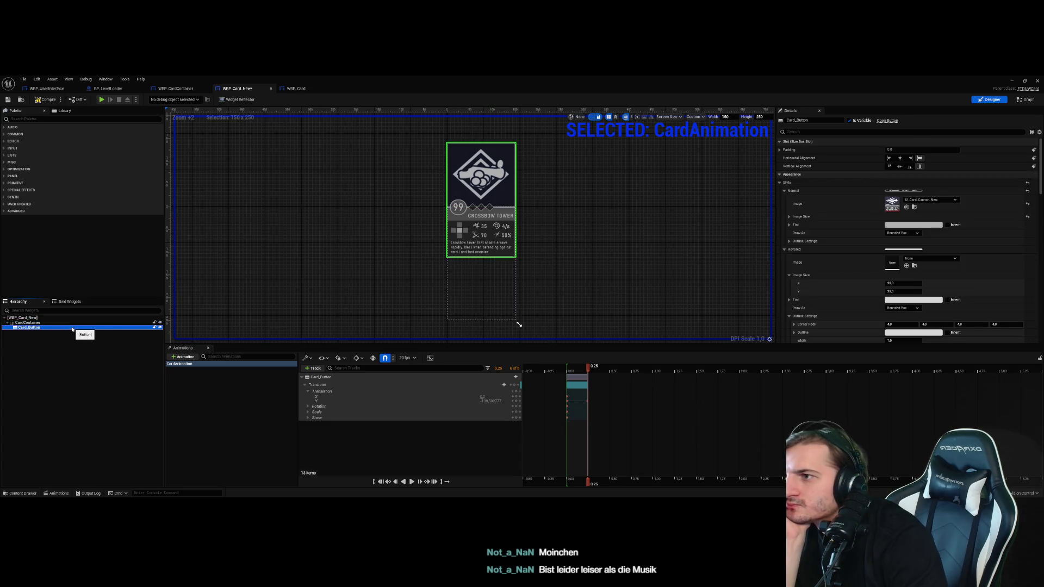
key("Up")
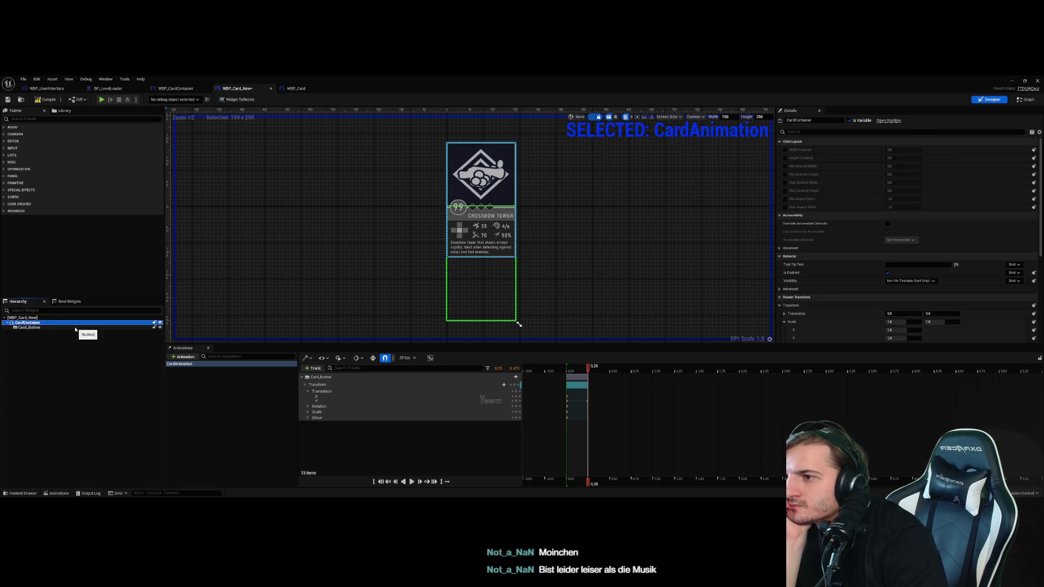
left_click(25, 119)
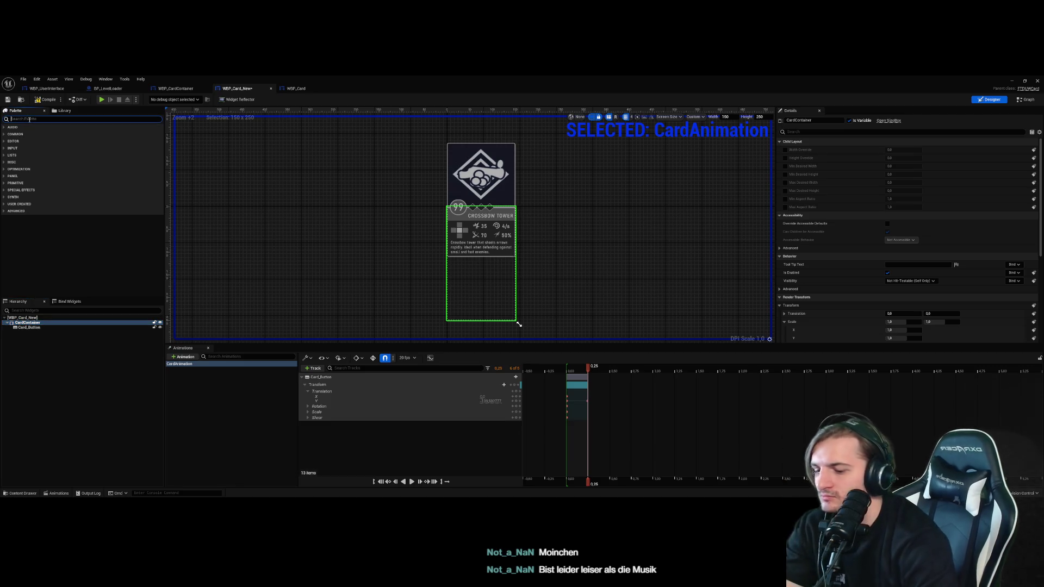
Add a Size Box from the Palette under Card_Button
type("Hosize")
mouse_move(24, 134)
left_mouse_down()
mouse_move(54, 327)
mouse_move(115, 326)
left_mouse_up()
left_click(131, 332)
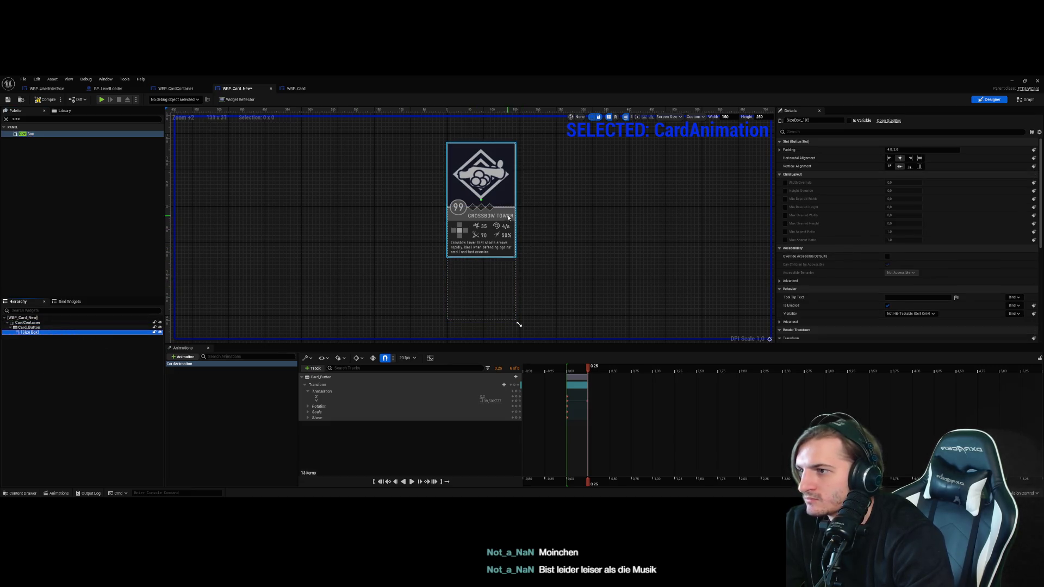
left_click(77, 335)
left_click(76, 335)
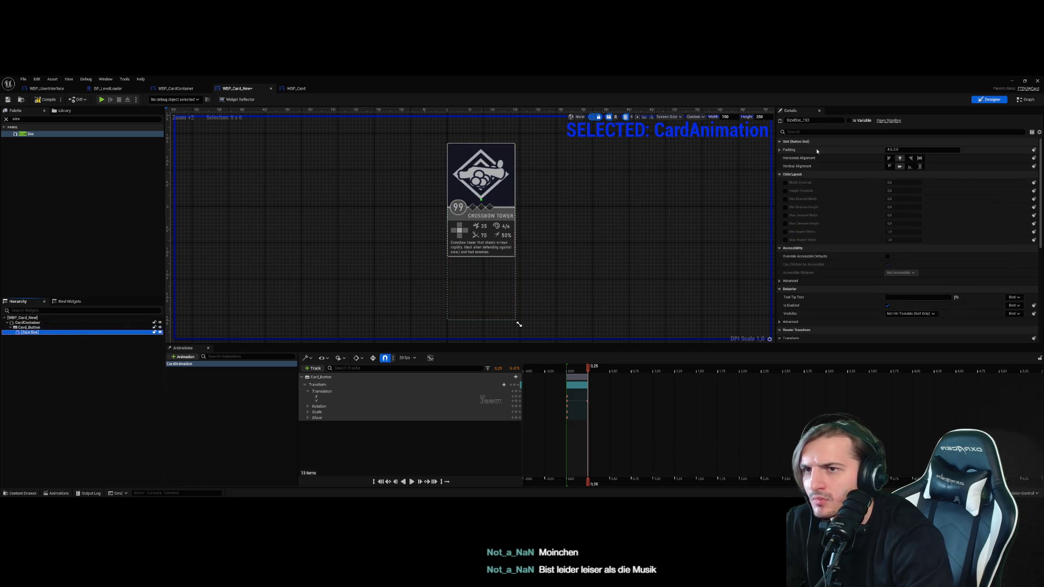
Delete the Size Box, leaving CardContainer and Card_Button in the hierarchy
scroll(857, 234, "down", 3)
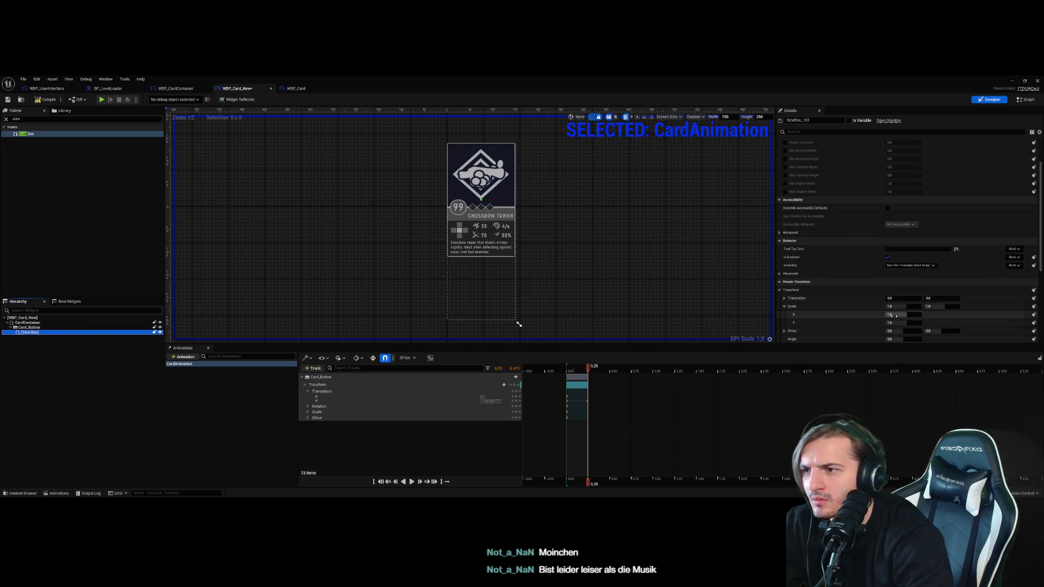
left_click(74, 329)
left_click(74, 332)
key("Delete")
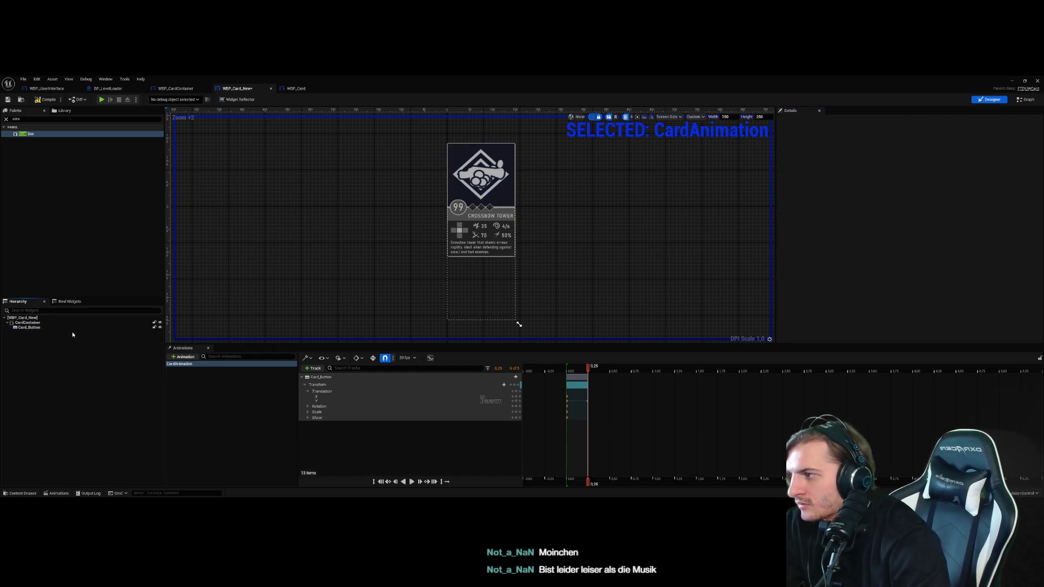
Test CardContainer X scale 2.1, reset it to 1.0, and resize Card_Button to 198 × 252
left_click(81, 323)
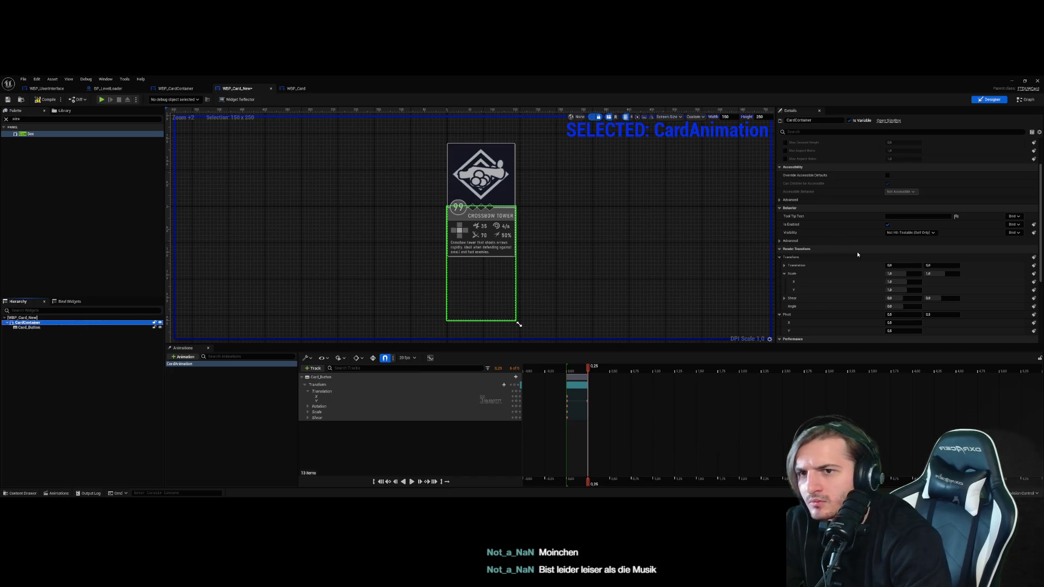
left_click_drag(898, 280, 915, 288)
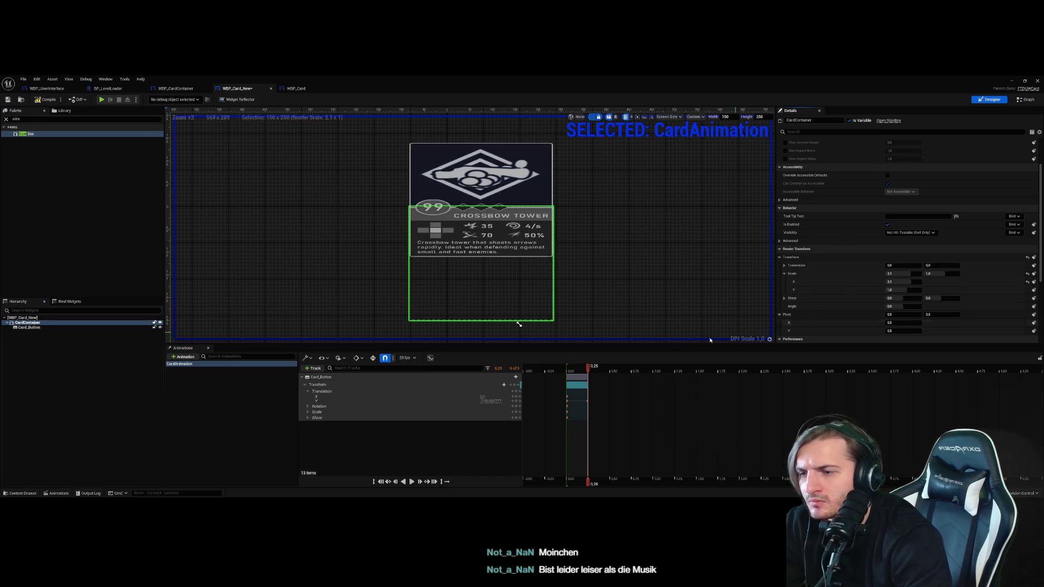
key("Return")
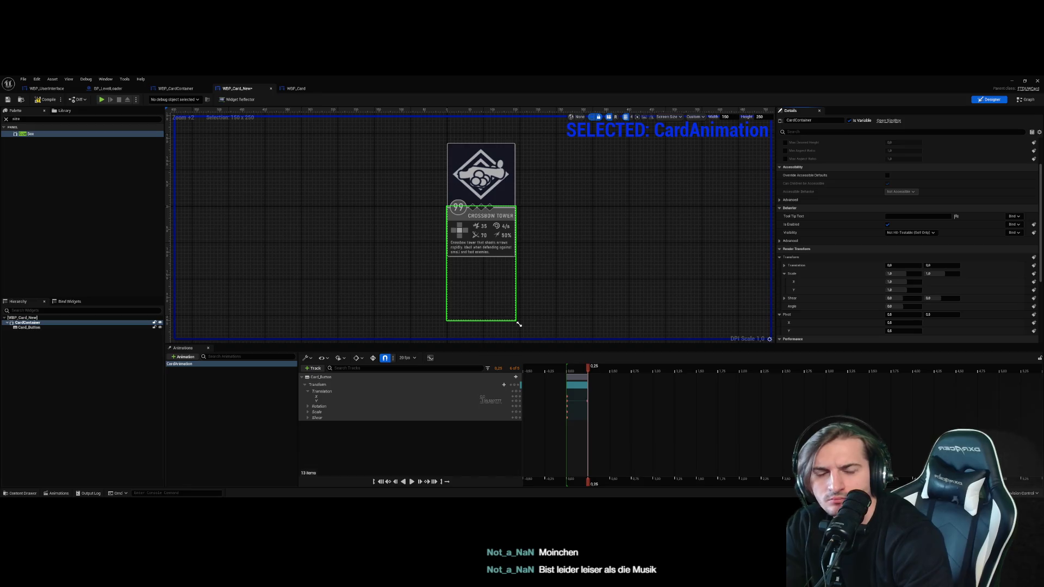
left_click(480, 179)
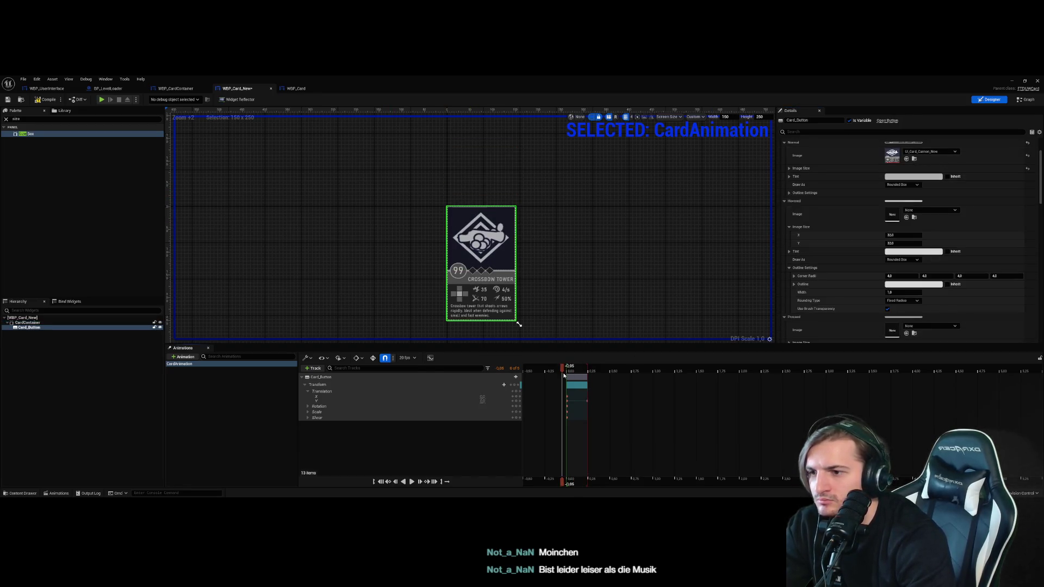
left_click_drag(518, 324, 541, 325)
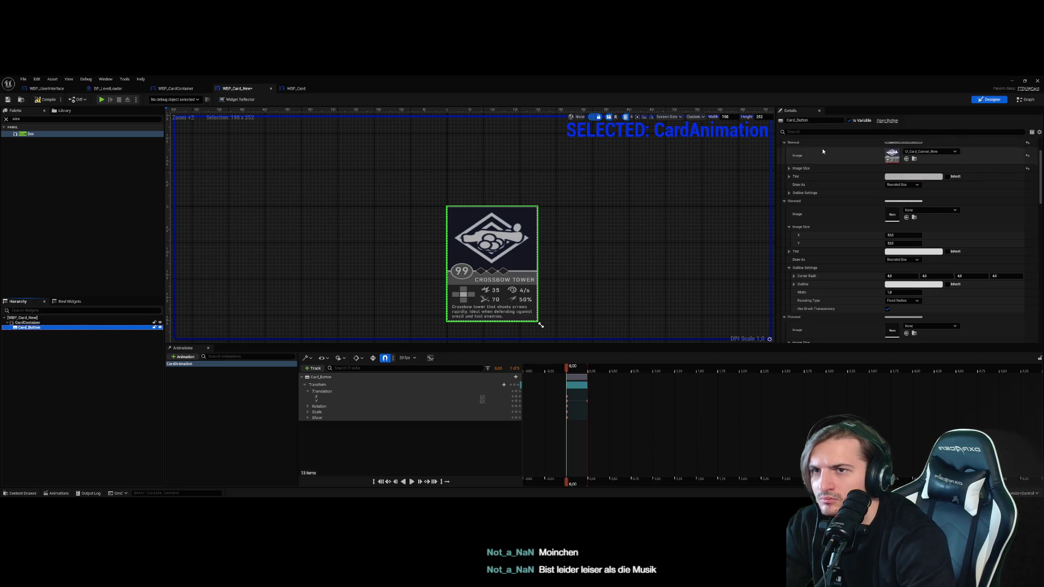
scroll(788, 145, "up", 2)
Review Card_Button's padding, style states and appearance properties in the Details panel
left_click(779, 150)
left_click(779, 150)
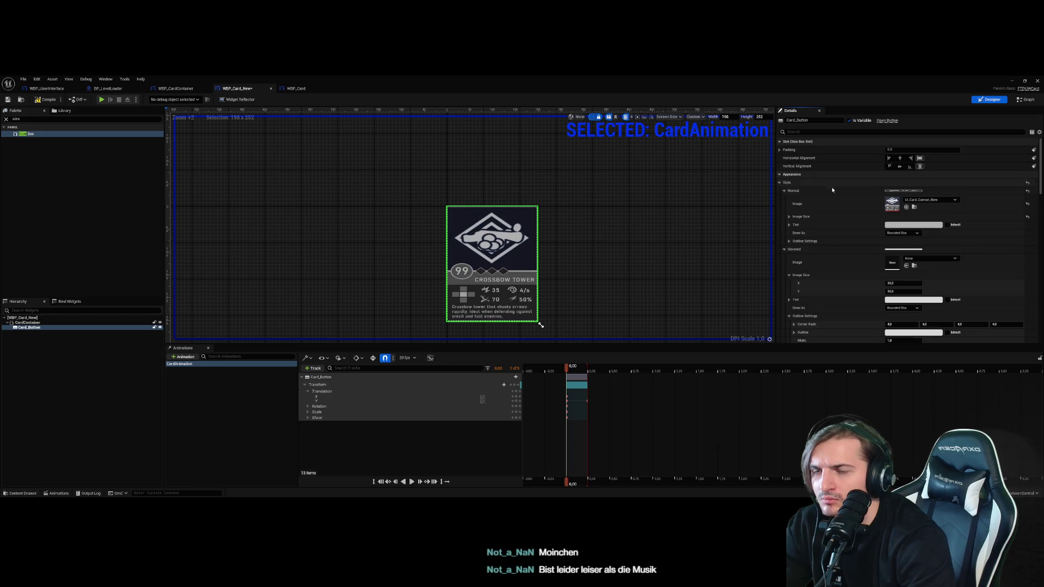
left_click(779, 182)
left_click(779, 174)
left_click(780, 175)
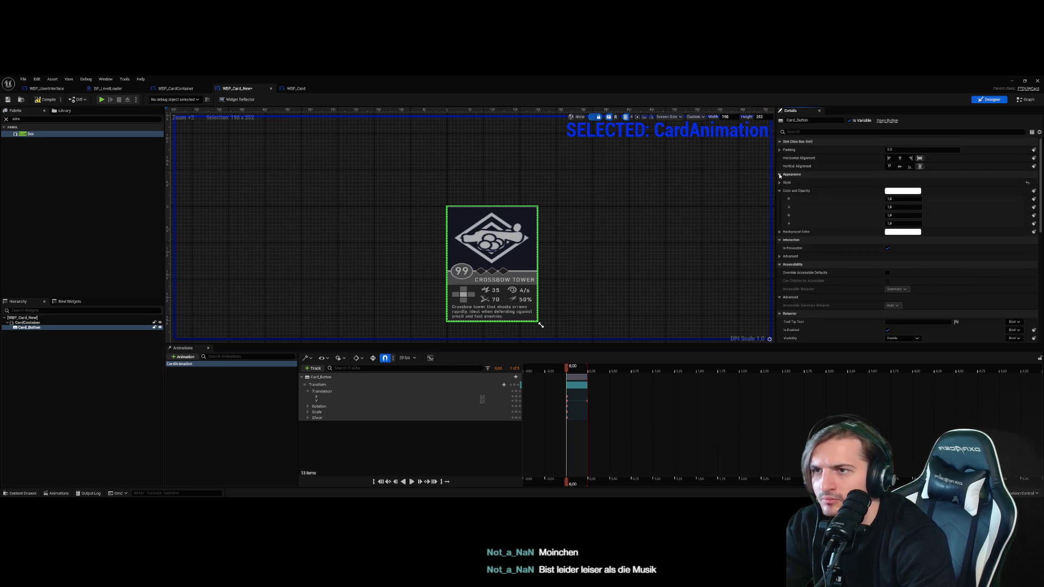
left_click(47, 333)
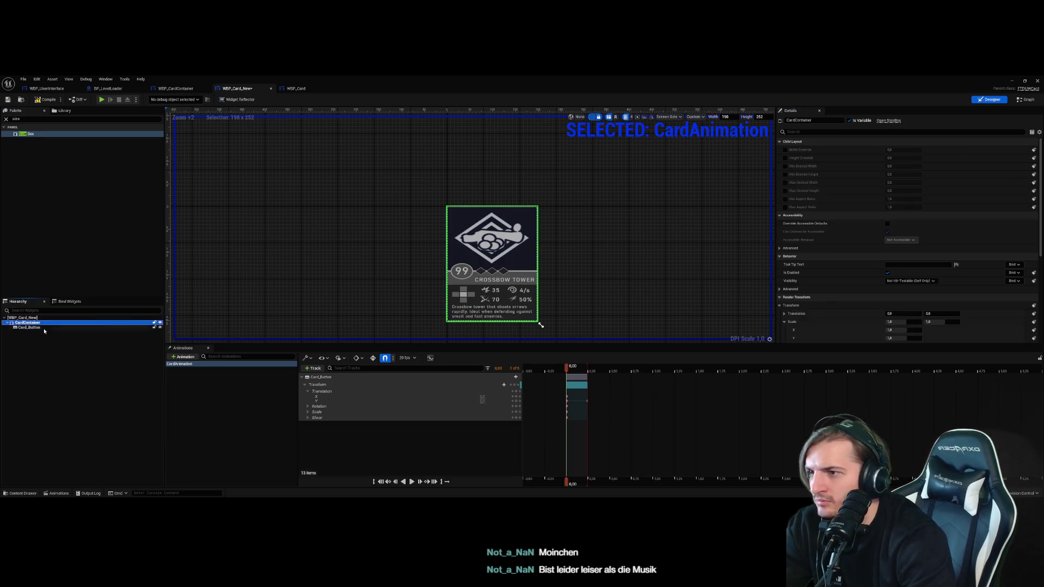
left_click(30, 328)
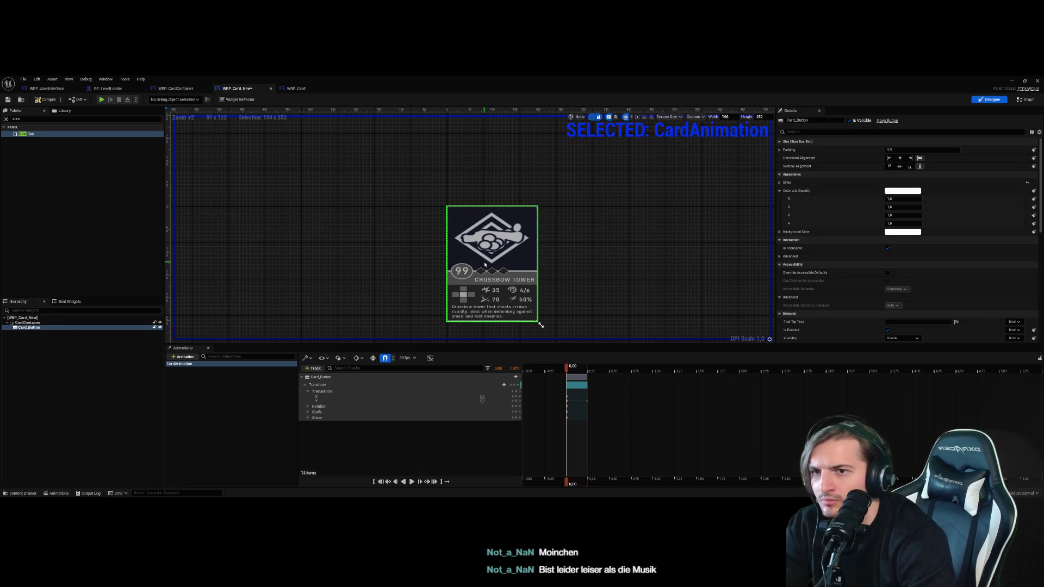
left_click(780, 182)
left_click(780, 183)
scroll(816, 240, "down", 4)
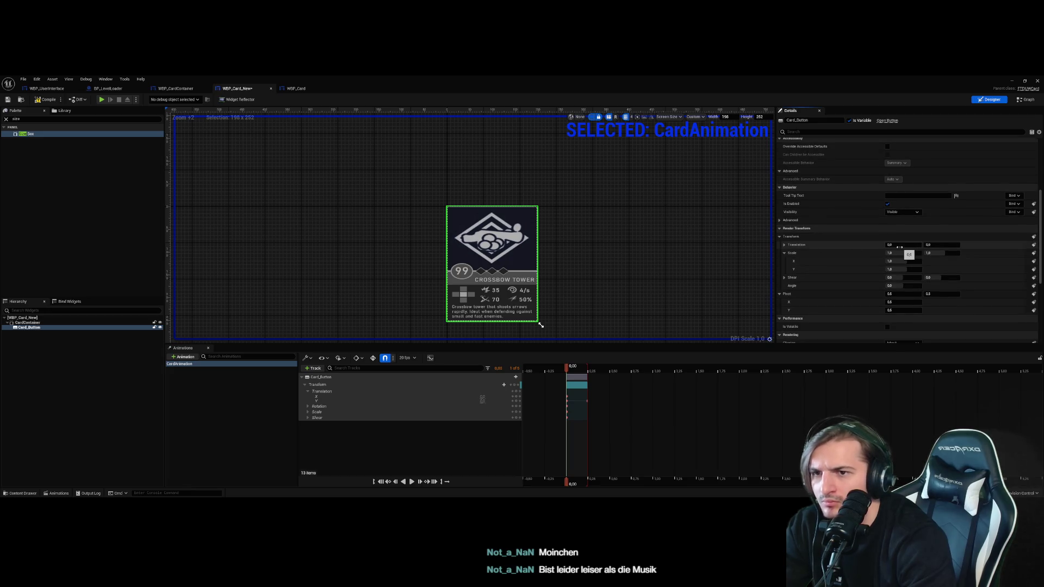
scroll(826, 264, "down", 3)
scroll(826, 259, "up", 7)
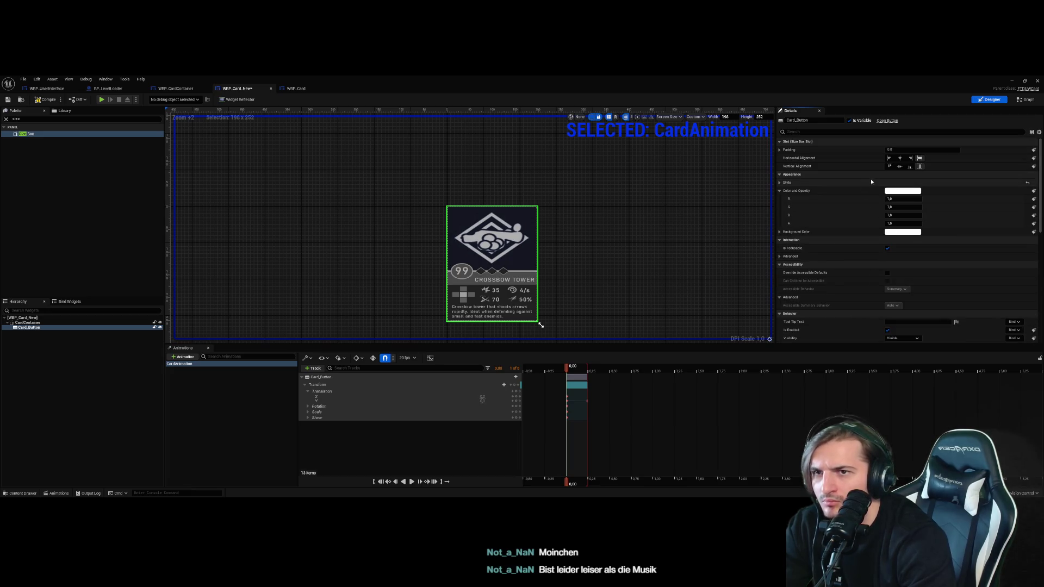
Drag Card_Button's bottom-right handle until the design area reads 216 × 261
mouse_move(539, 325)
left_mouse_down()
mouse_move(526, 262)
mouse_move(592, 319)
mouse_move(543, 337)
mouse_move(548, 329)
left_mouse_up()
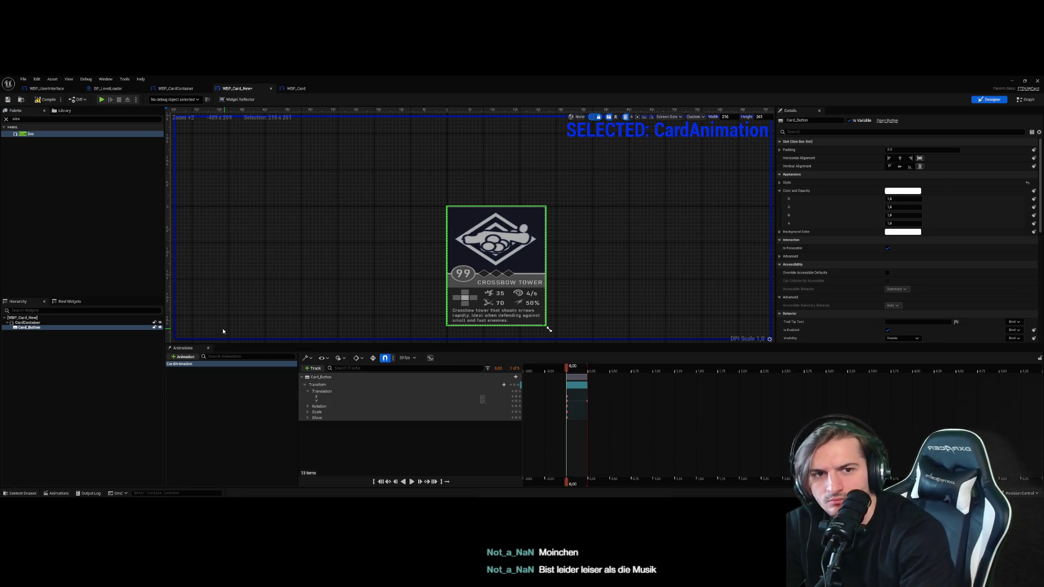
left_click(59, 328)
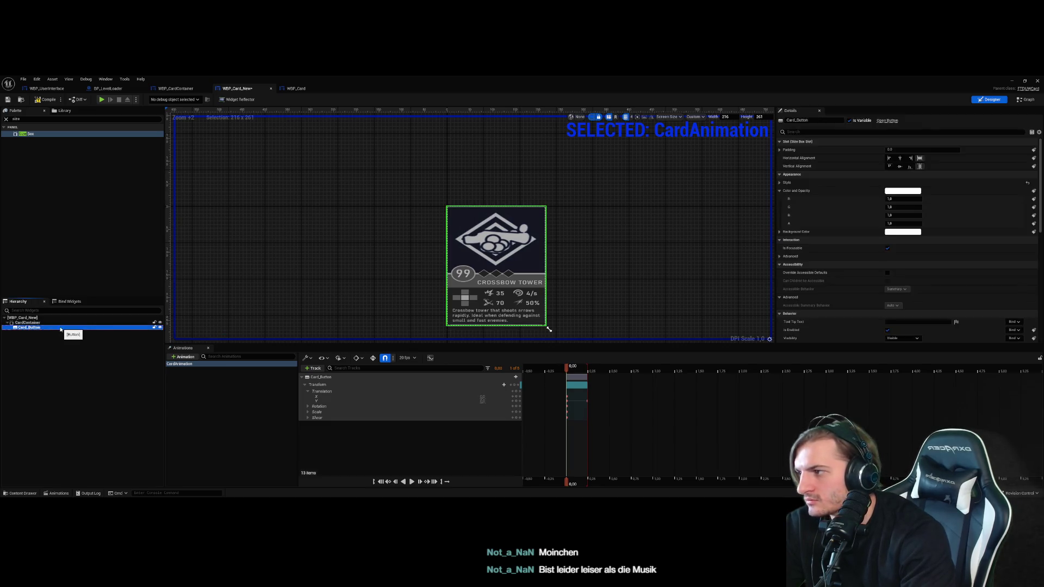
Cut Card_Button and add an Overlay from the Palette under CardContainer
key("Delete")
left_click(48, 119)
type("overl")
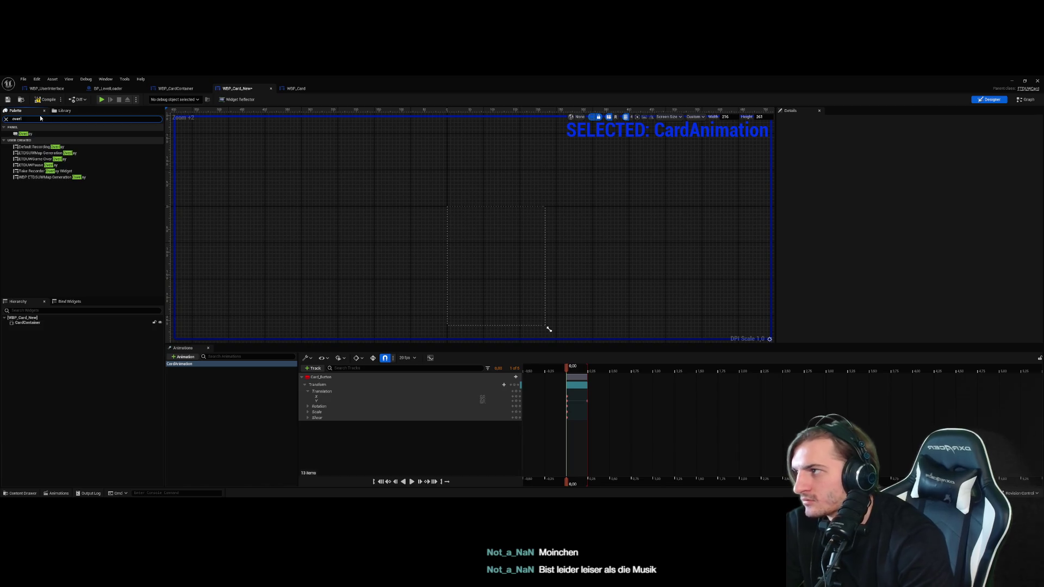
left_click_drag(25, 134, 27, 323)
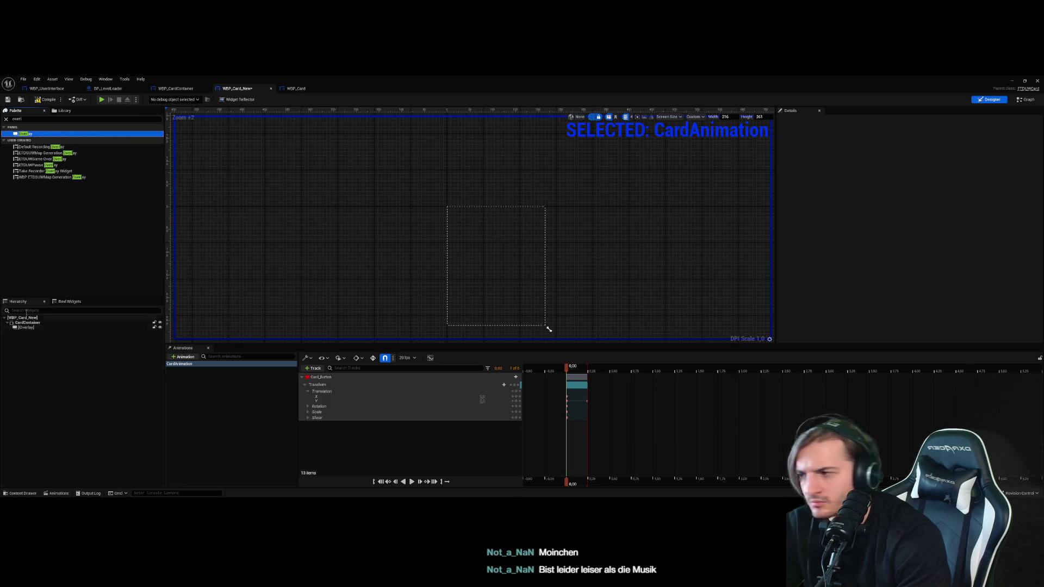
Place Card_Button inside a Size Box within the new Overlay
left_click(33, 118)
type("size")
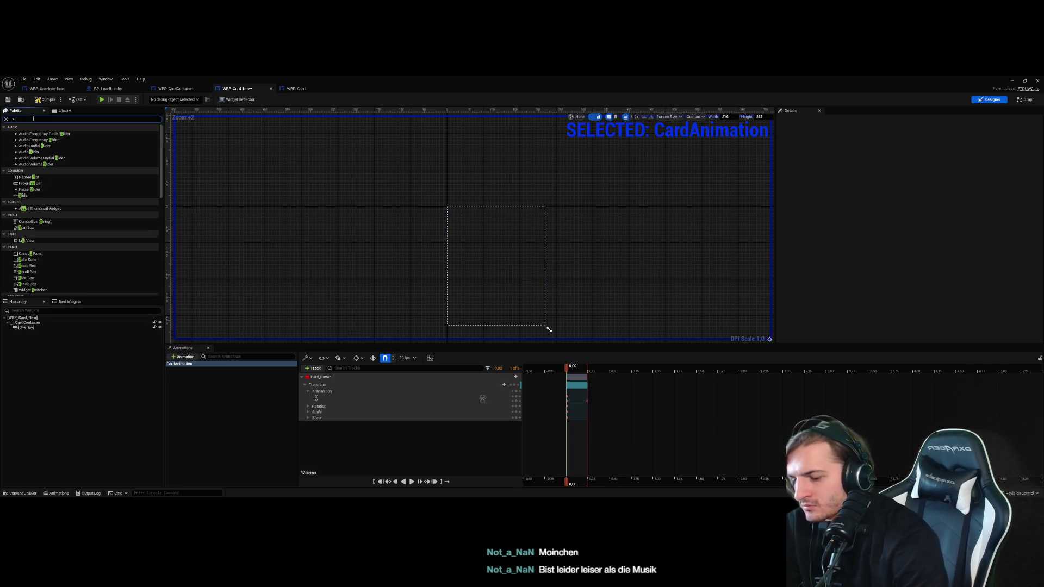
left_click_drag(24, 134, 38, 265)
left_click_drag(37, 333, 62, 329)
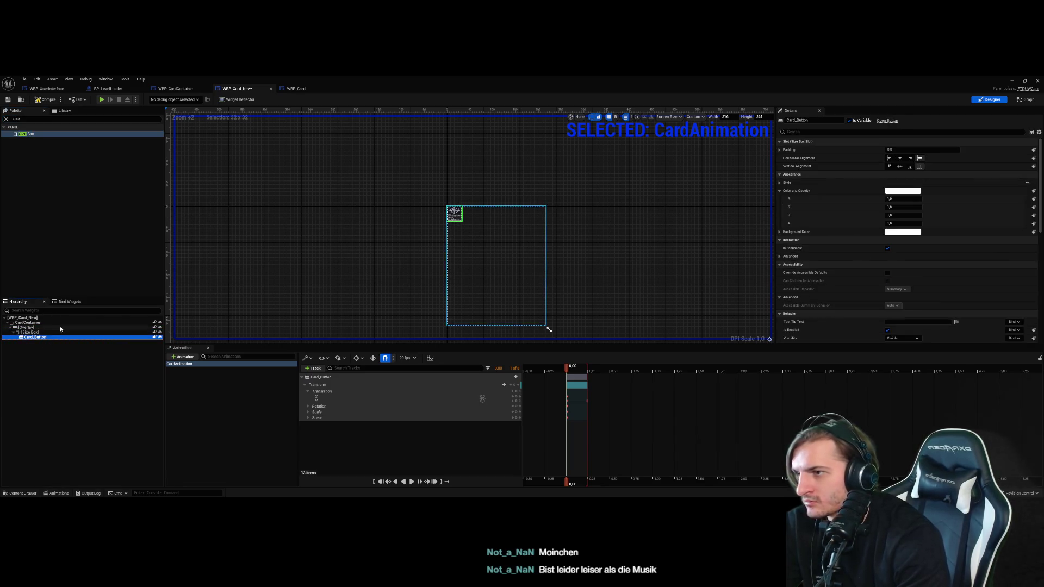
left_click(60, 328)
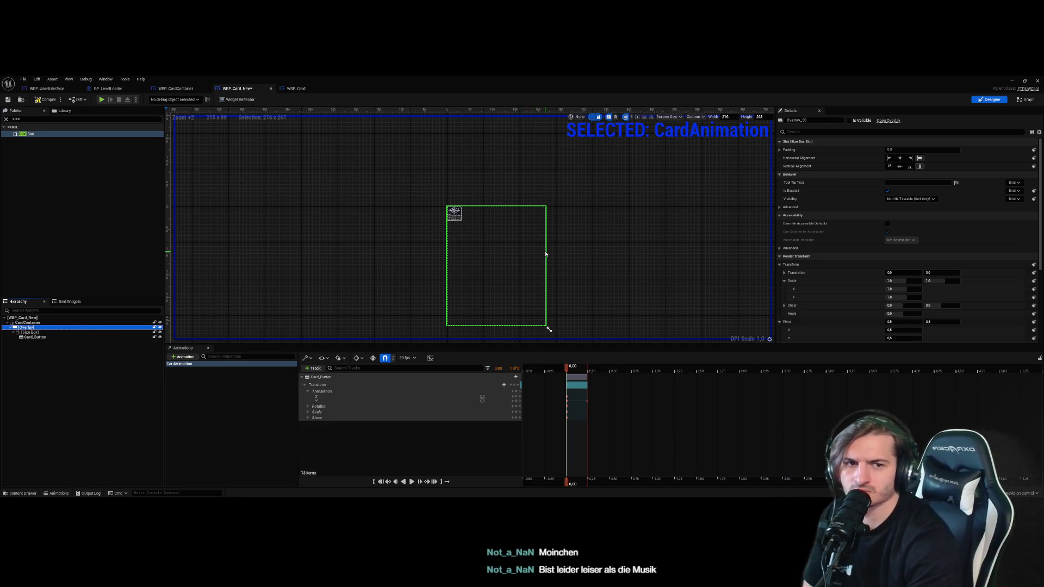
Select the Overlay and drag the canvas handle to narrow the design area to 177 × 267
left_click(454, 213)
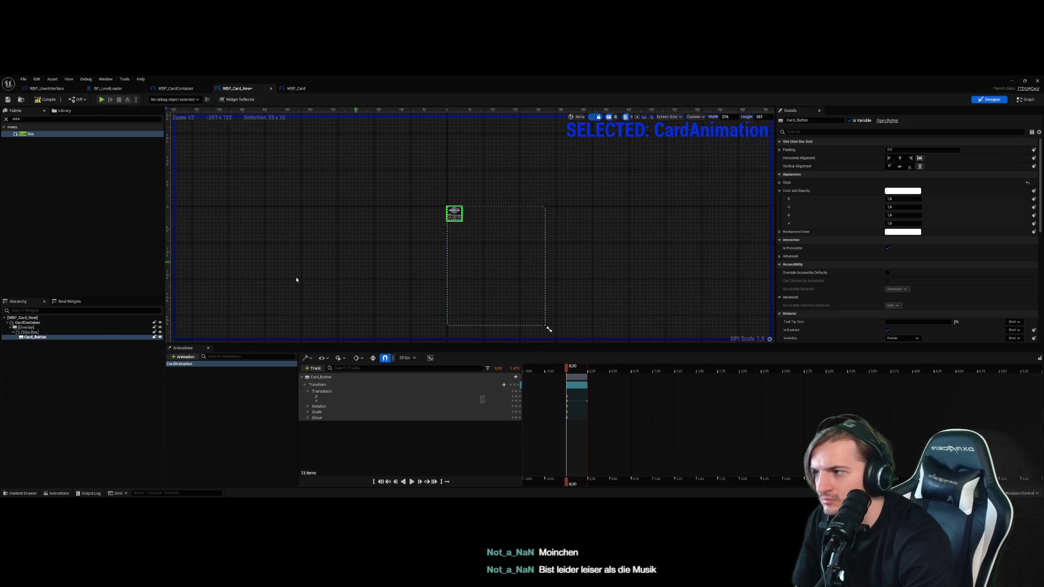
left_click(92, 332)
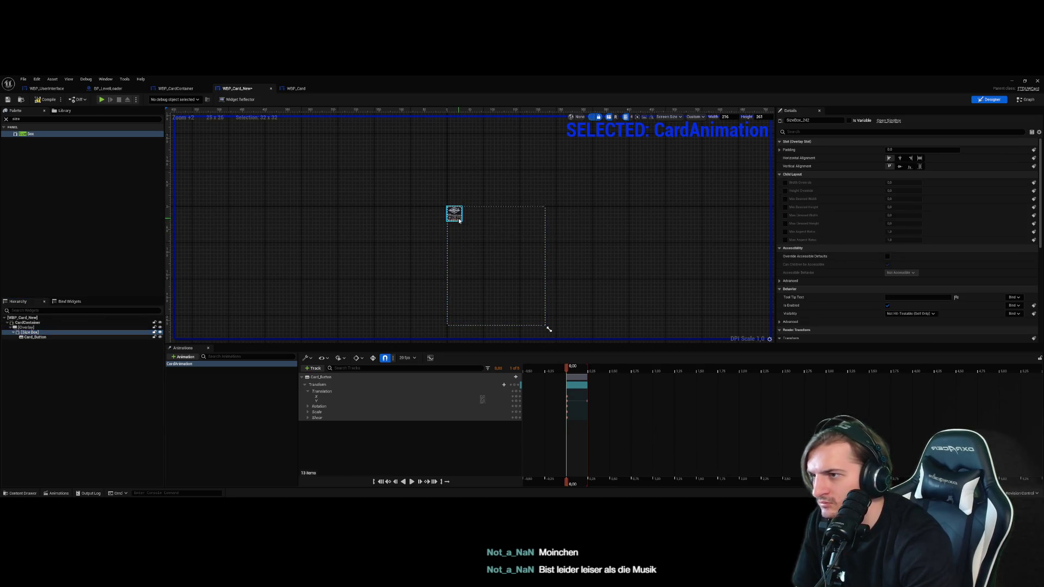
left_click(82, 331)
left_click(83, 327)
mouse_move(550, 329)
left_mouse_down()
mouse_move(514, 328)
mouse_move(531, 331)
left_mouse_up()
left_click(63, 322)
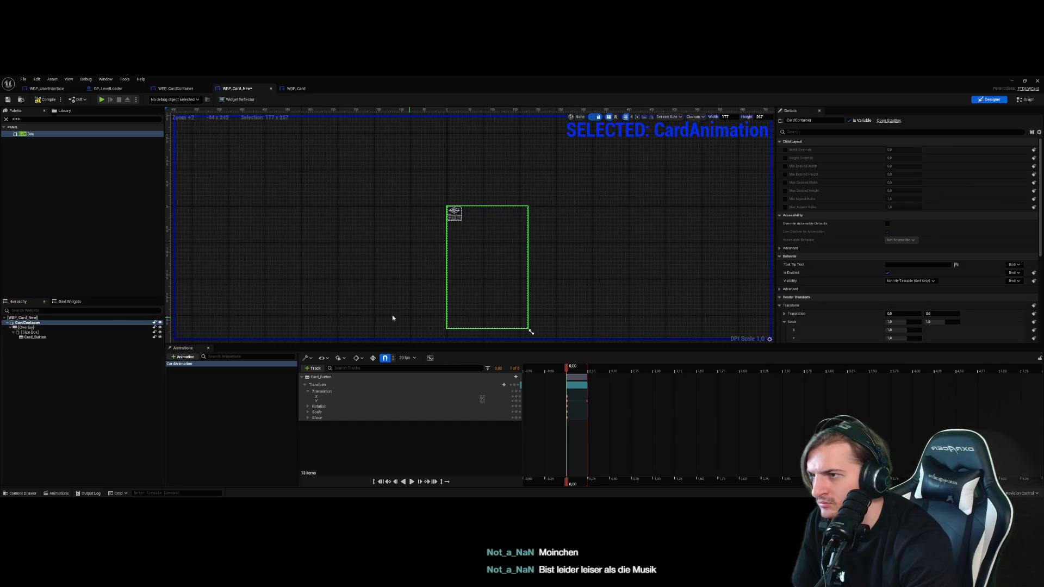
left_click(74, 336)
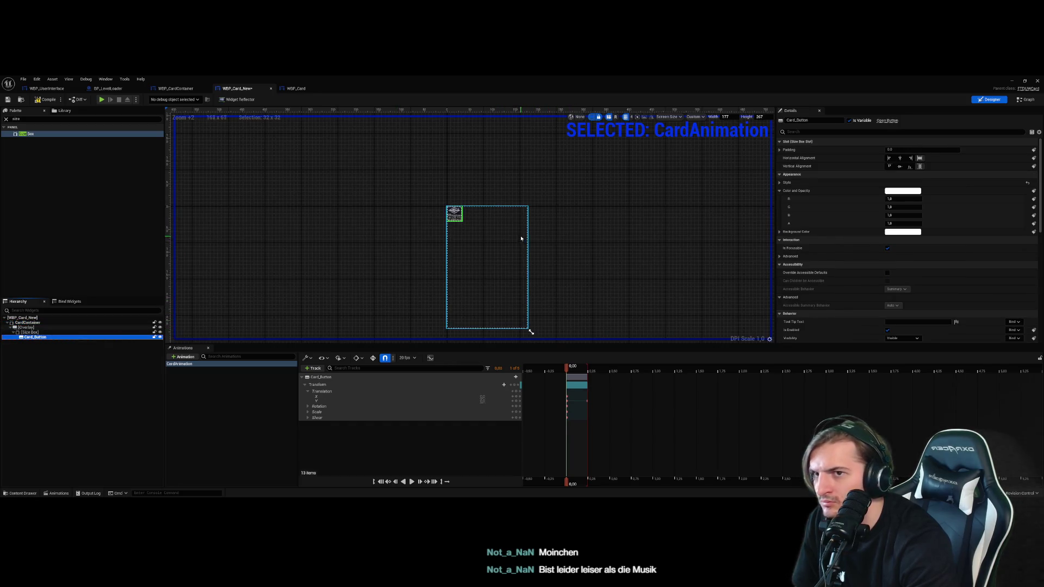
left_click(463, 251)
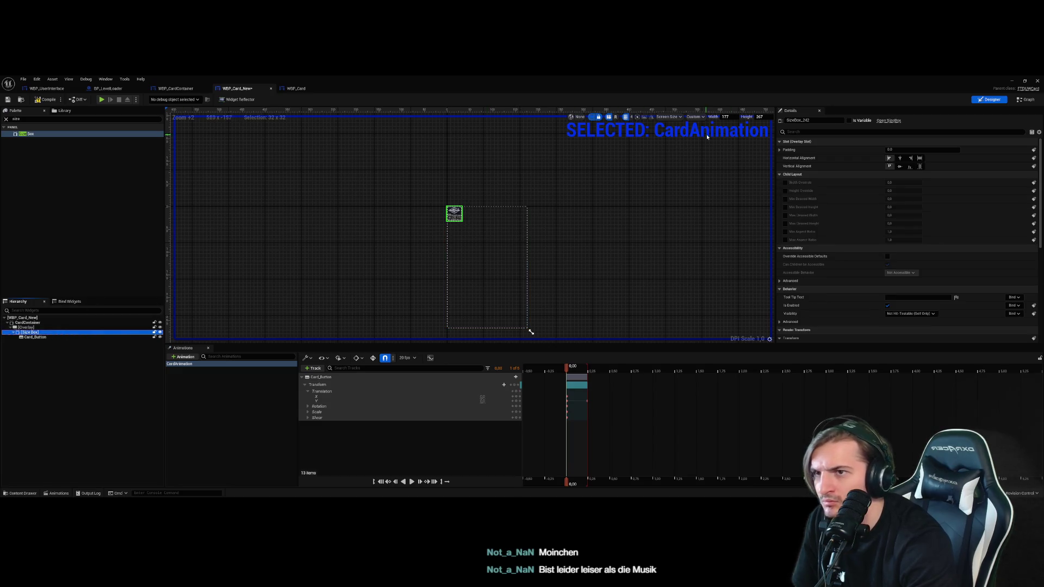
left_click(68, 338)
left_click(35, 327)
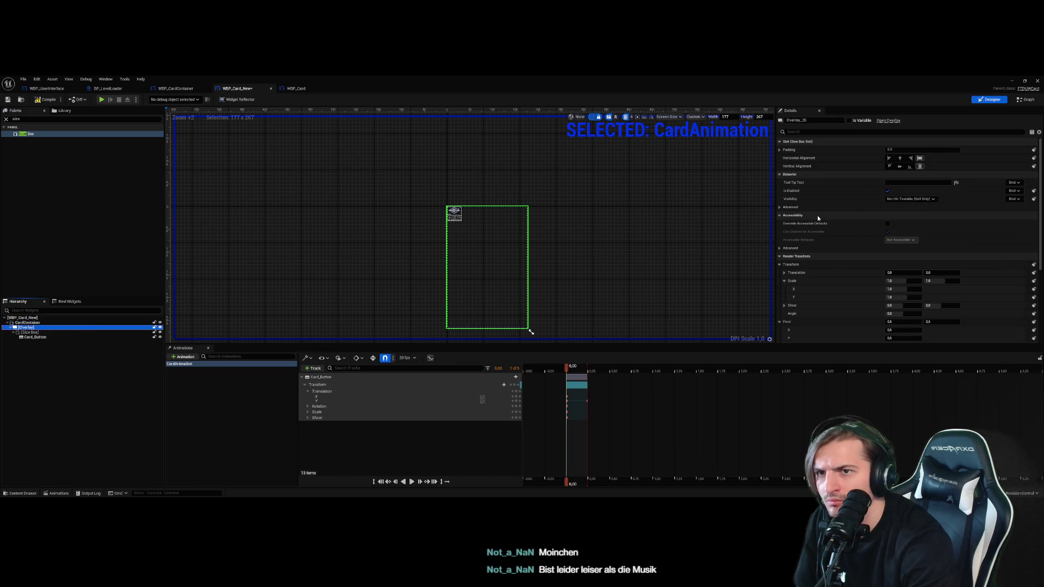
scroll(818, 217, "down", 5)
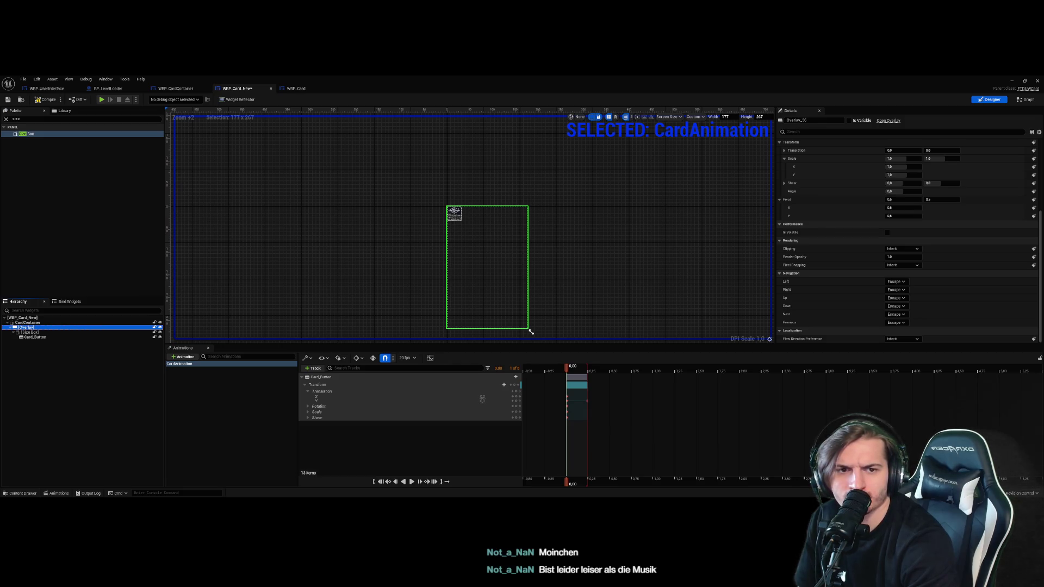
left_click(28, 323)
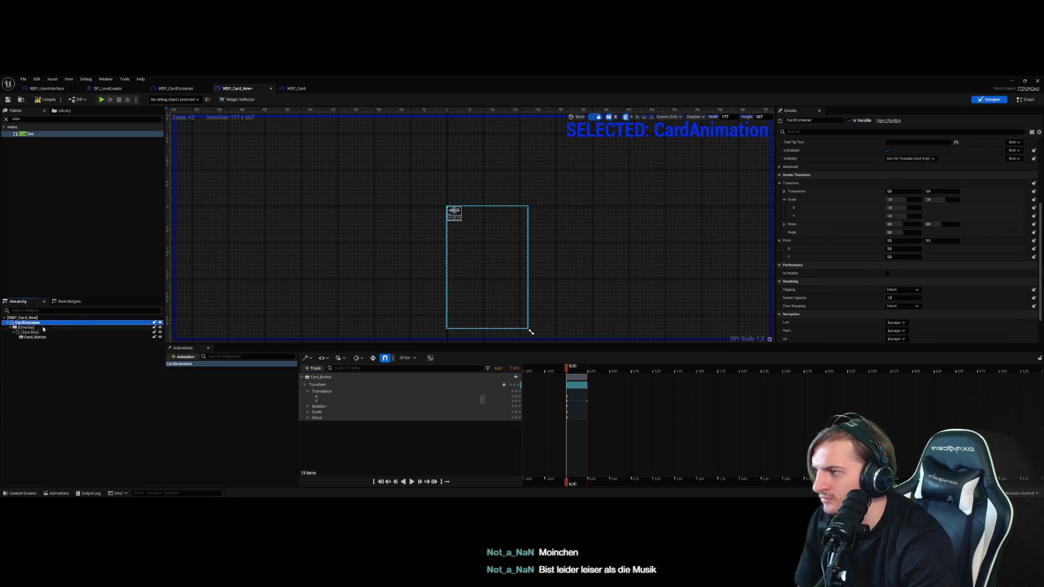
Enable width and height overrides on CardContainer and on the card's Size Box
scroll(947, 188, "up", 5)
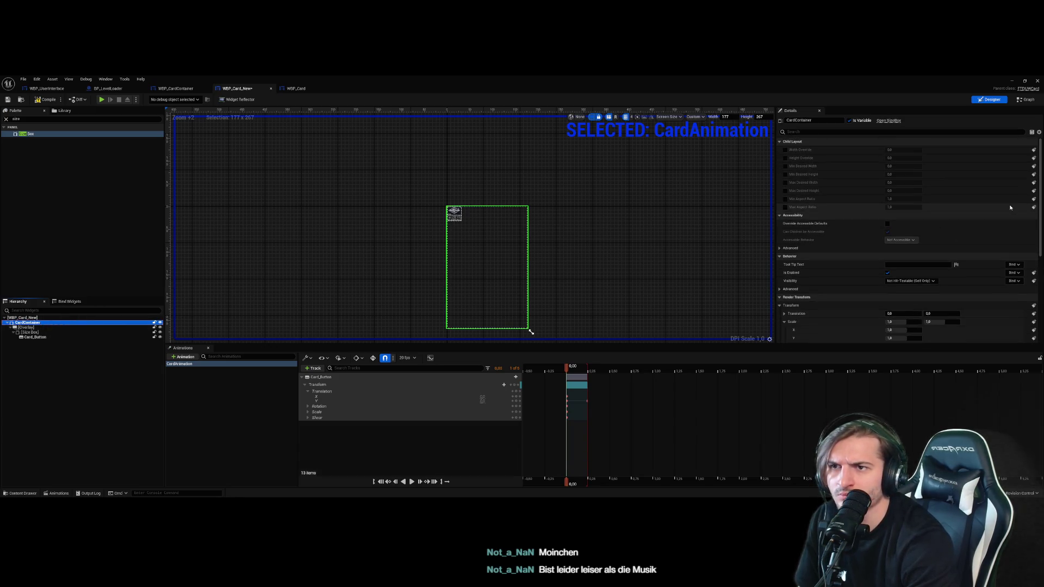
left_click(785, 150)
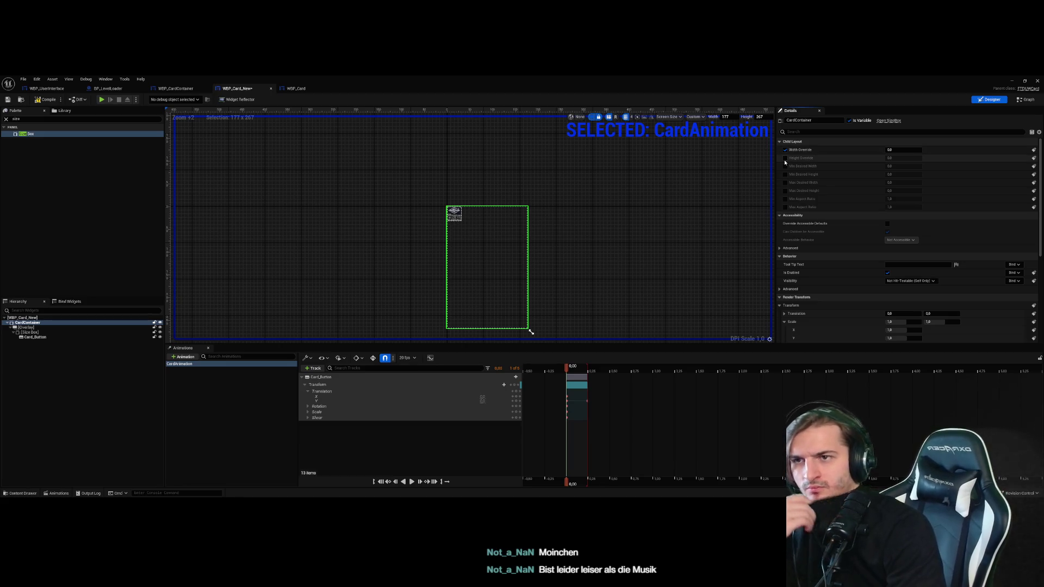
left_click(785, 158)
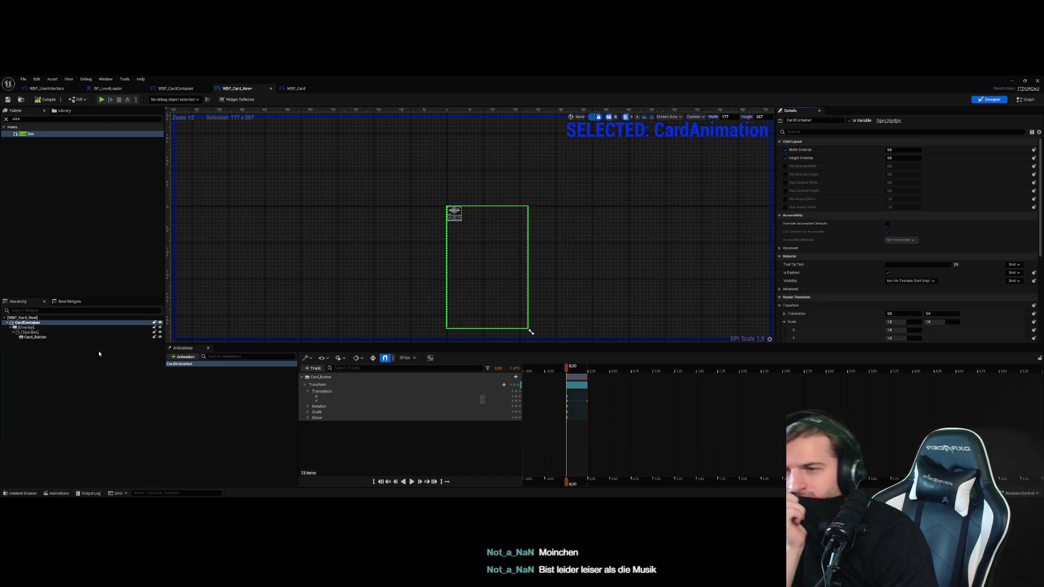
left_click(76, 332)
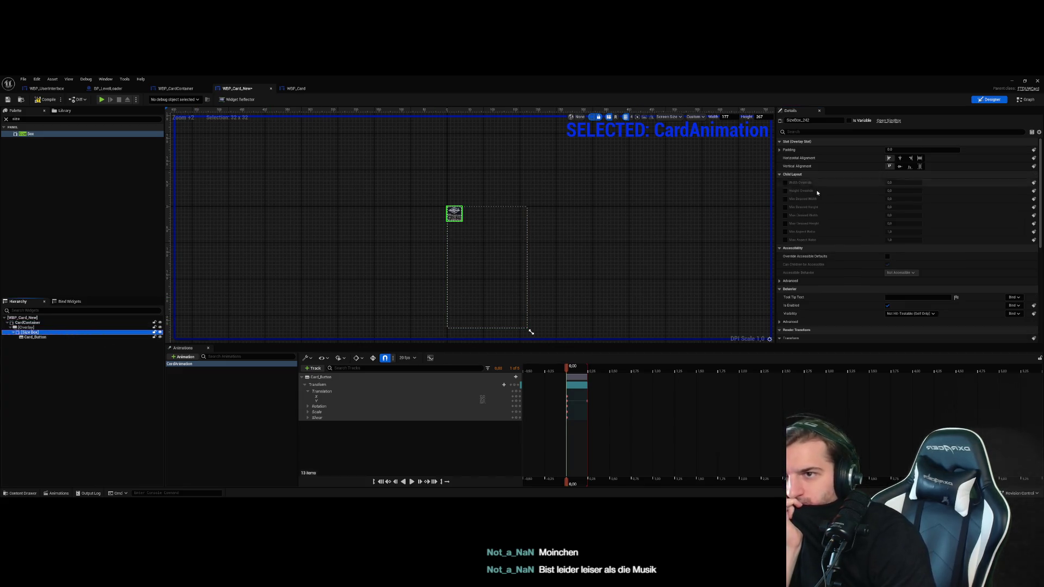
left_click(785, 183)
left_click(785, 191)
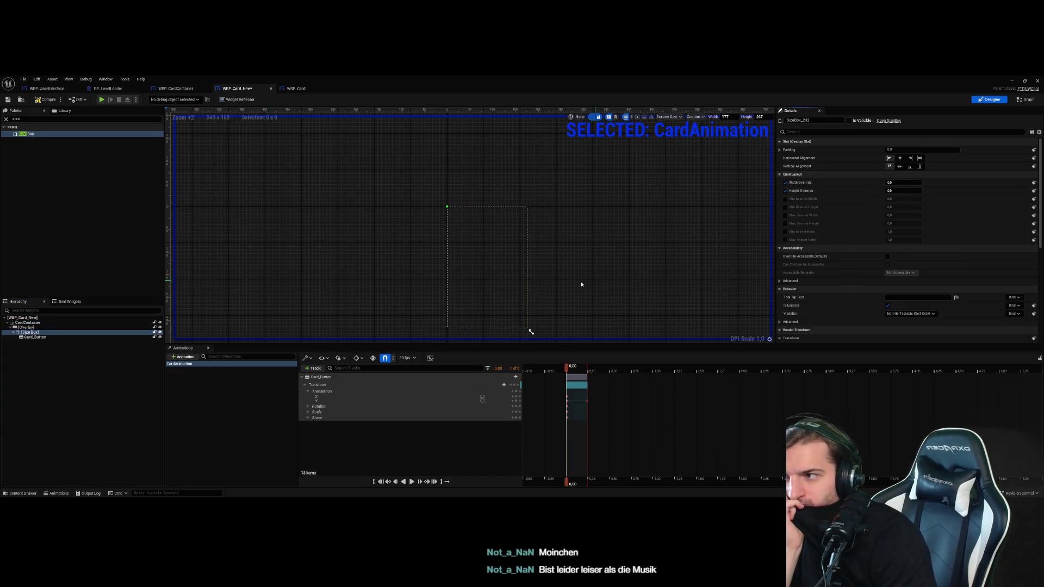
Widen the Size Box's width override and set CardContainer's width override to 0
left_click(87, 337)
double_click(469, 218)
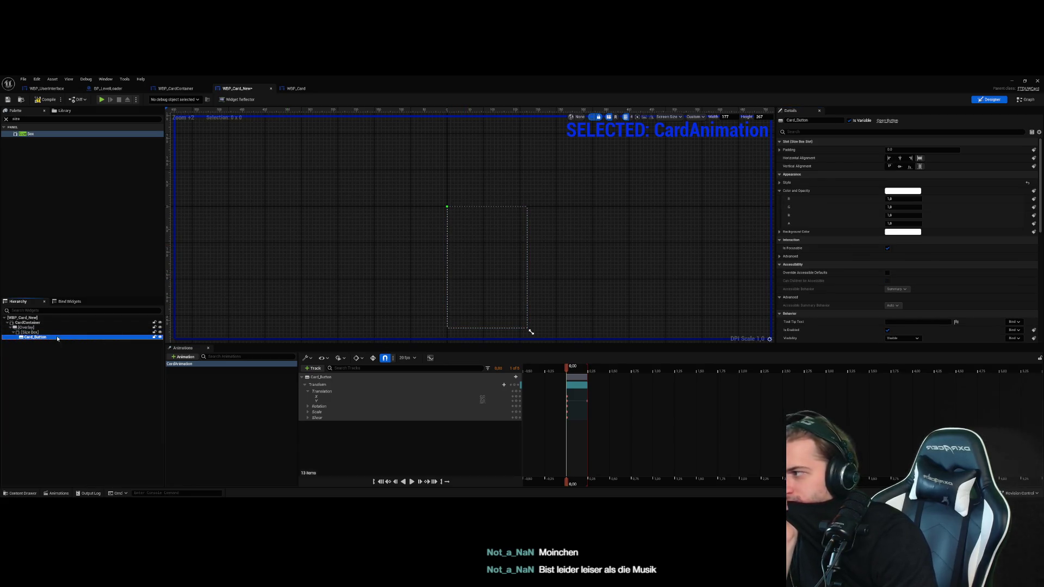
mouse_move(902, 183)
left_mouse_down()
mouse_move(868, 186)
mouse_move(924, 191)
left_mouse_up()
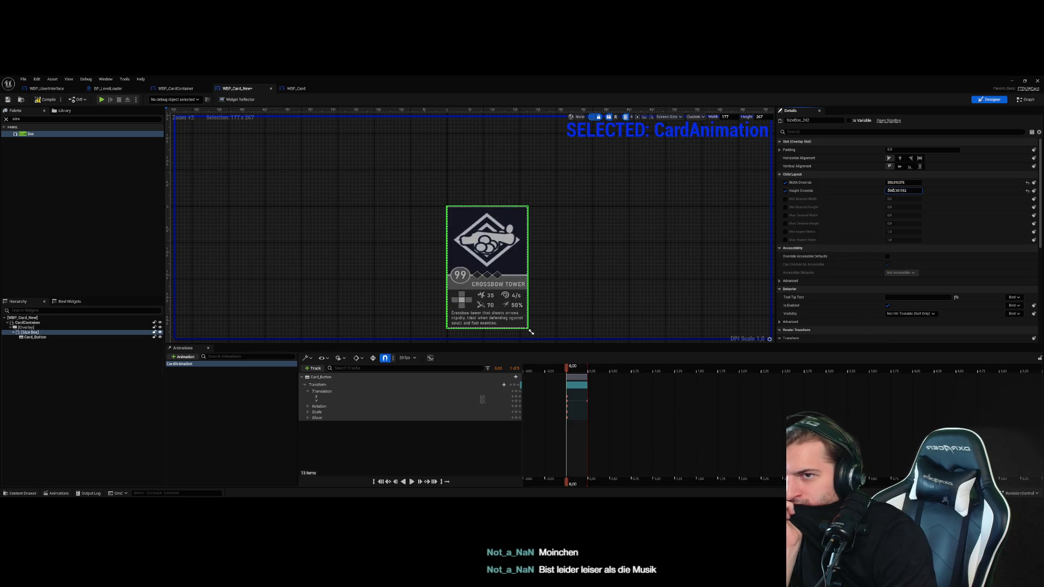
left_click(27, 323)
left_click_drag(897, 150, 898, 151)
left_click(897, 150)
type("0")
key("Return")
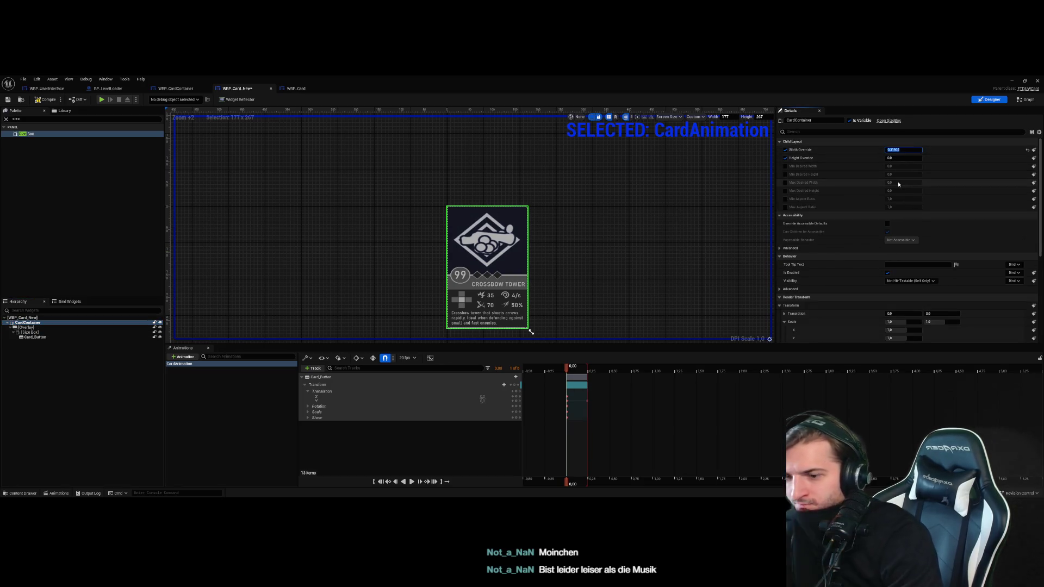
Scrub CardAnimation to 0.25 s and resize the preview frame to 240 by 245
left_click(26, 327)
left_click_drag(47, 338, 49, 340)
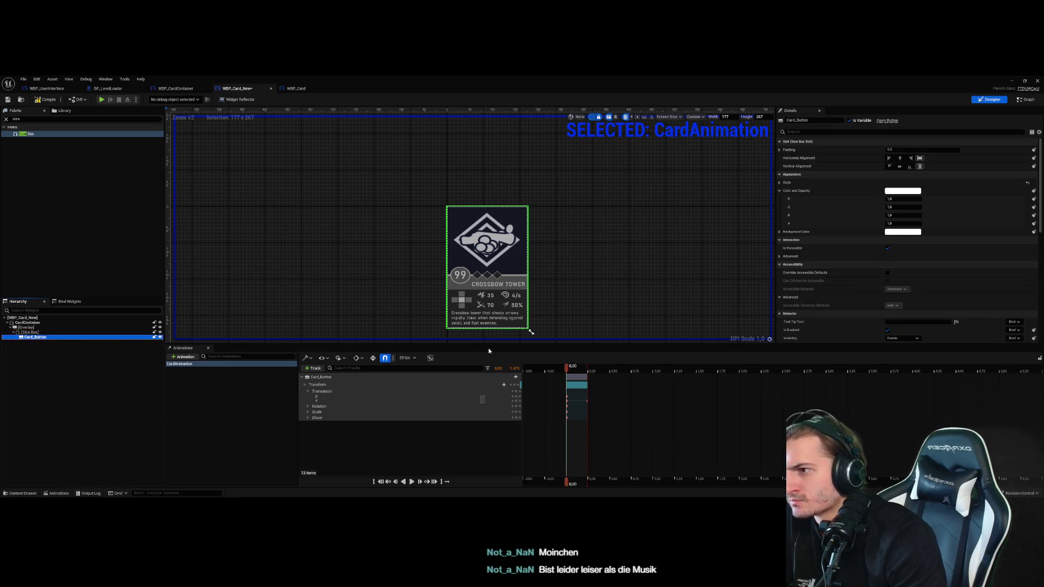
left_click(575, 371)
mouse_move(575, 371)
left_mouse_down()
mouse_move(601, 372)
mouse_move(566, 373)
mouse_move(587, 376)
left_mouse_up()
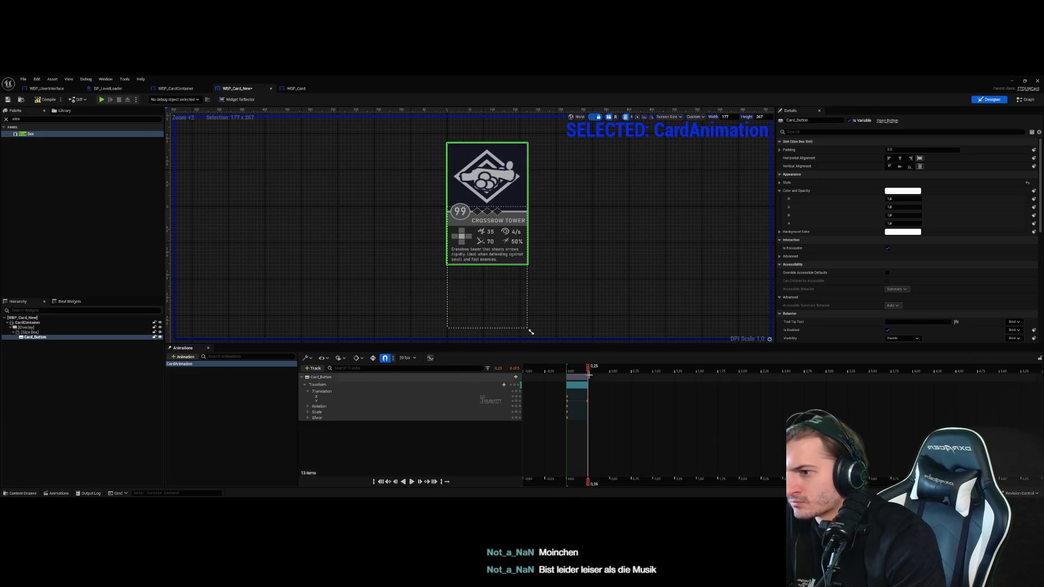
key("Up")
key("Up")
key("Up")
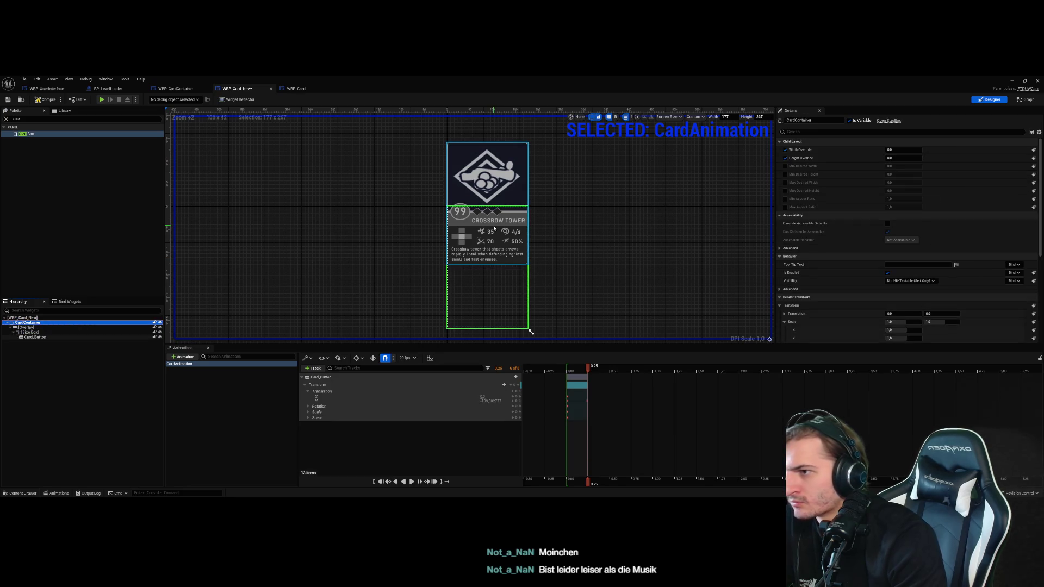
left_click_drag(531, 332, 562, 322)
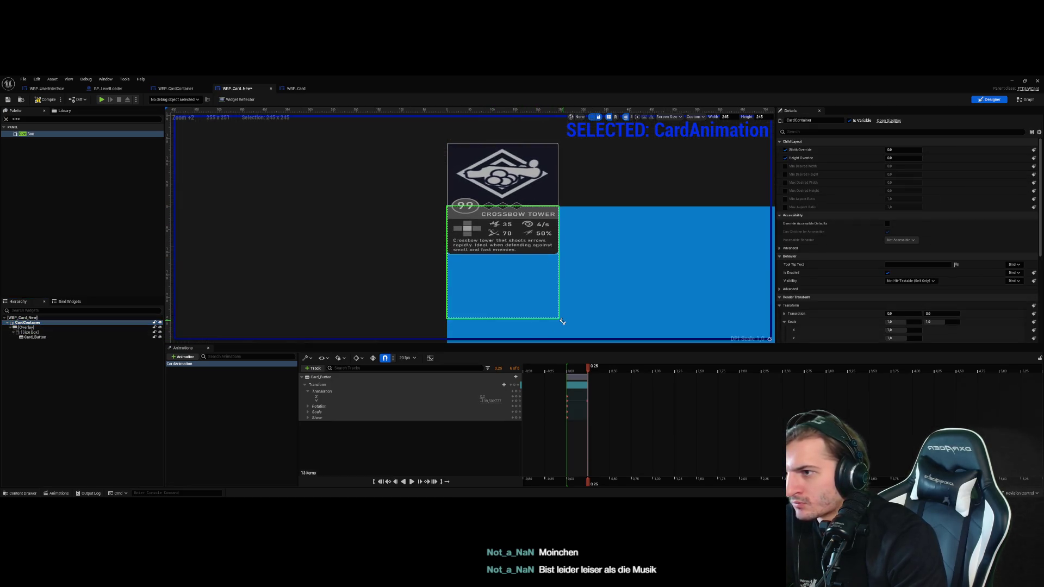
Set the designer preview frame to 150 wide by 250 tall
left_click(599, 285)
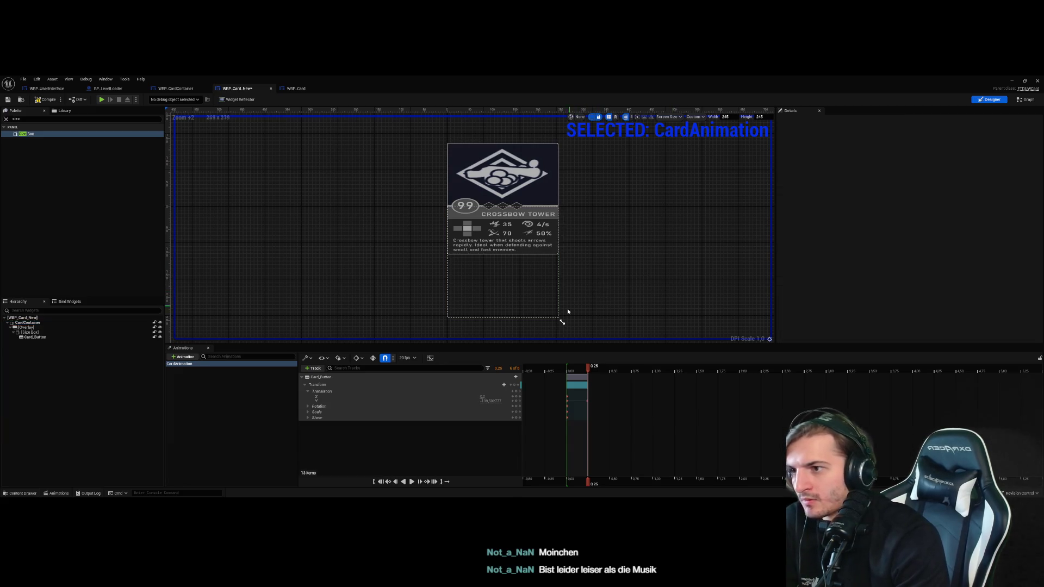
left_click(724, 116)
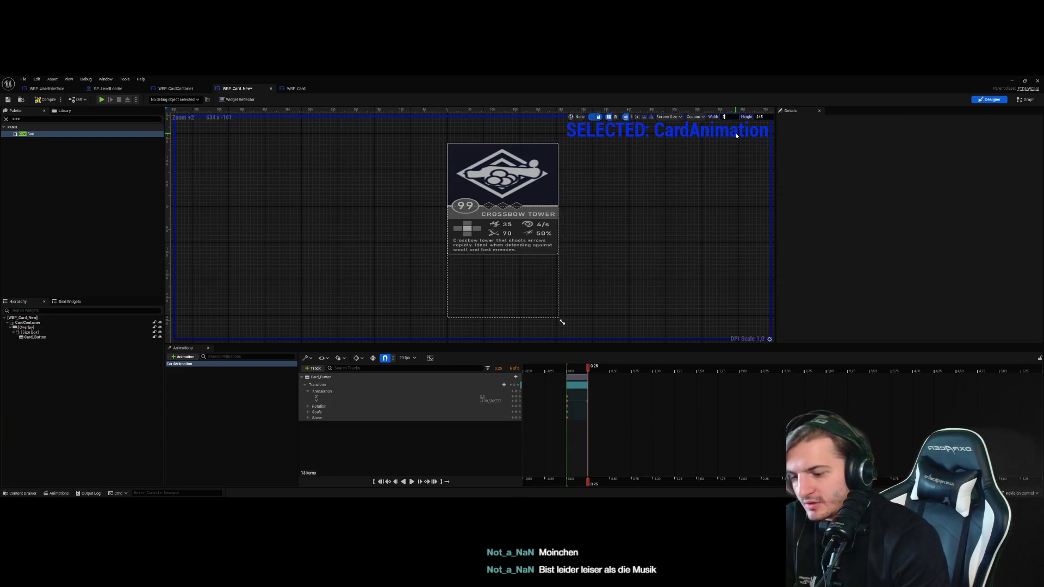
type("15")
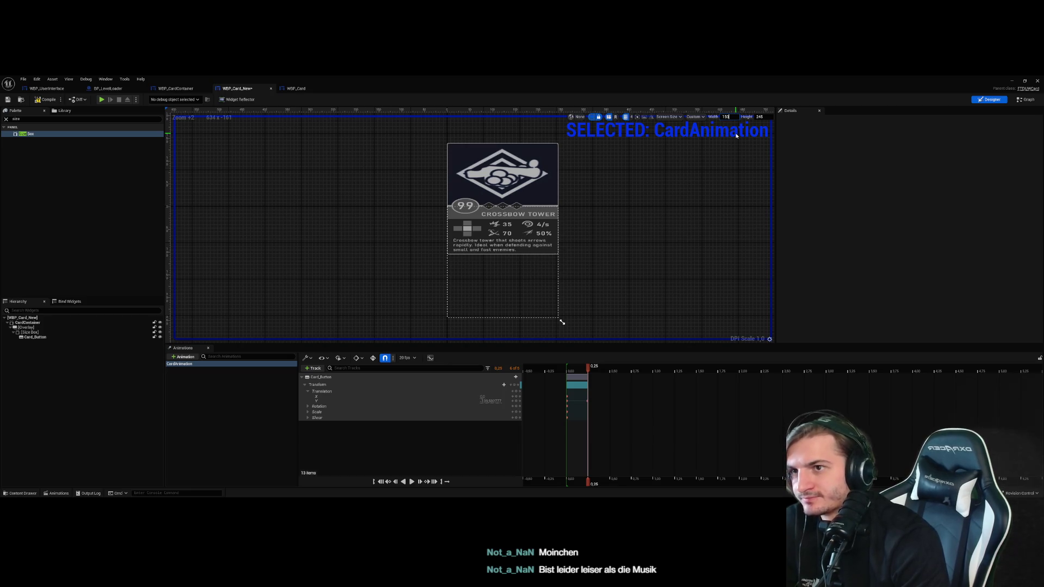
type("0")
key("Return")
type("0")
key("Return")
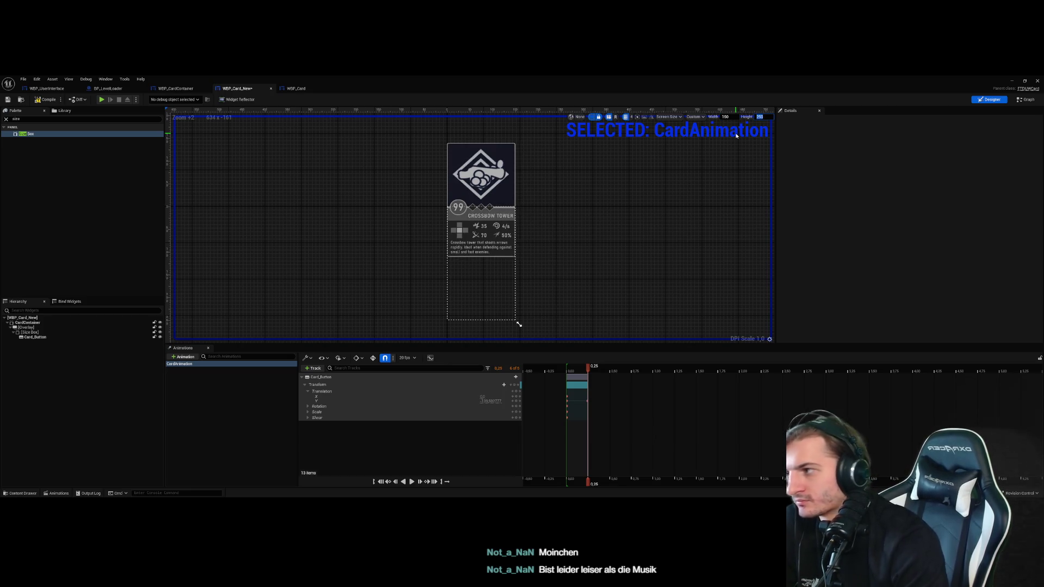
Set the Size Box width override to 150 and return the animation preview to its start
left_click(38, 332)
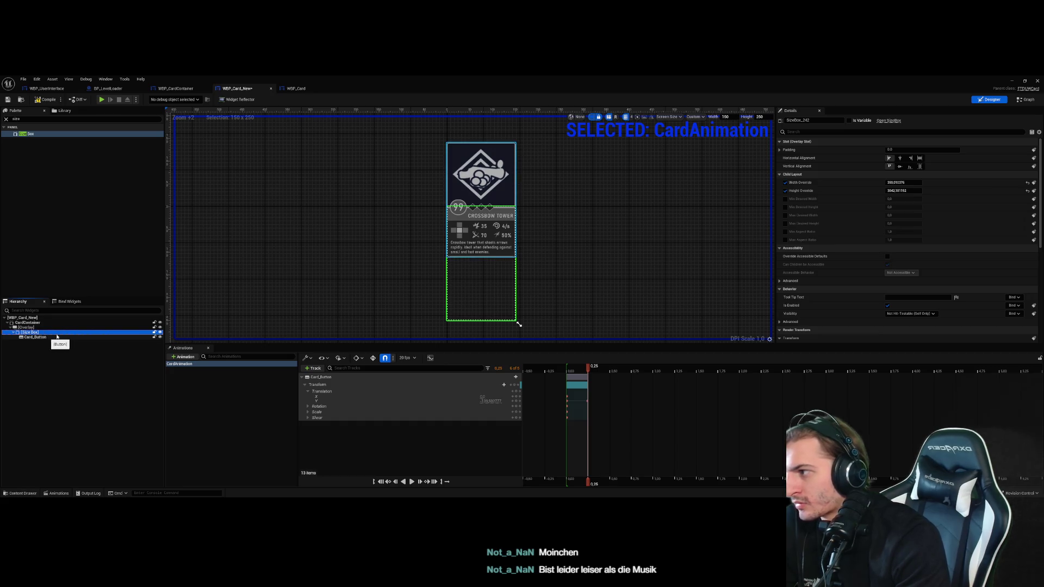
left_click_drag(902, 183, 924, 183)
left_click_drag(518, 324, 518, 324)
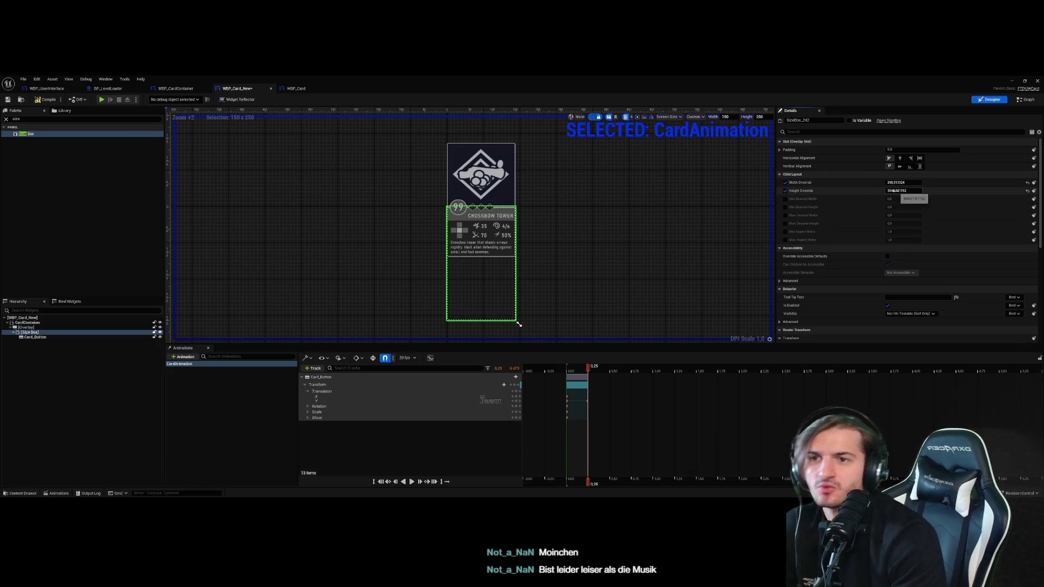
left_click(895, 183)
type("1")
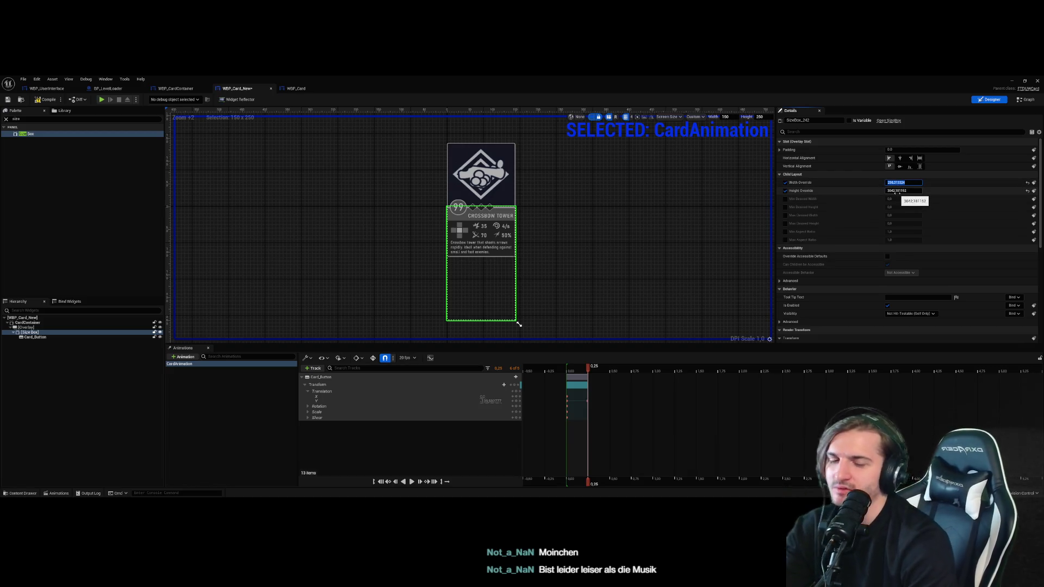
type("50")
key("Return")
left_click(568, 373)
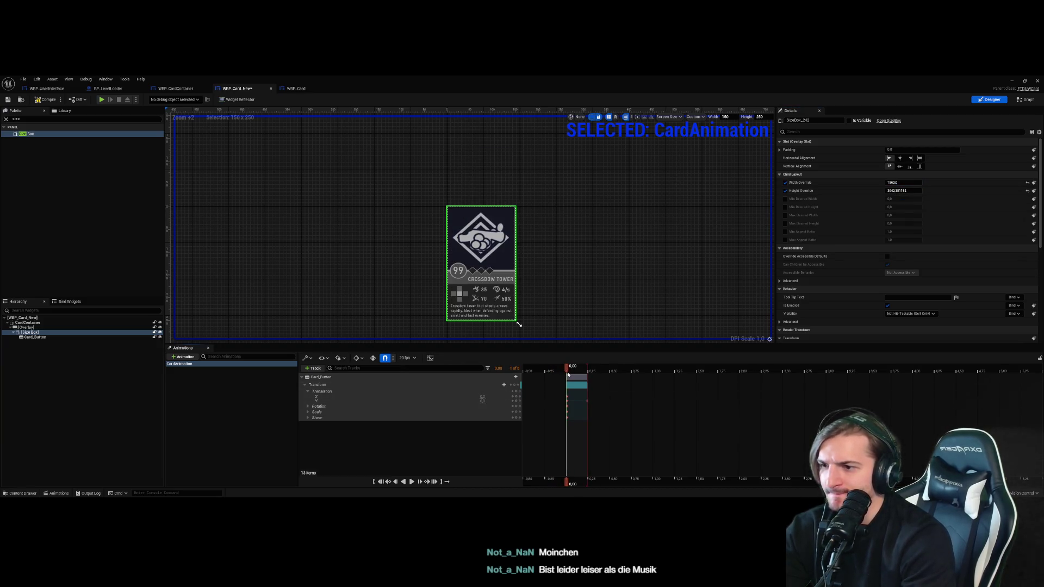
Set the Size Box overrides to 75 wide and 125 tall
left_click(901, 184)
type("1")
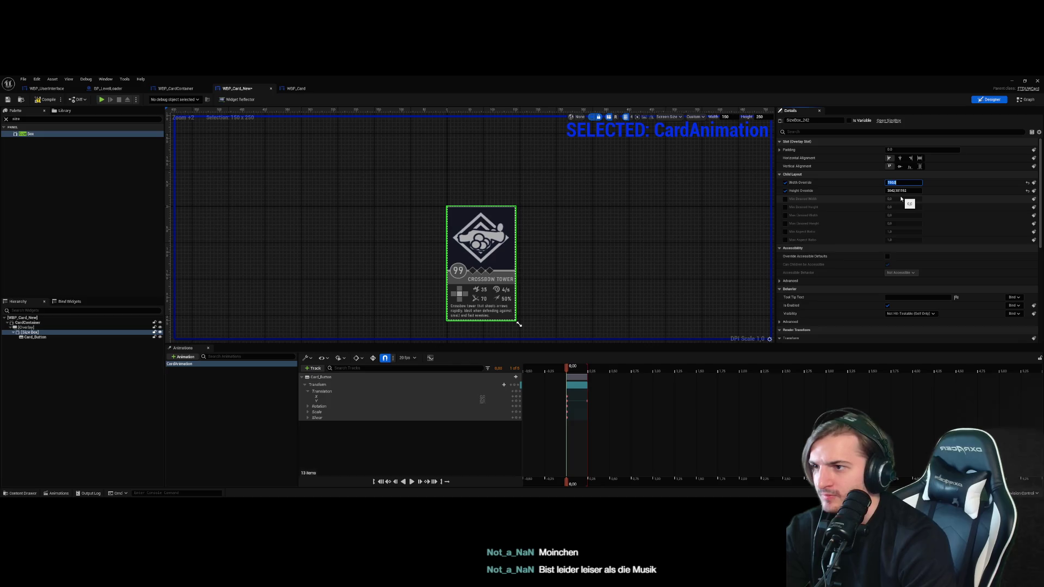
left_click(903, 183)
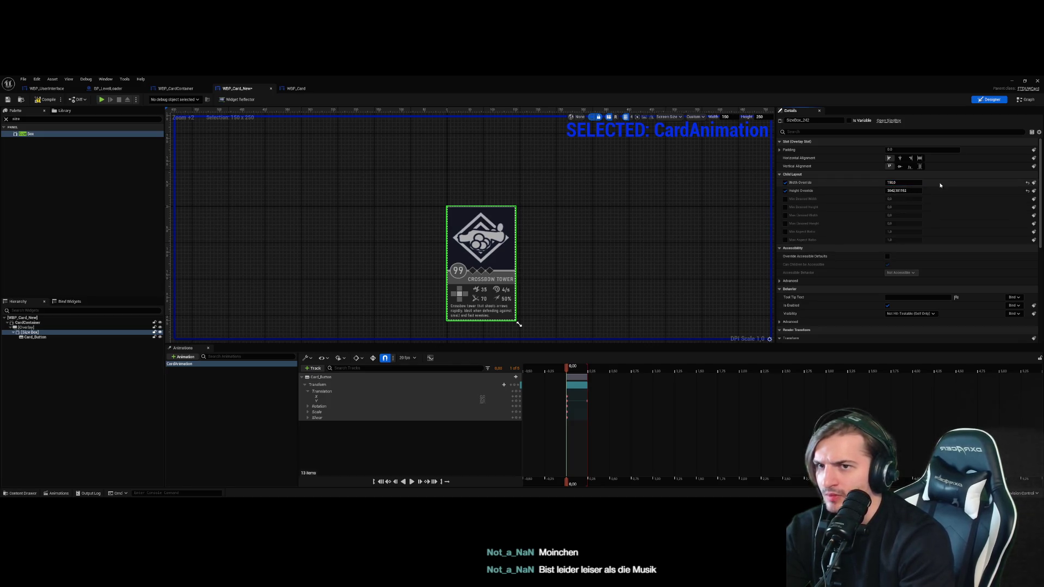
left_click_drag(891, 184, 869, 184)
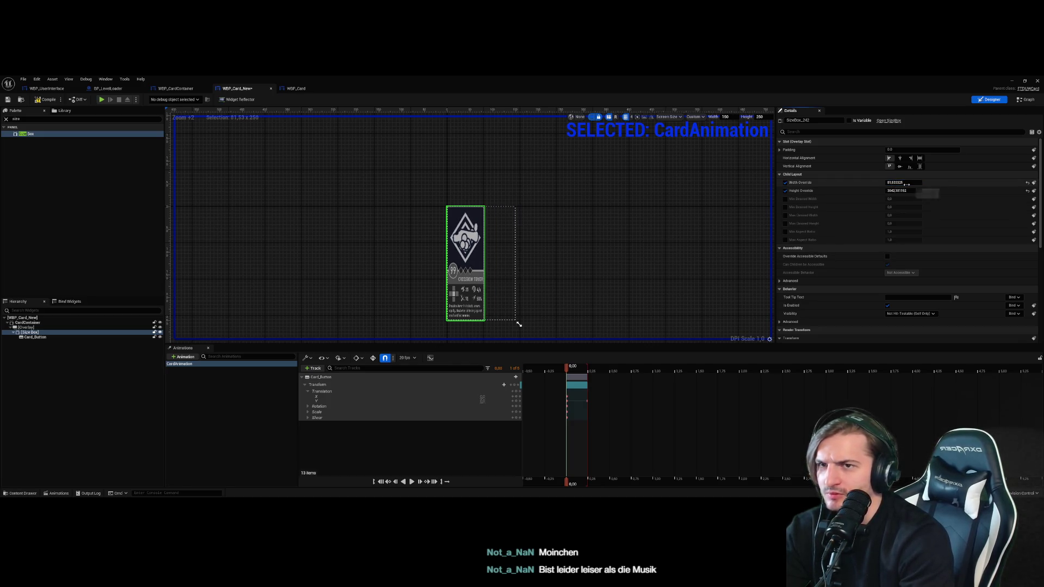
key("BackSpace")
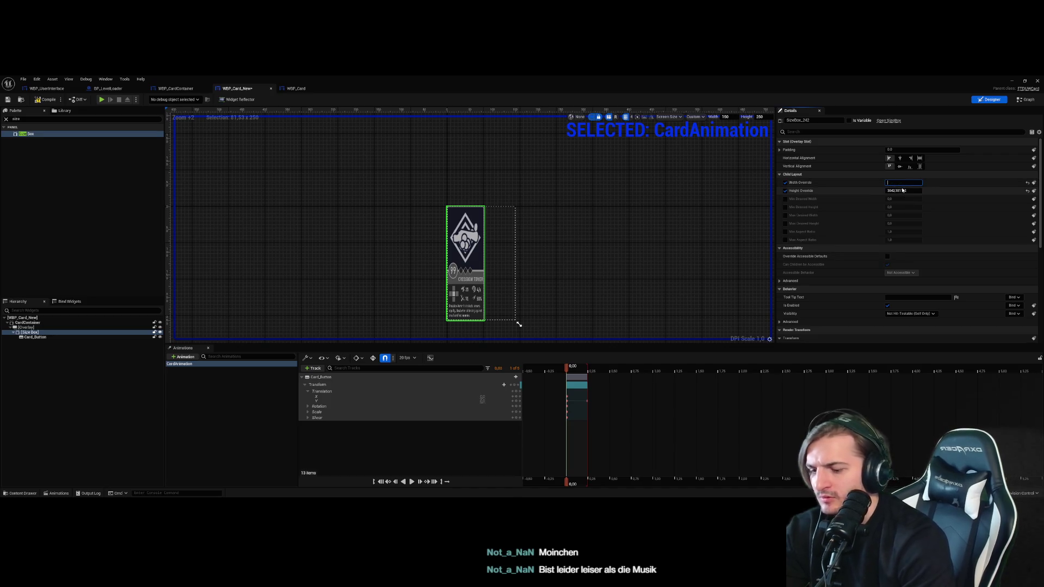
type("5")
key("Tab")
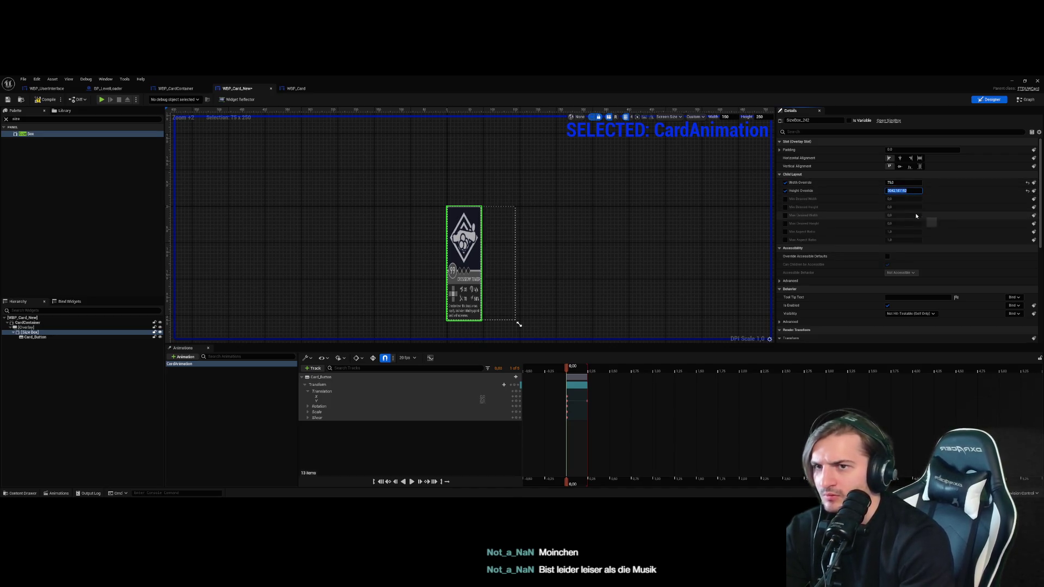
type("50")
key("Return")
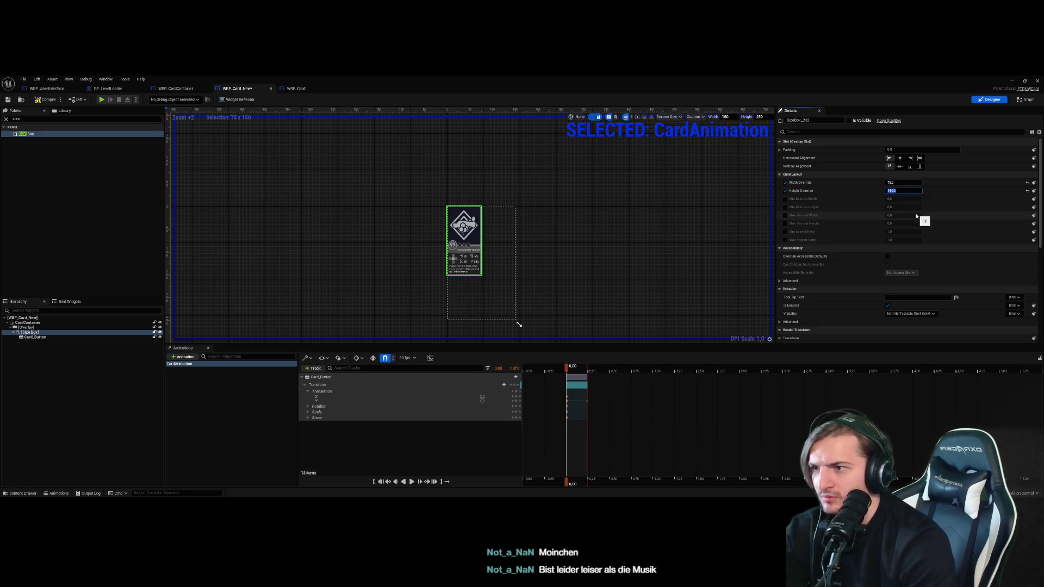
type("125")
key("Return")
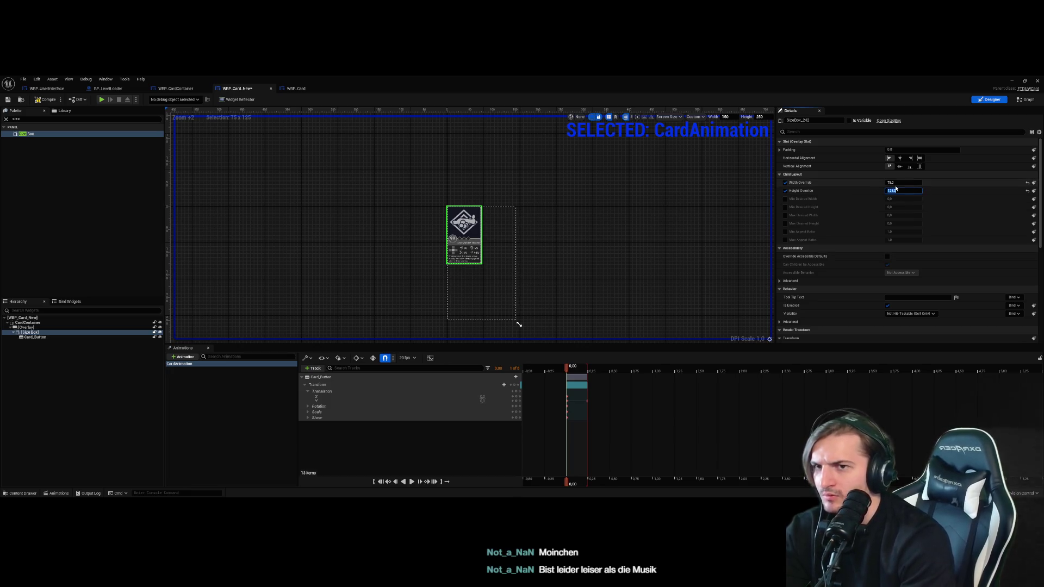
Align the card bottom-centre in its box and preview CardAnimation at 0.25 and 0.20
left_click(899, 167)
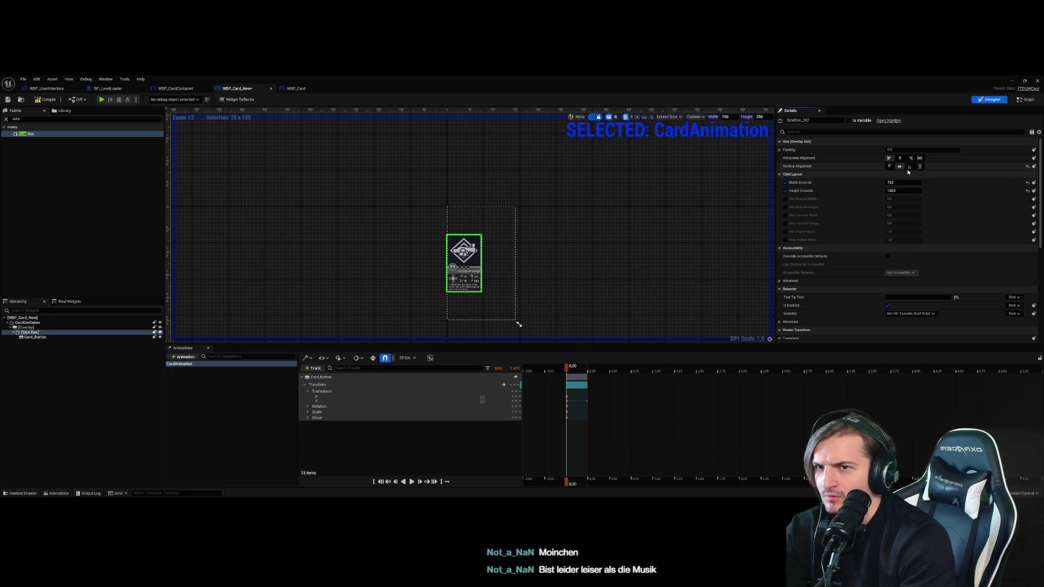
left_click(910, 166)
left_click(900, 158)
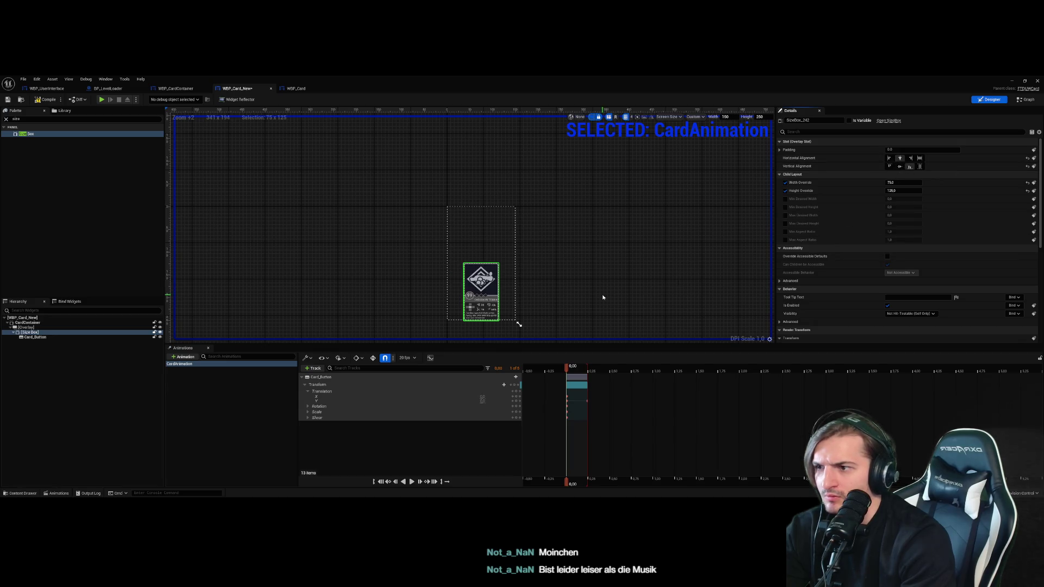
left_click(609, 296)
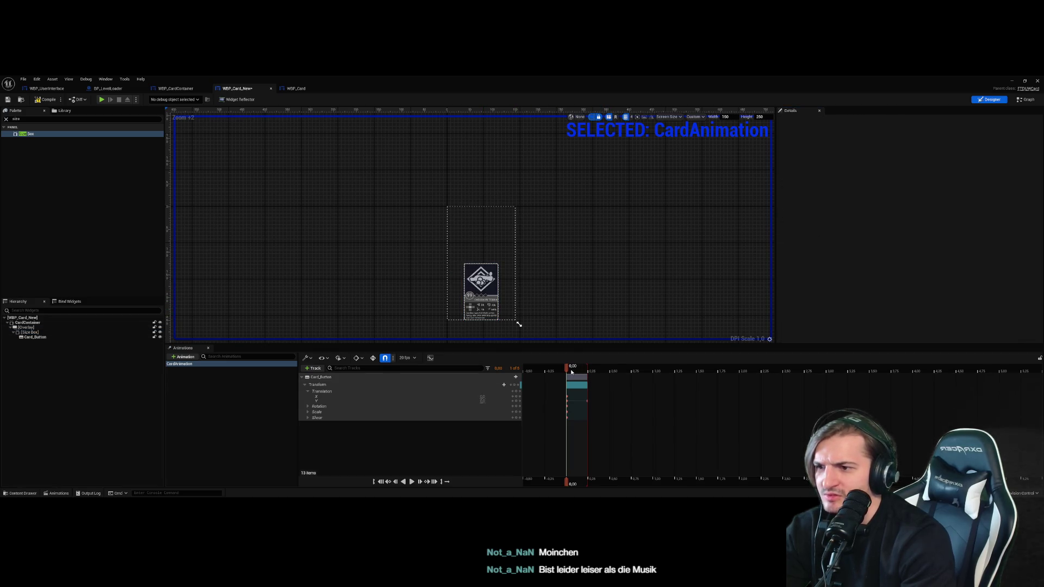
left_click(588, 370)
left_click_drag(587, 373, 588, 374)
left_click(515, 246)
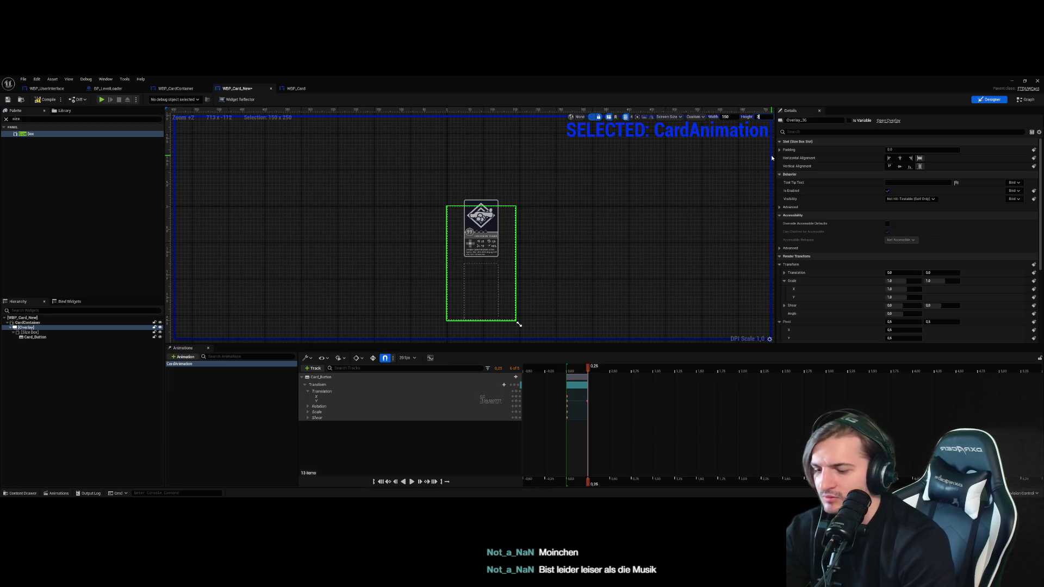
With the Overlay selected, set the designer Height to 270, then go back to the level editor
type("270")
key("Return")
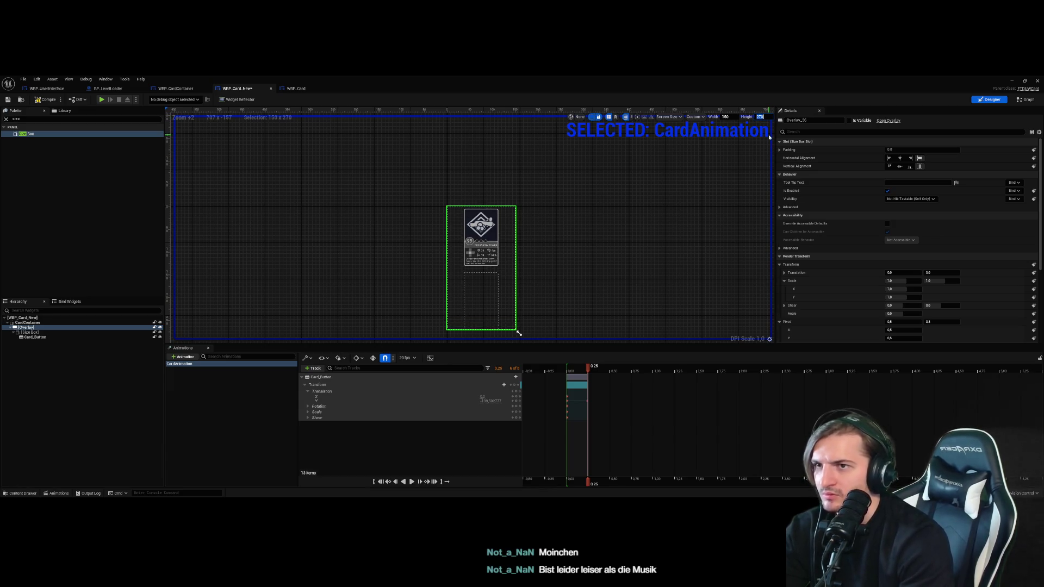
type("260")
key("Return")
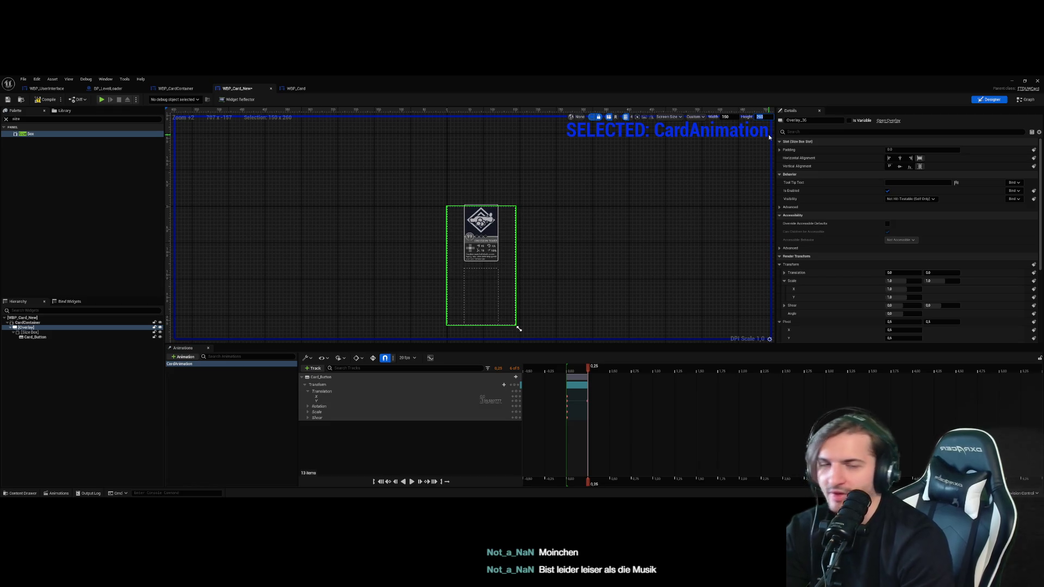
type("270")
key("Return")
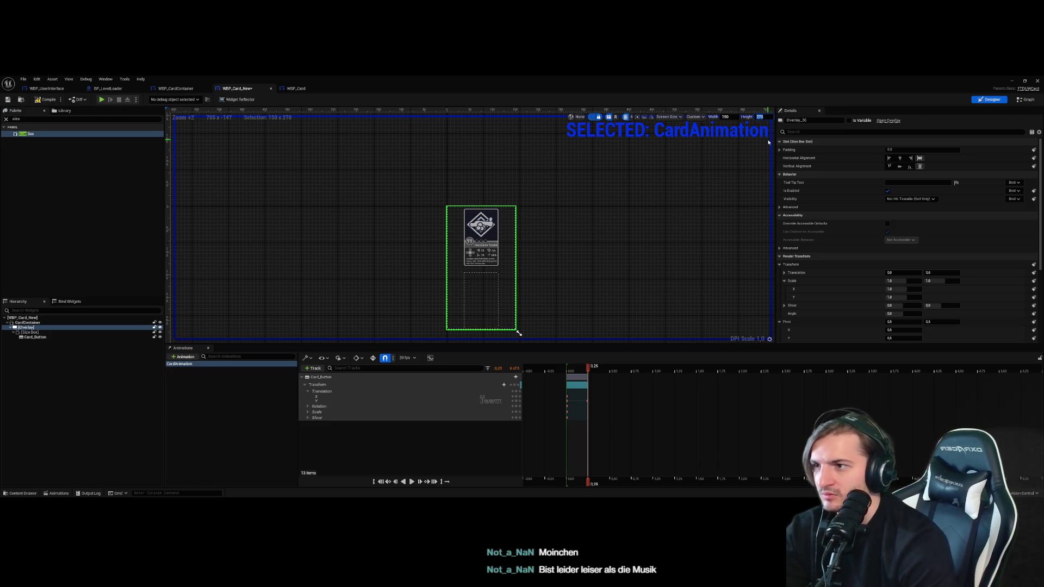
left_click(662, 248)
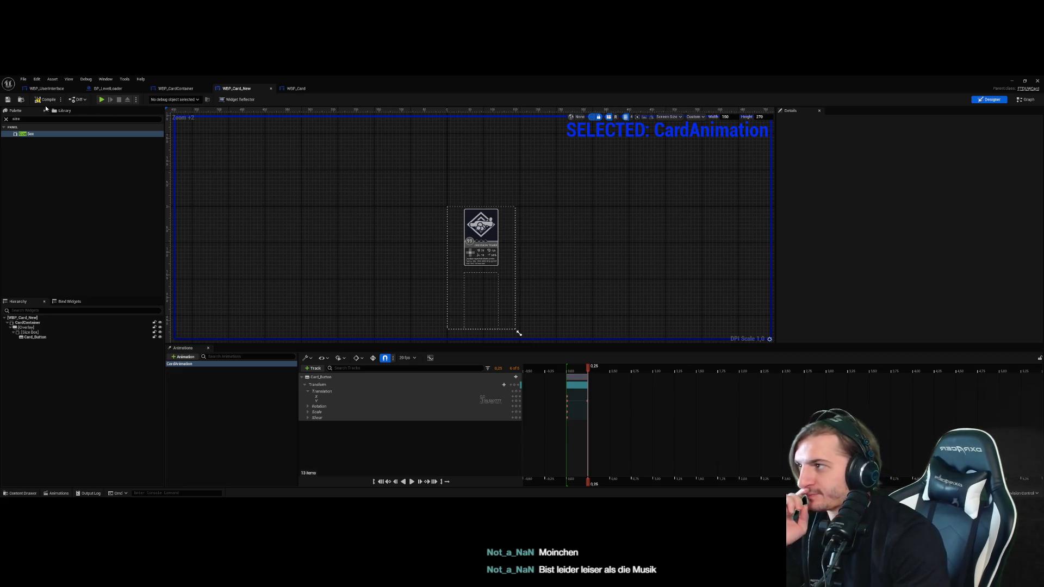
left_click(1011, 81)
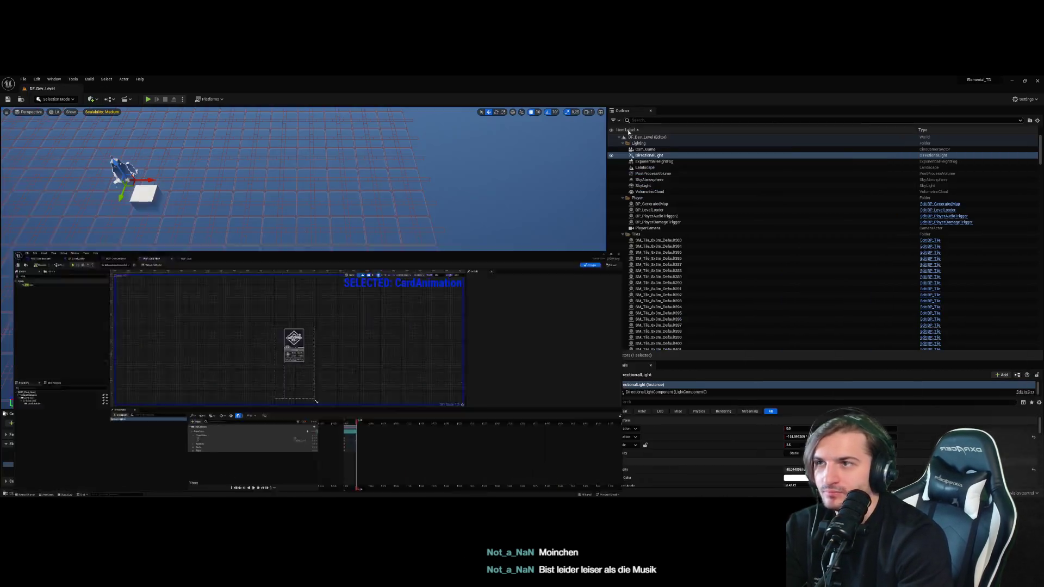
Play Dev_Level, dismiss the tutorial, hover the bottom-bar cards, then stop with Esc
left_click(229, 263)
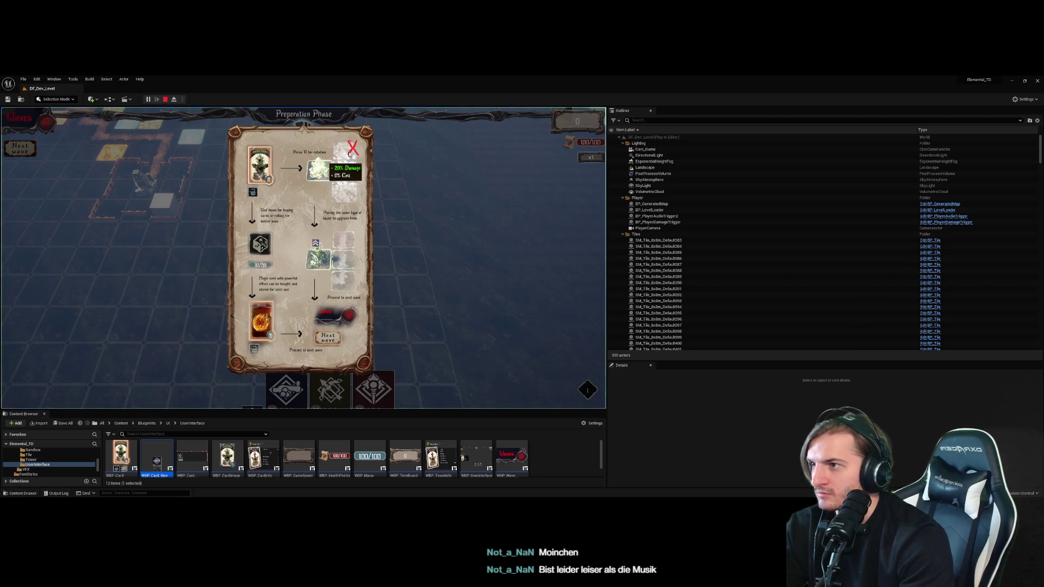
left_click(350, 154)
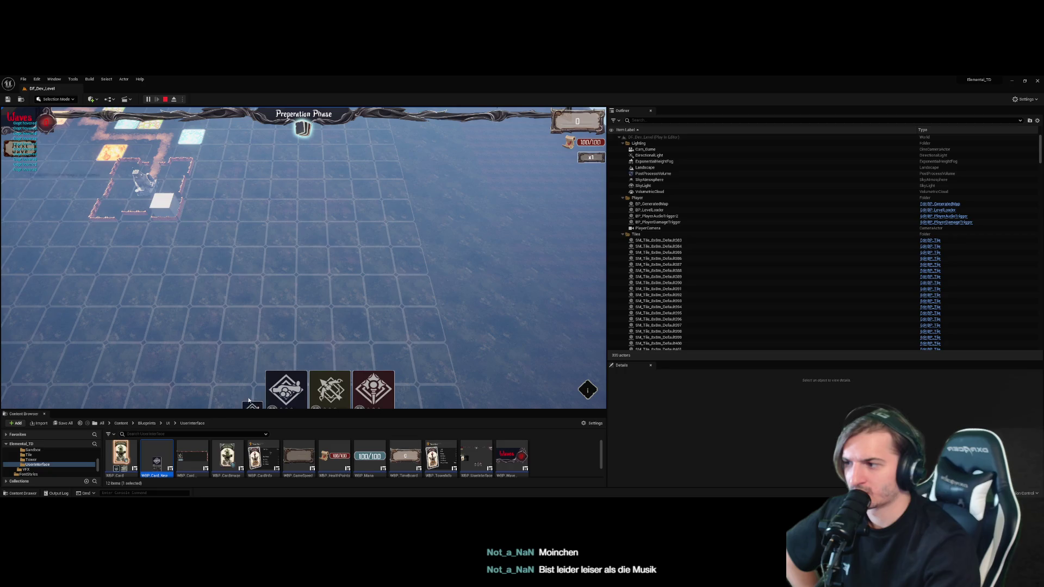
mouse_move(299, 337)
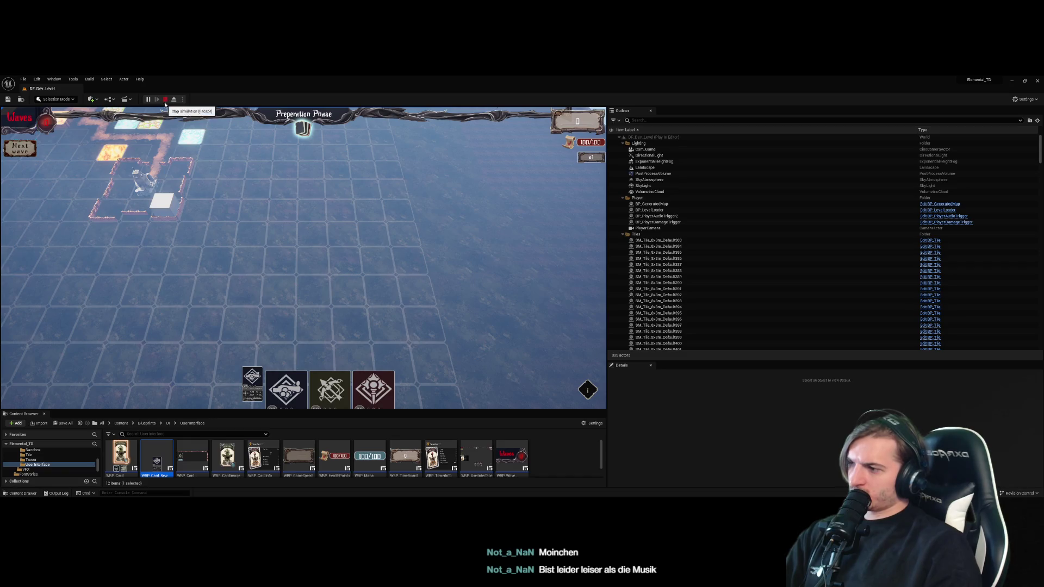
key("Escape")
Open WBP_Card_New and select its overlay, root and CardContainer widgets
double_click(156, 457)
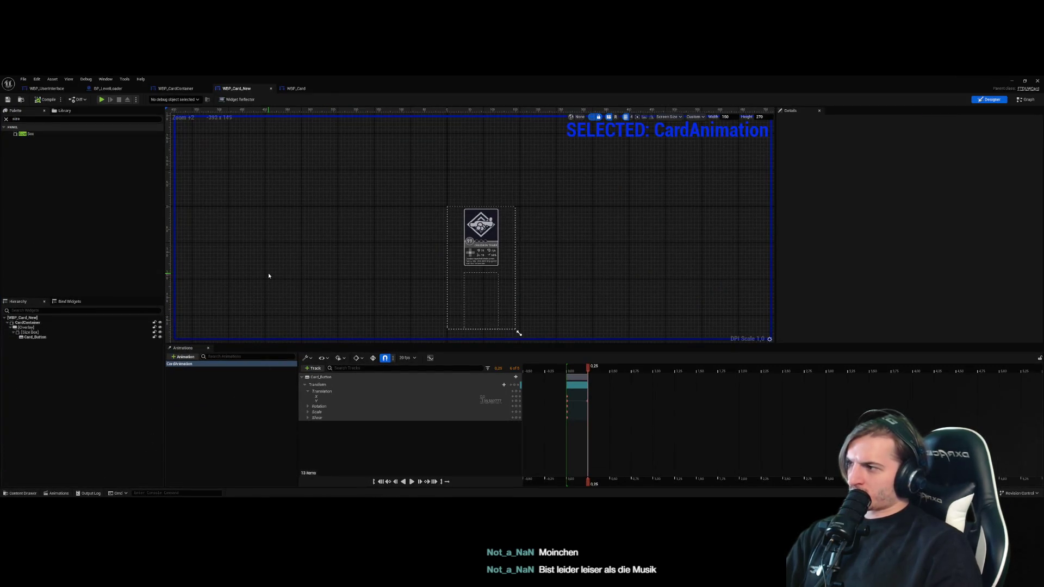
left_click(499, 232)
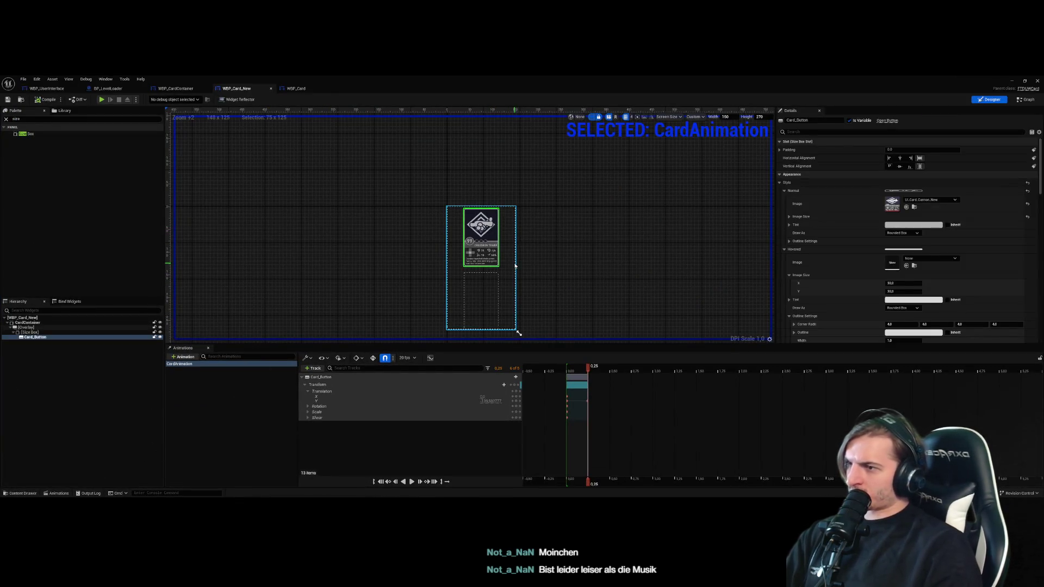
left_click(79, 318)
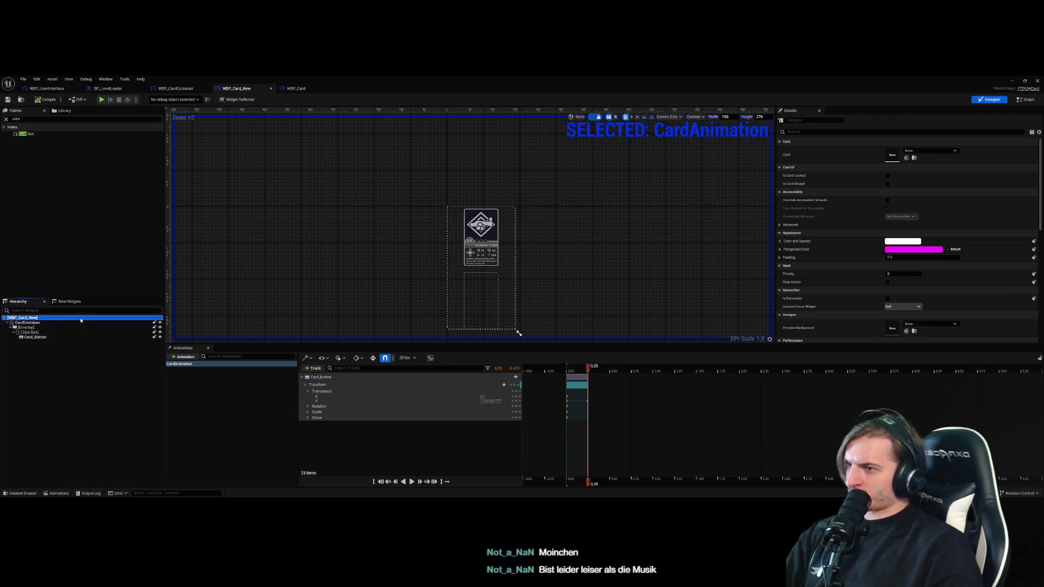
left_click(80, 322)
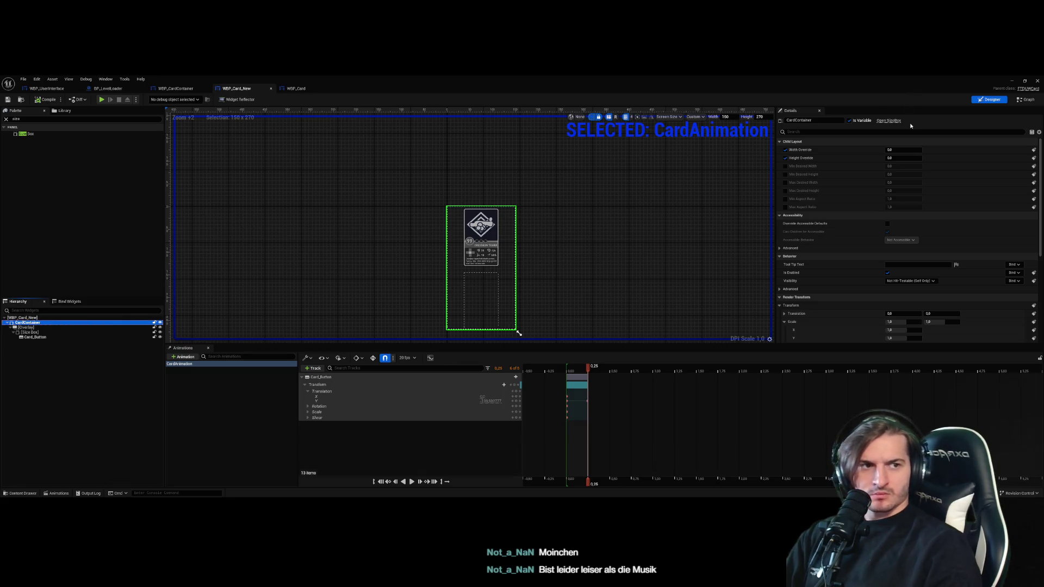
Browse the WBP_Card, BP_LevelLoader and WBP_UserInterface tabs and open WBP_UserInterface's event graph
left_click(279, 88)
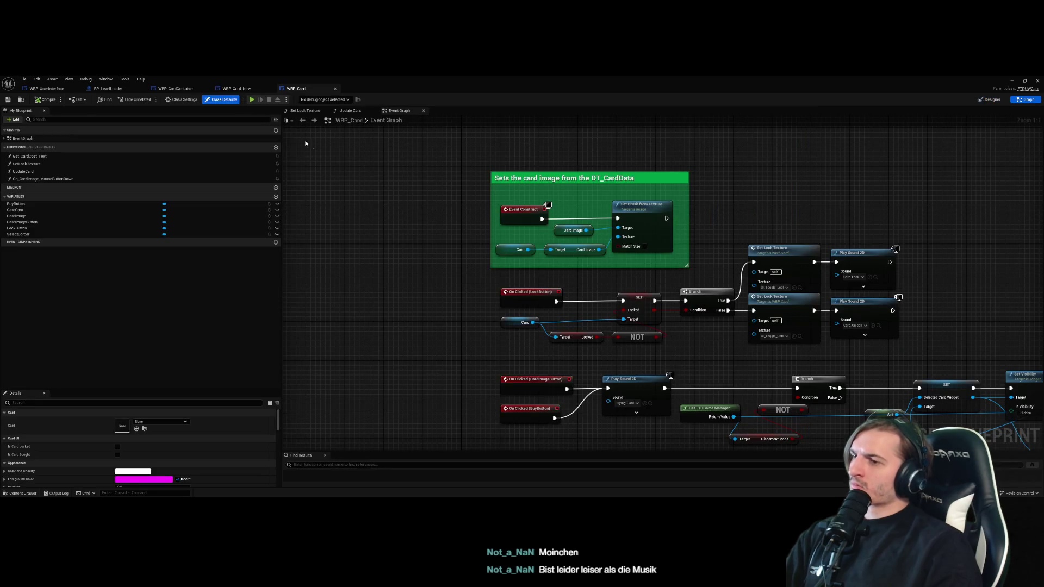
left_click(236, 88)
left_click(112, 88)
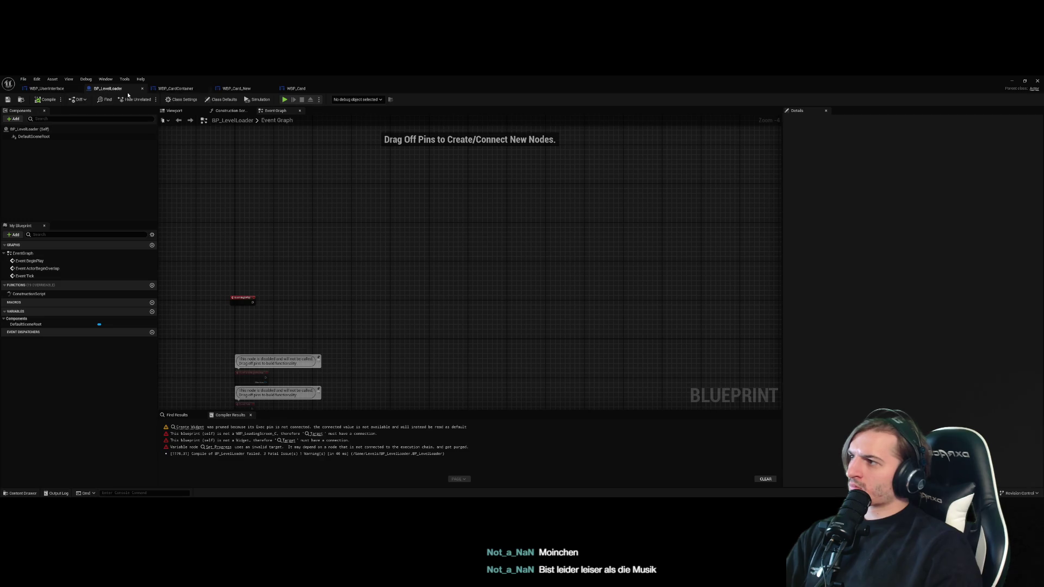
left_click(46, 88)
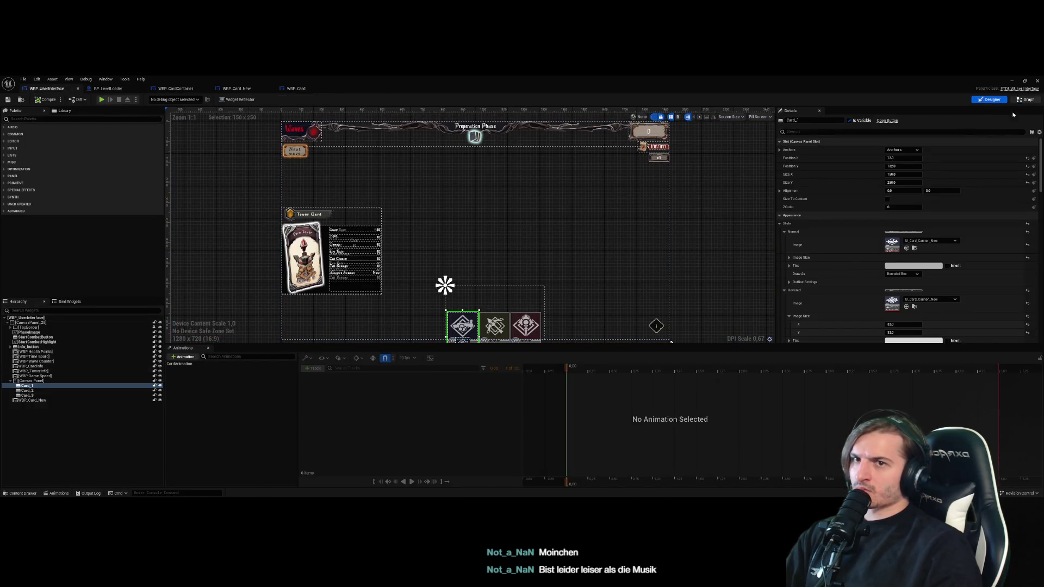
left_click(1025, 100)
left_click(506, 228)
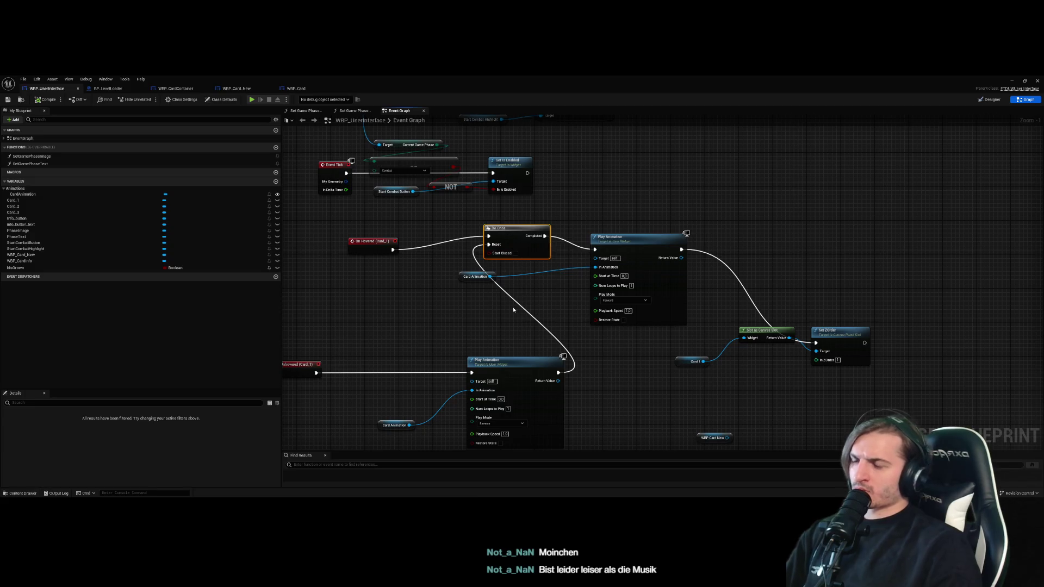
Marquee-select the card hover animation nodes, moving the WBP_Card_New node below the group
scroll(513, 306, "down", 3)
left_click_drag(775, 382, 407, 267)
mouse_move(781, 383)
left_mouse_down()
mouse_move(503, 262)
mouse_move(451, 261)
left_mouse_up()
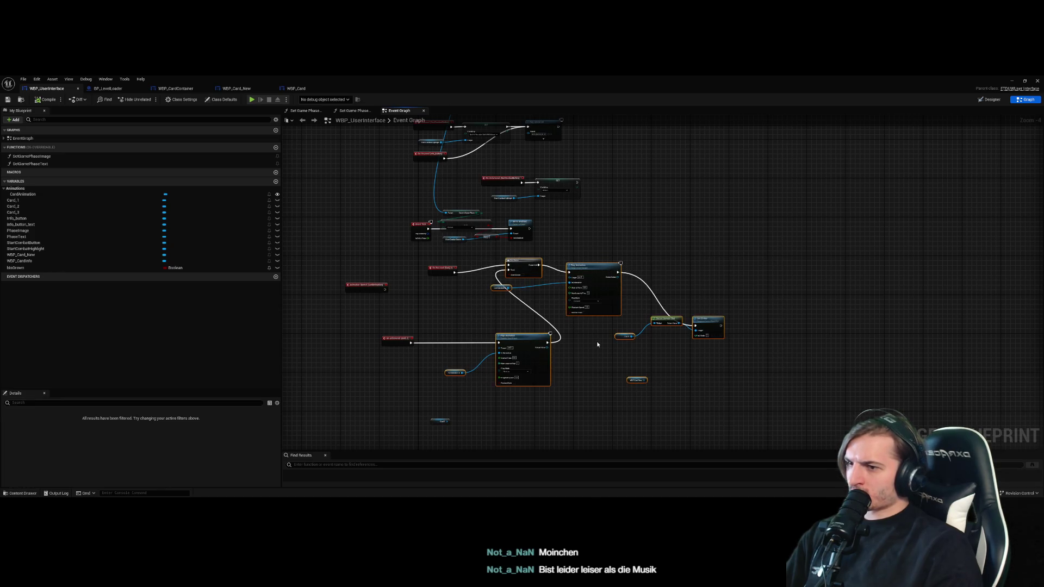
left_click(635, 380)
left_click(636, 415)
left_click_drag(635, 380, 621, 443)
scroll(649, 390, "up", 2)
mouse_move(807, 386)
left_mouse_down()
mouse_move(405, 193)
mouse_move(348, 191)
mouse_move(367, 191)
left_mouse_up()
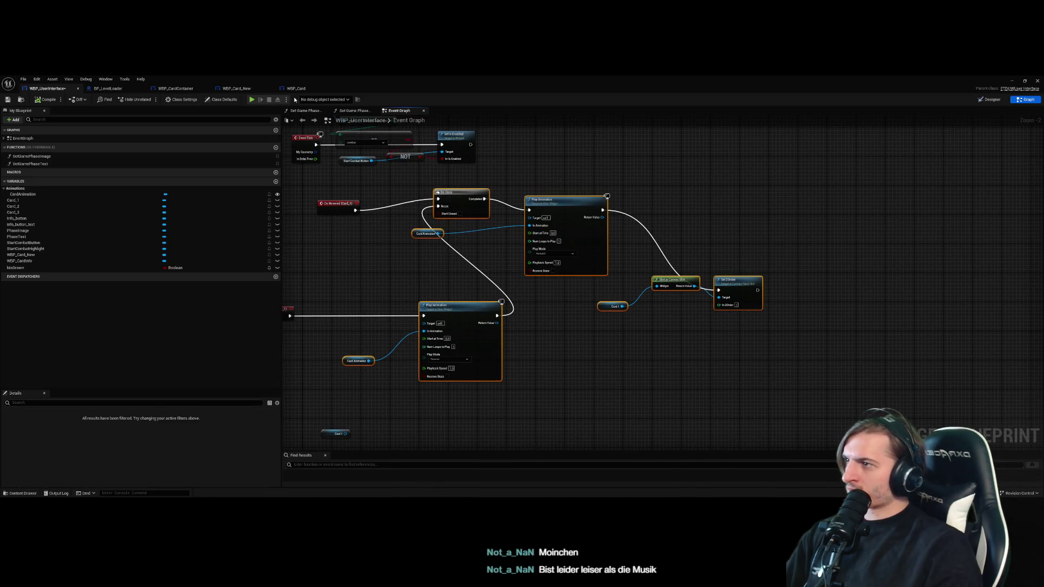
Switch through the blueprint tabs to WBP_Card_New's event graph
left_click(288, 90)
left_click(176, 88)
left_click(237, 88)
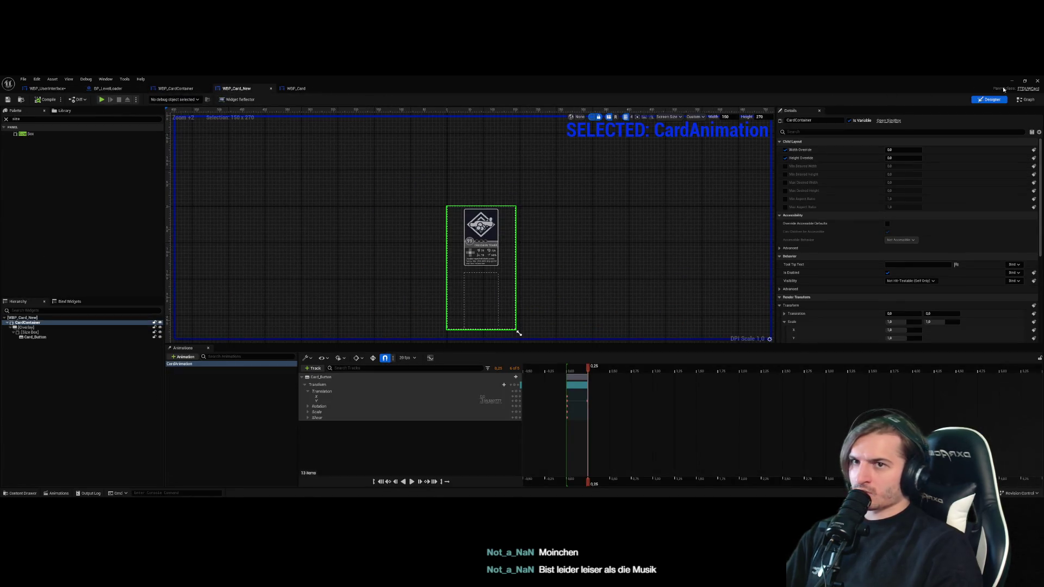
left_click(1025, 101)
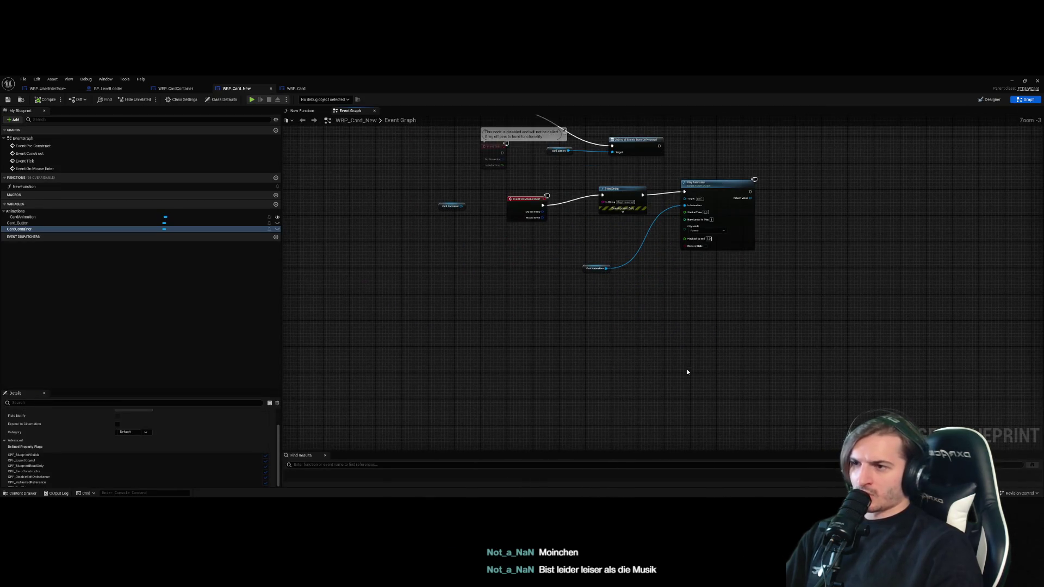
Wire Event On Mouse Enter to Do Once and add On Mouse Leave driving the reverse Play Animation
left_click(499, 297)
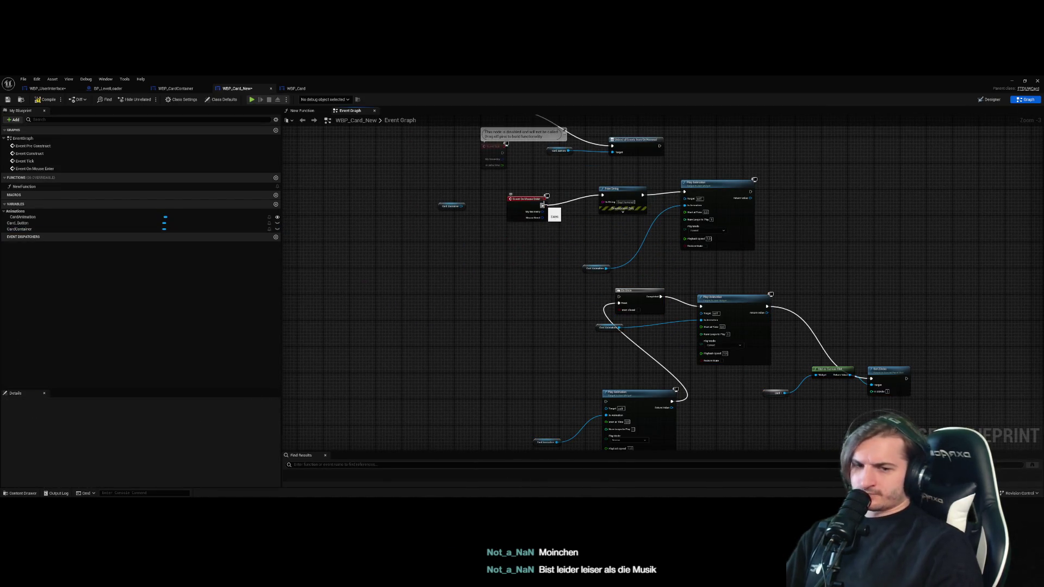
mouse_move(542, 205)
left_mouse_down()
mouse_move(583, 296)
mouse_move(619, 296)
left_mouse_up()
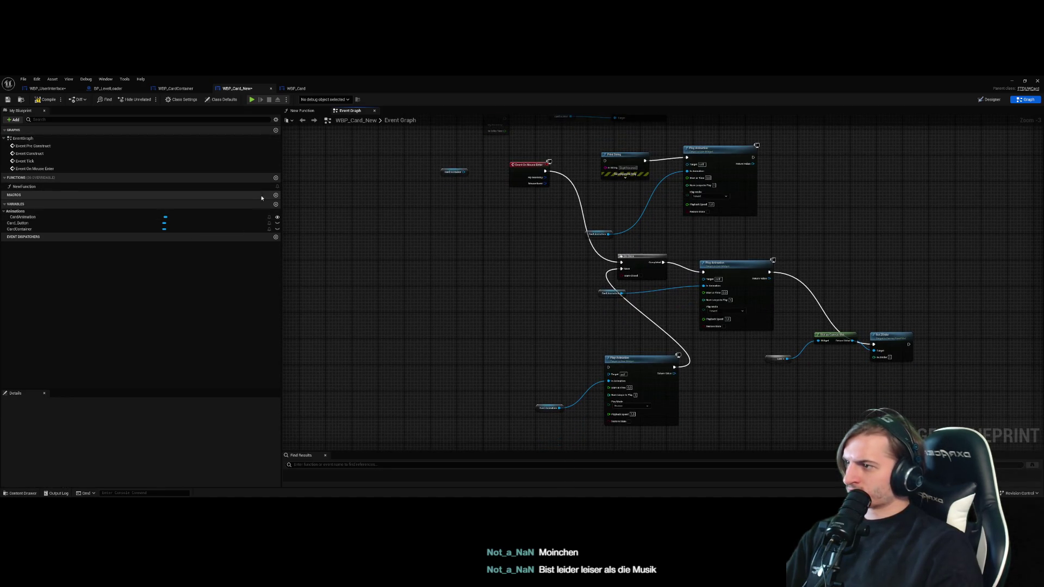
left_click(259, 178)
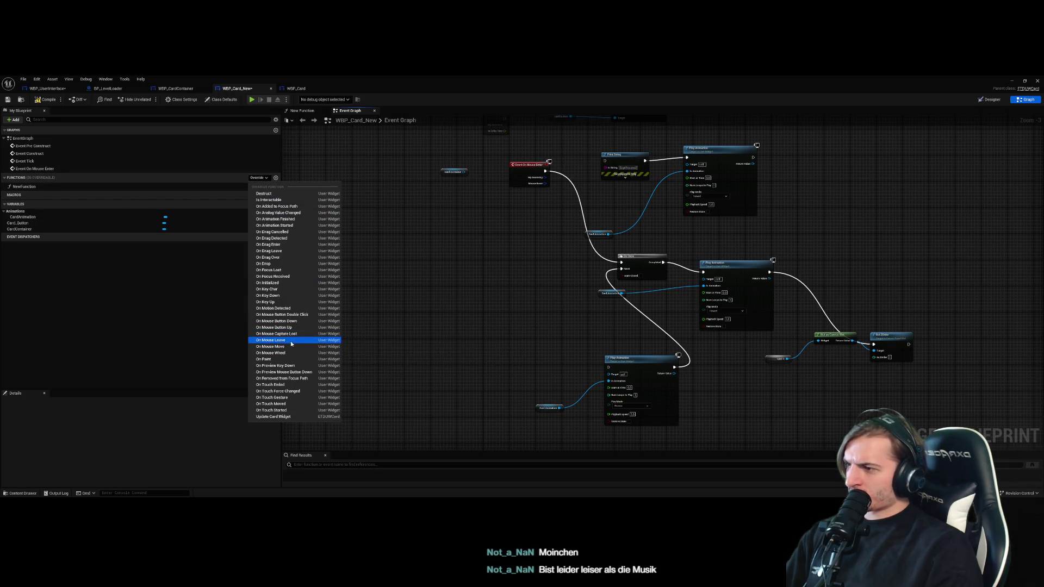
left_click(271, 340)
mouse_move(538, 359)
left_mouse_down()
mouse_move(693, 262)
mouse_move(604, 251)
mouse_move(688, 266)
mouse_move(678, 262)
left_mouse_up()
mouse_move(902, 313)
left_mouse_down()
mouse_move(840, 228)
mouse_move(839, 299)
mouse_move(729, 372)
left_mouse_up()
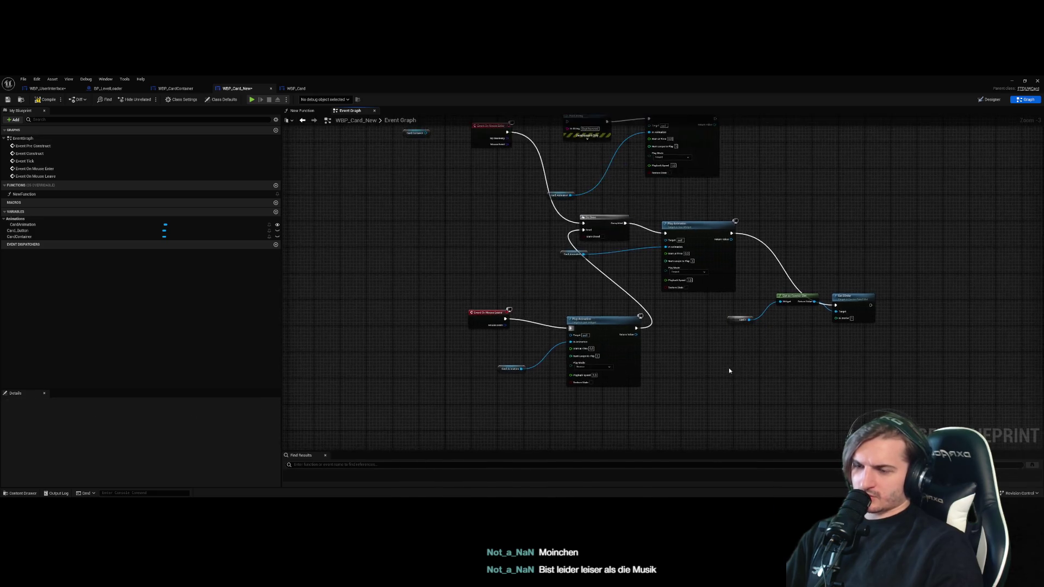
Replace the Card 1 variable with Card_Button, compile WBP_Card_New, and return to the level editor
scroll(731, 353, "up", 3)
left_click(729, 304)
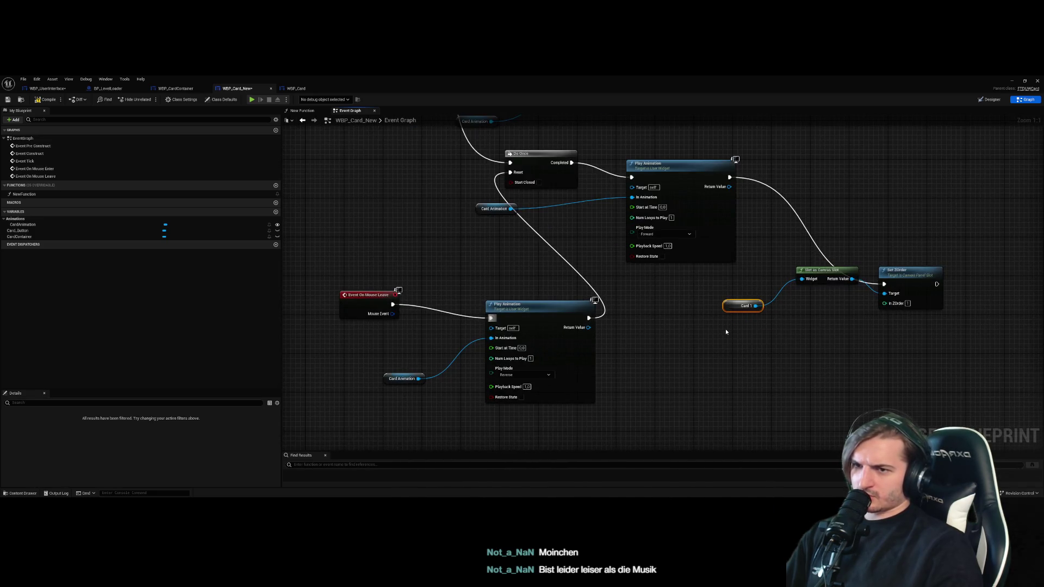
mouse_move(45, 230)
left_mouse_down()
mouse_move(692, 322)
mouse_move(802, 279)
left_mouse_up()
left_click(689, 327)
left_click(745, 306)
key("Delete")
left_click(38, 99)
left_click(1011, 81)
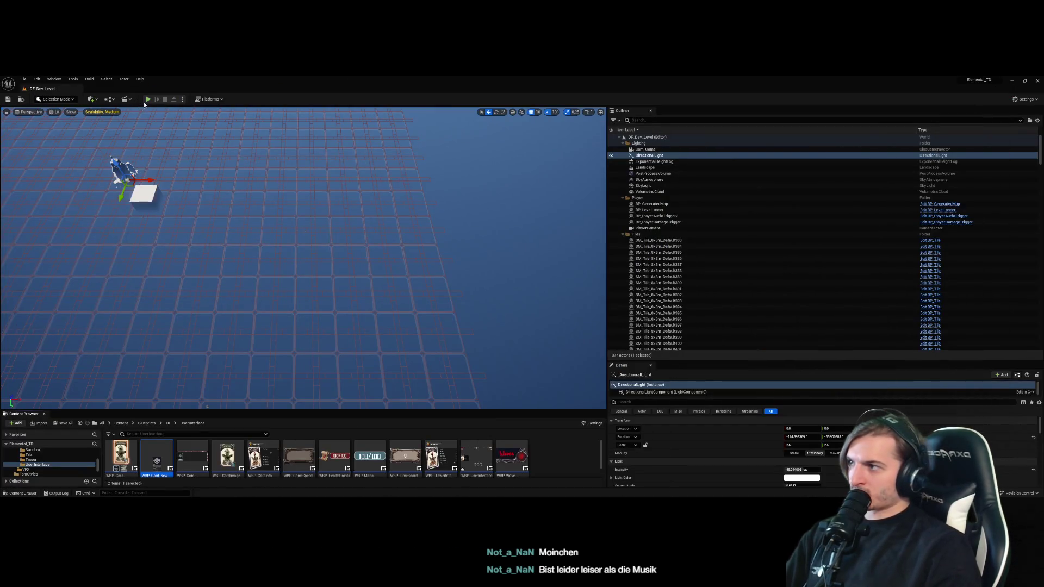
Play the level, dismiss the tutorial card, and test hover enlargement on the Crossbow Tower card
left_click(147, 99)
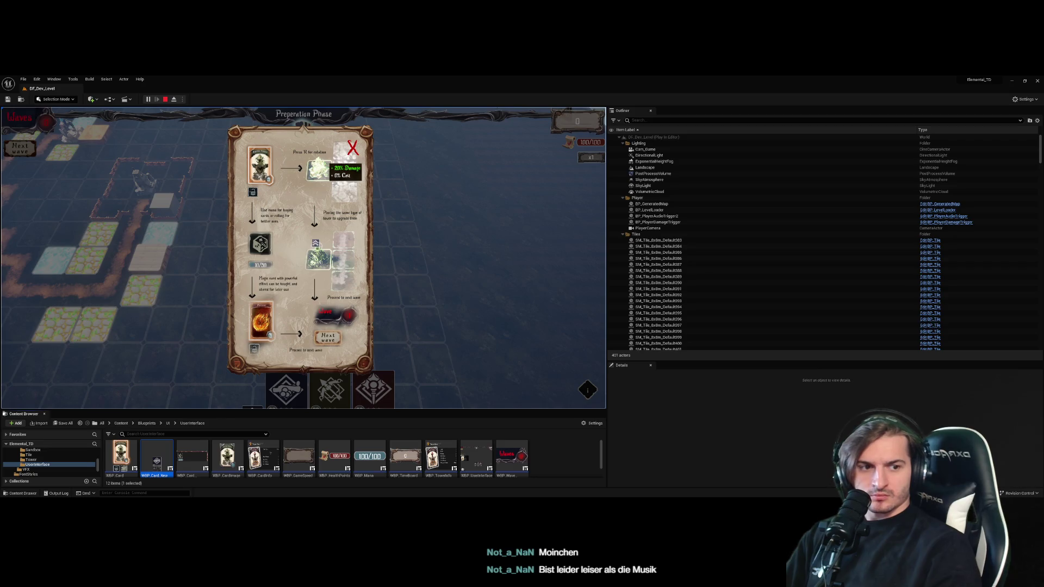
left_click(351, 151)
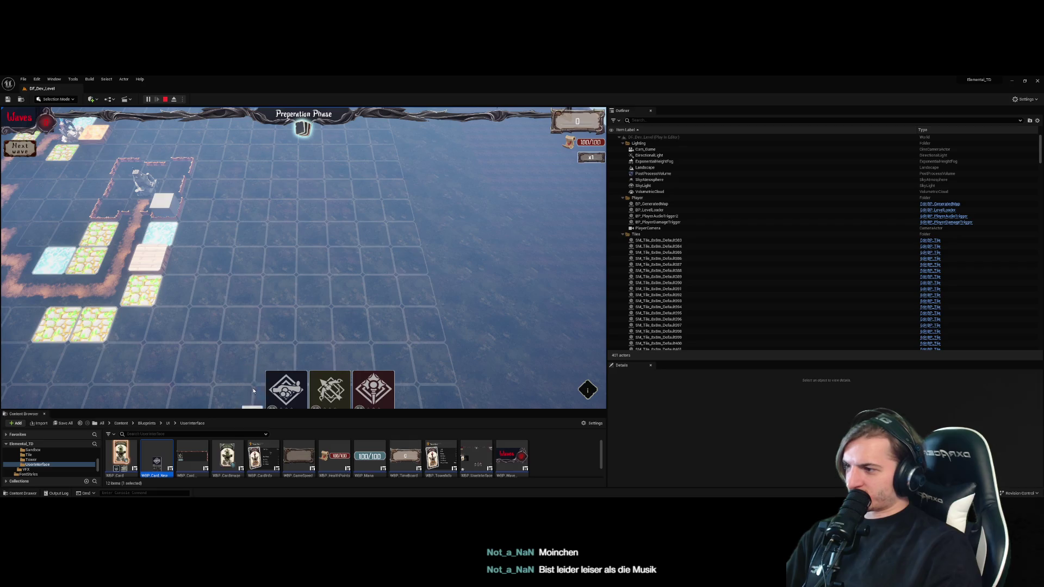
mouse_move(252, 396)
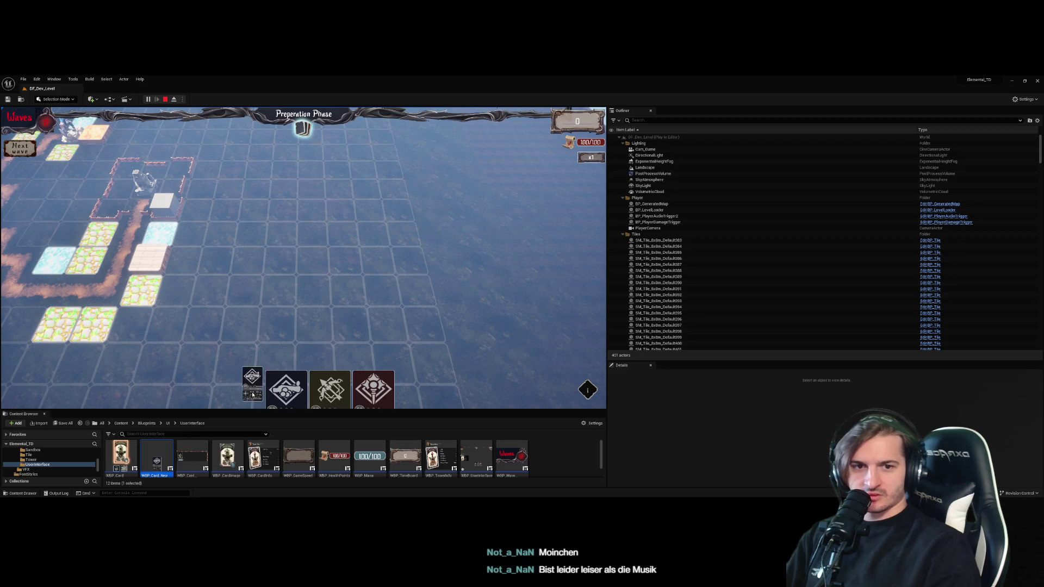
left_click(287, 387)
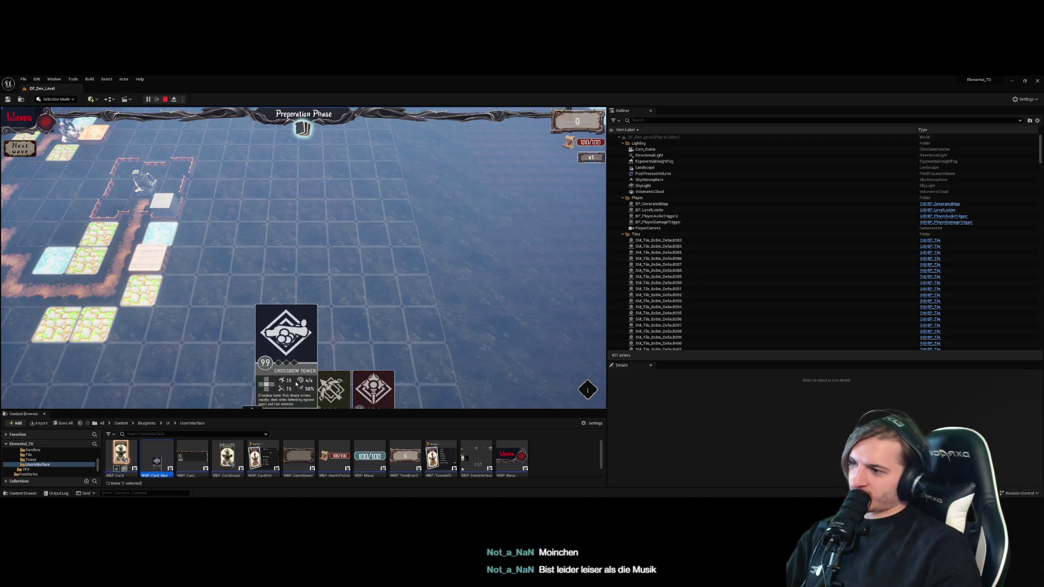
left_click(298, 378)
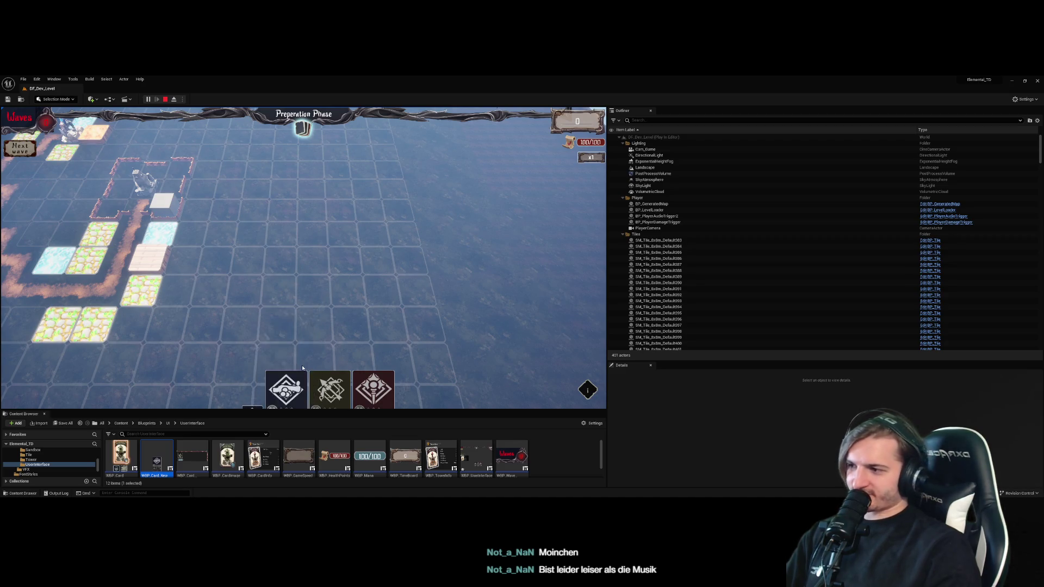
left_click(288, 380)
left_click(291, 380)
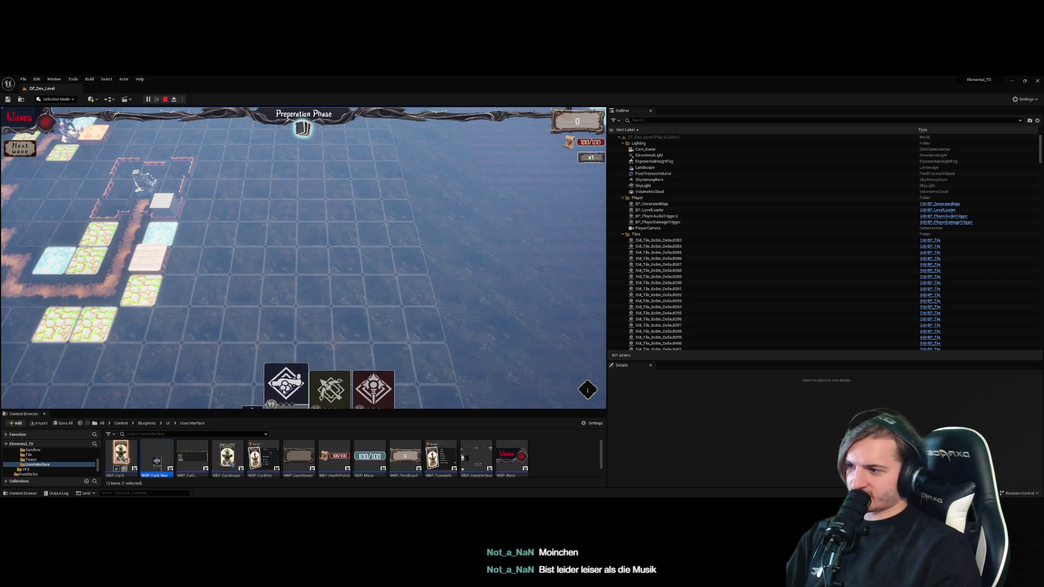
left_click(292, 379)
left_click(292, 379)
Stop play, close the runtime-error Message Log, and reopen WBP_Card_New
key("Escape")
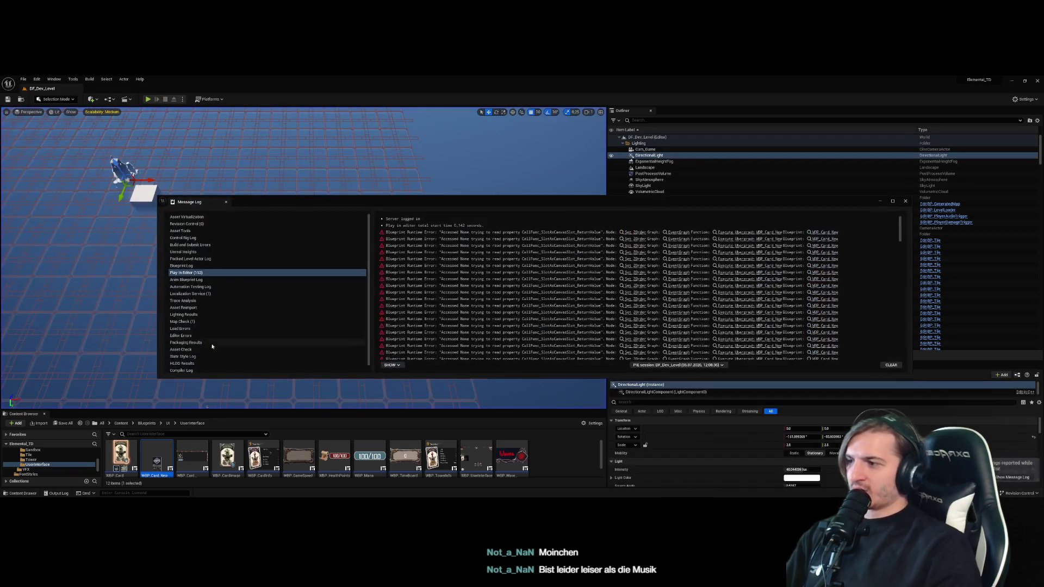
left_click(905, 201)
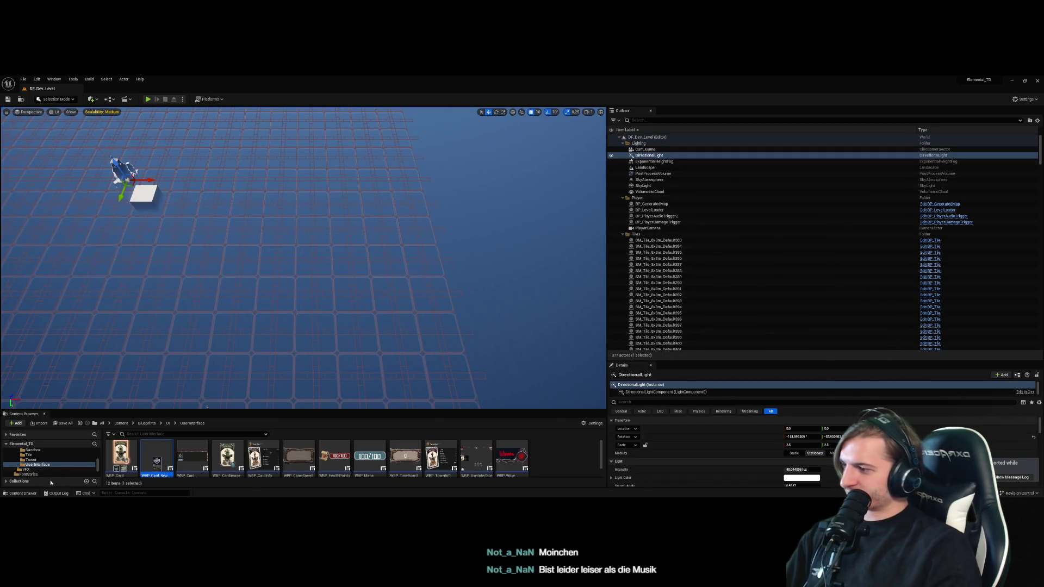
double_click(121, 456)
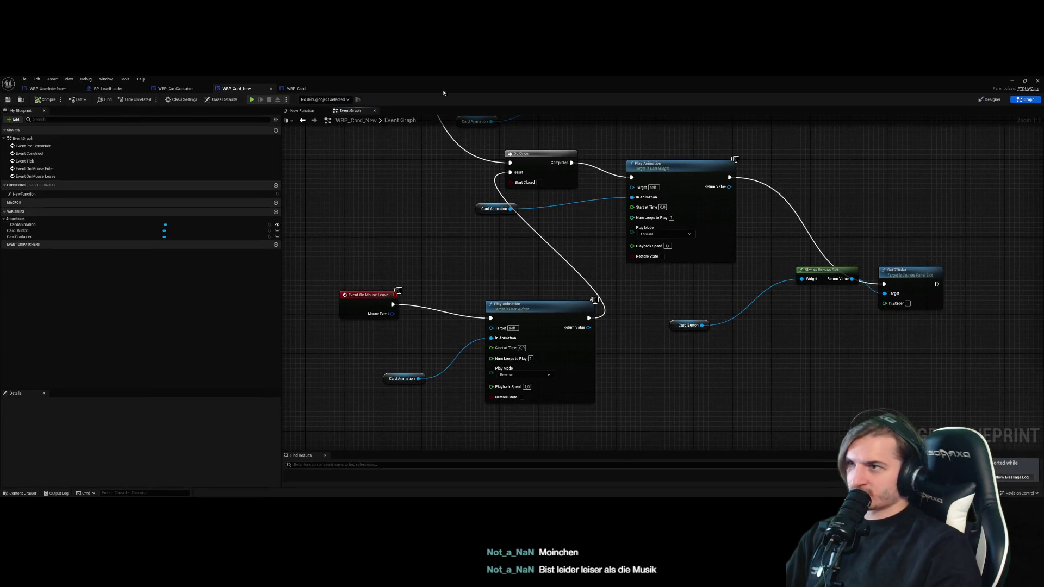
Cycle through the editor tabs to the WBP_UserInterface designer
left_click(237, 88)
left_click(176, 88)
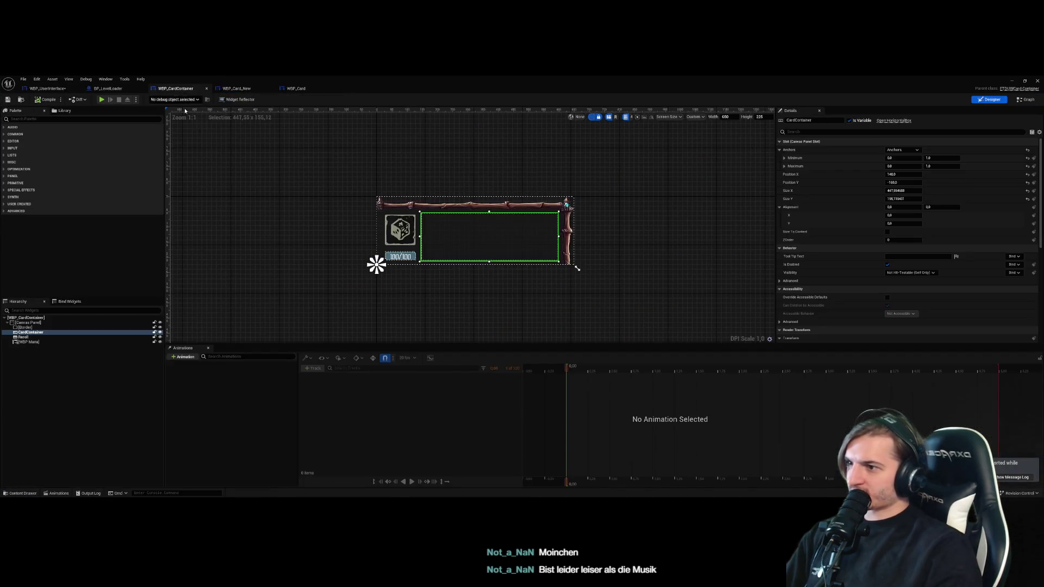
left_click(108, 89)
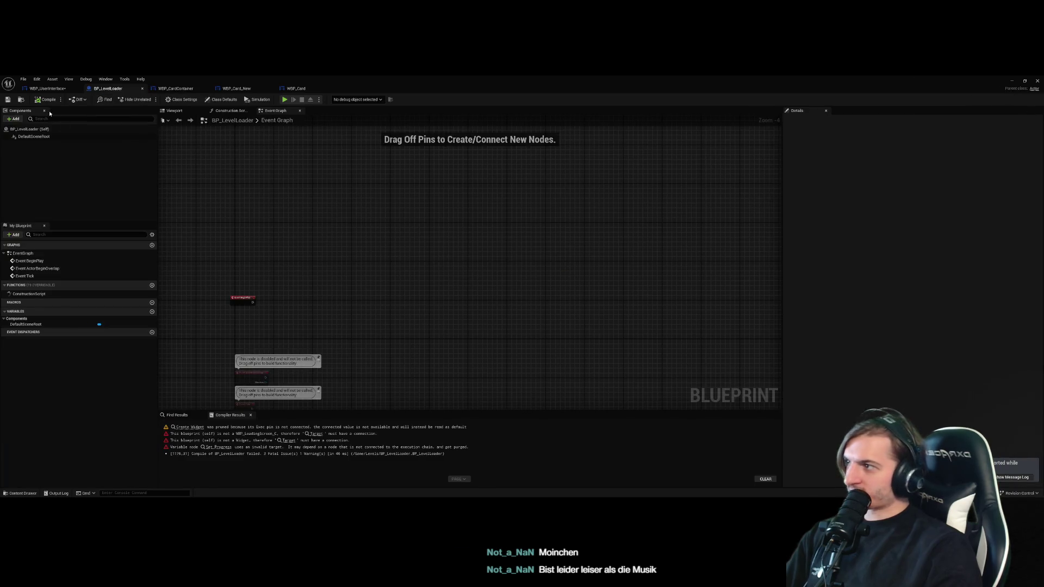
left_click(41, 89)
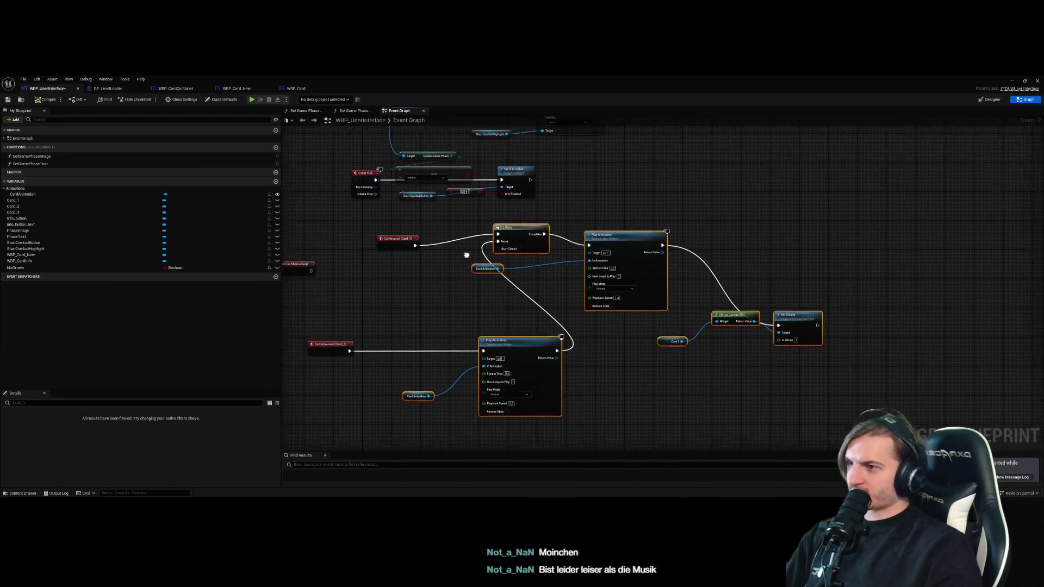
left_click(991, 99)
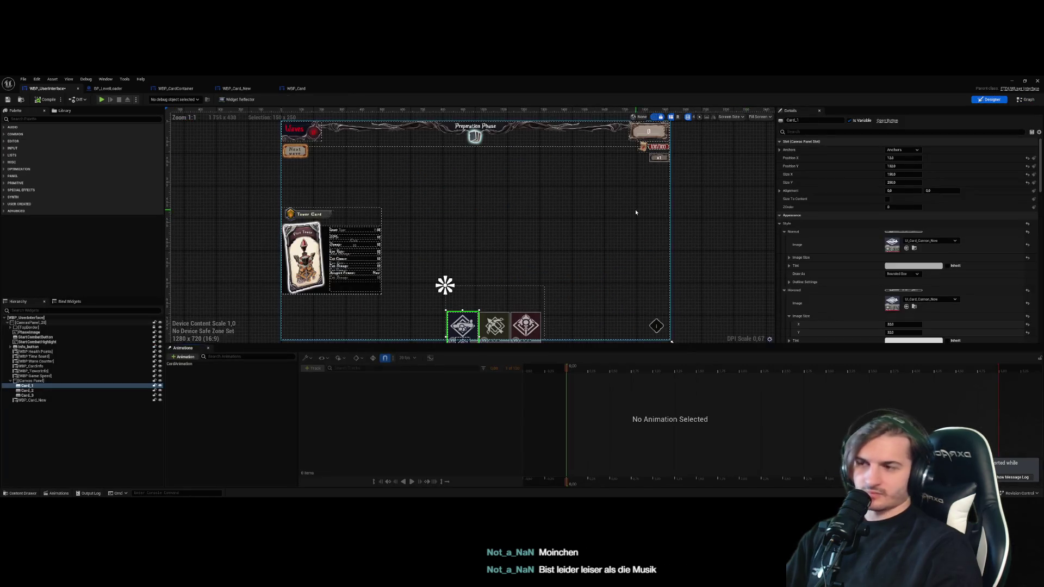
scroll(456, 326, "up", 5)
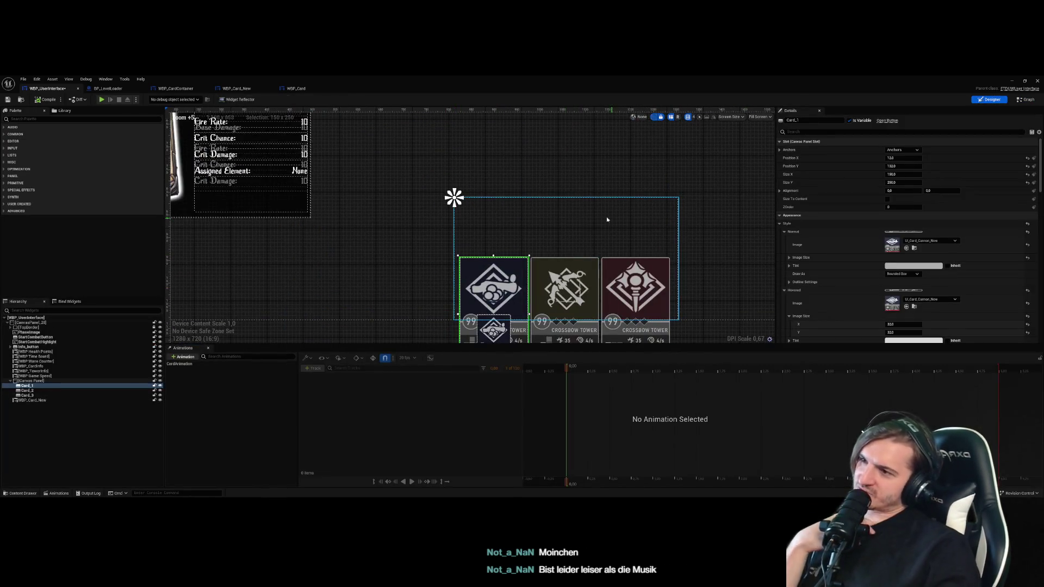
Select the tower card panel together with its three Crossbow Tower cards
left_click(559, 214)
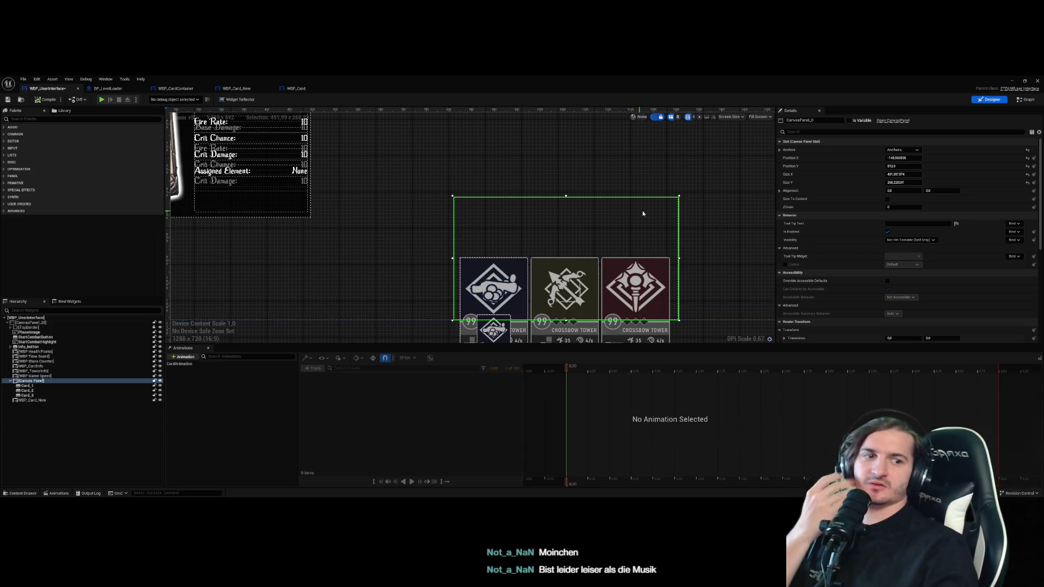
left_click(699, 193)
left_click(470, 288)
left_click(565, 288, "ctrl")
left_click(636, 288, "ctrl")
left_click(554, 201, "ctrl")
Switch to the WBP_CardContainer designer and clear its selection
left_click(106, 89)
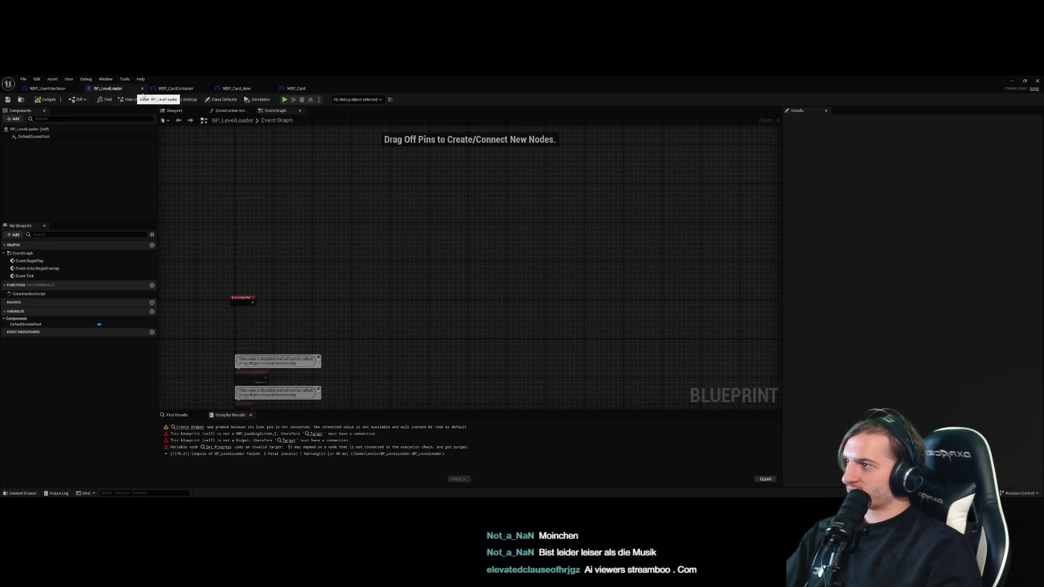
left_click(179, 88)
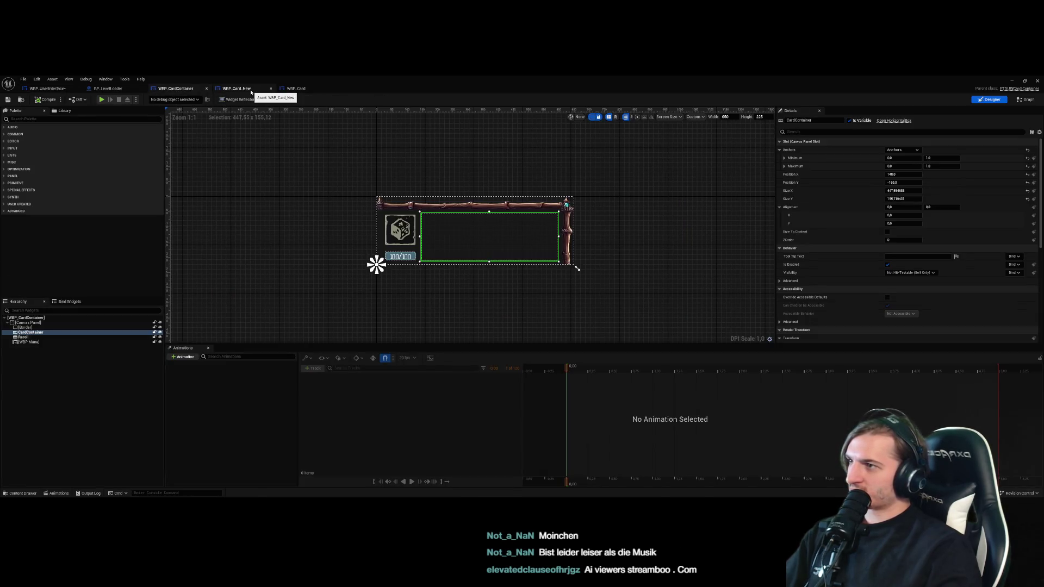
left_click(282, 213)
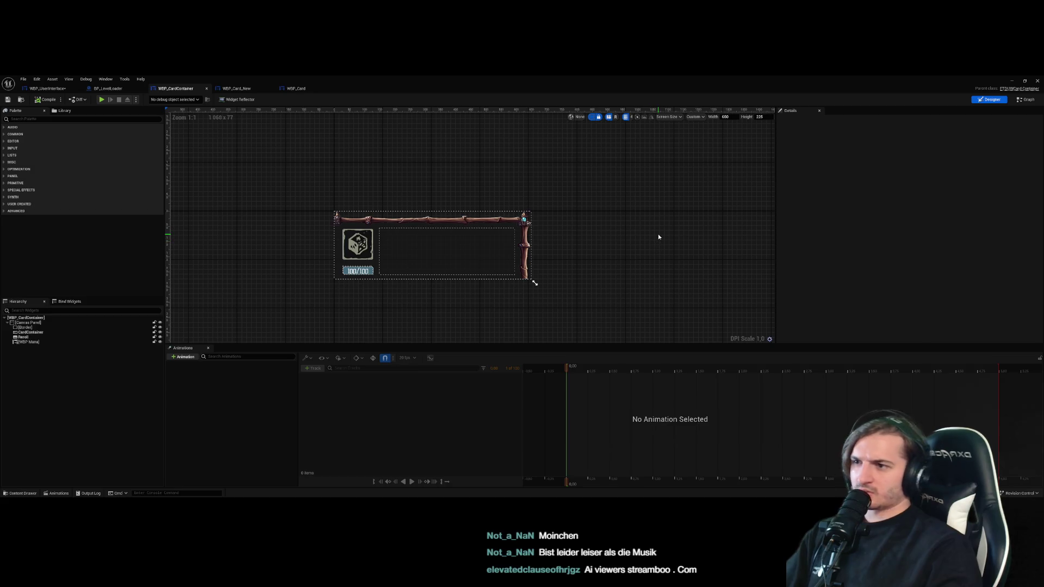
Delete WBP_CardContainer's old widgets, including WBP Mana, and bring in the card widgets
scroll(568, 262, "down", 3)
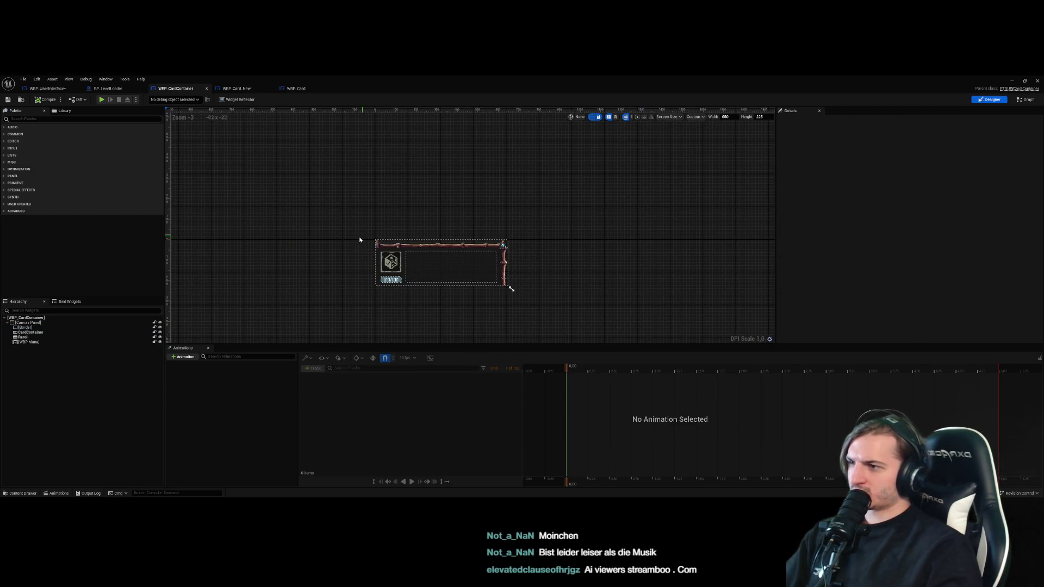
left_click(44, 341)
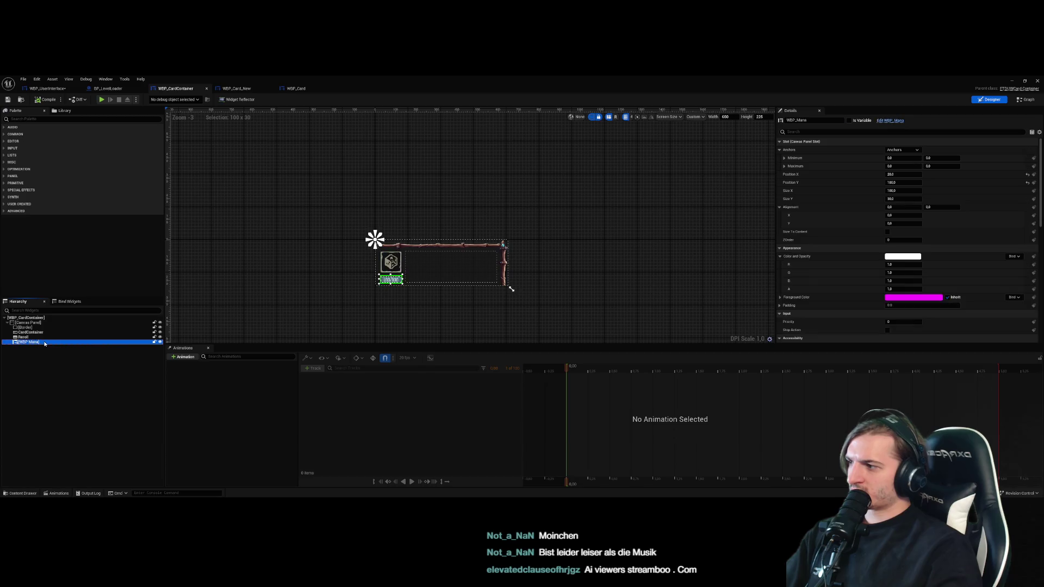
left_click(62, 324, "shift")
key("Delete")
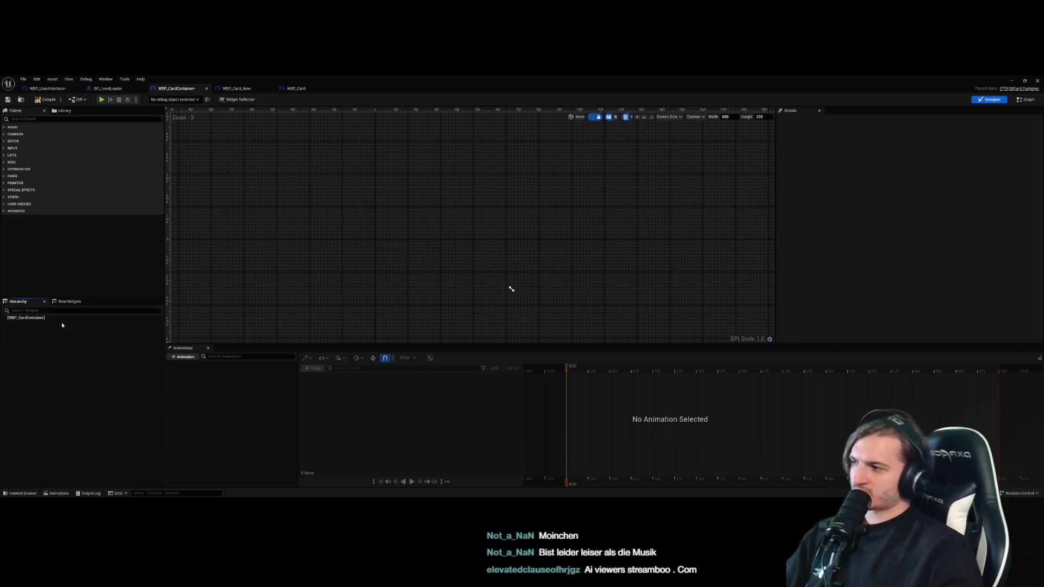
key("ctrl+z")
left_click(367, 295)
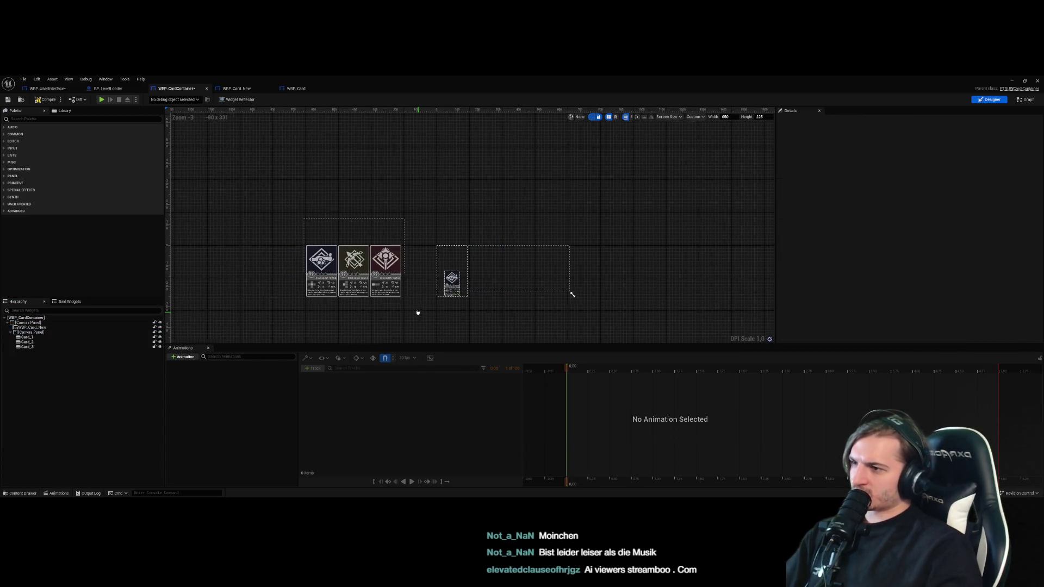
left_click(541, 291)
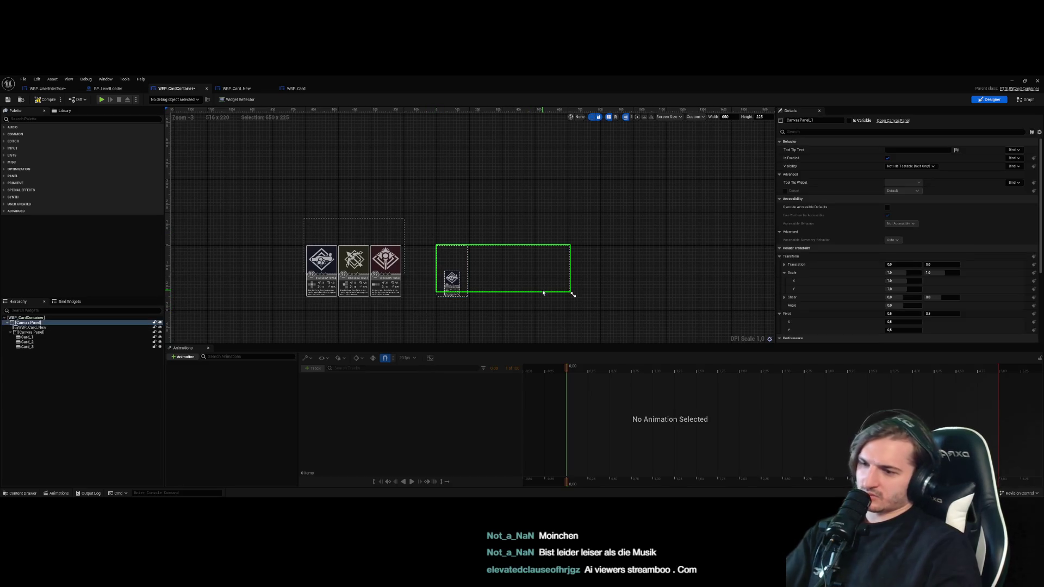
key("Delete")
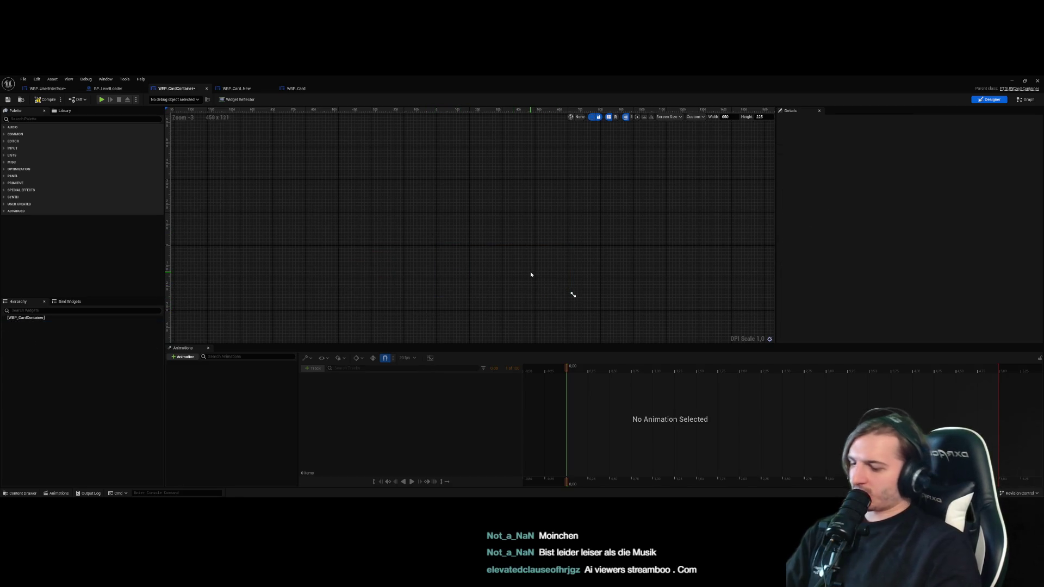
key("ctrl+z")
Select the three-card panel, centre it in view, and go back to WBP_UserInterface
left_click(327, 233)
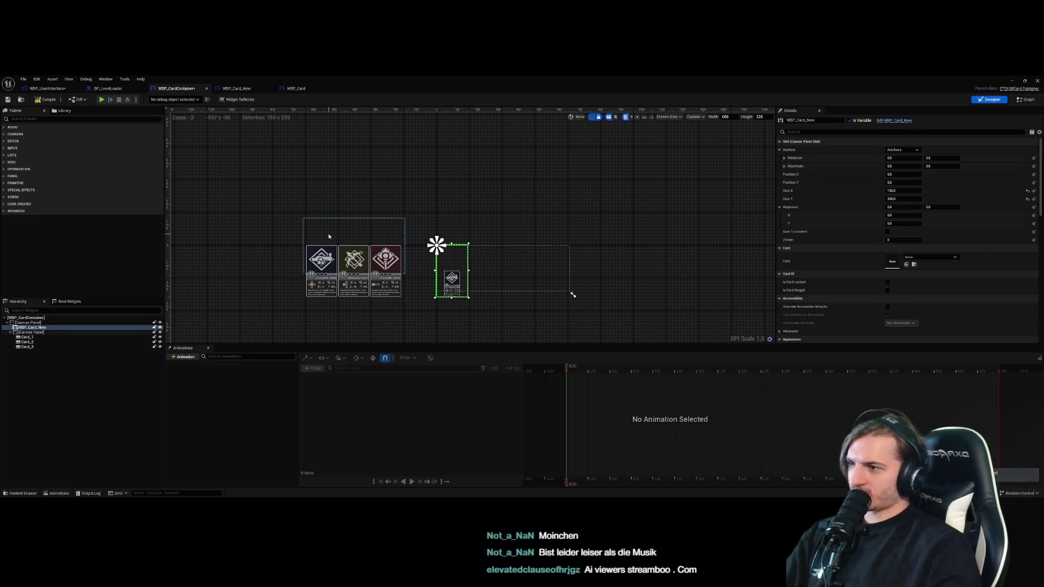
scroll(403, 258, "up", 5)
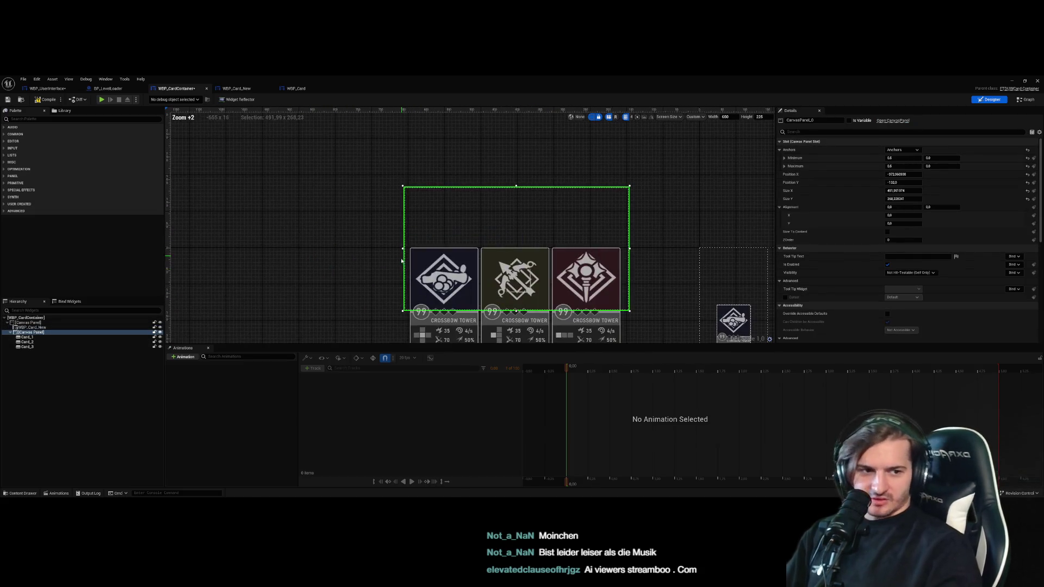
left_click_drag(472, 251, 365, 262)
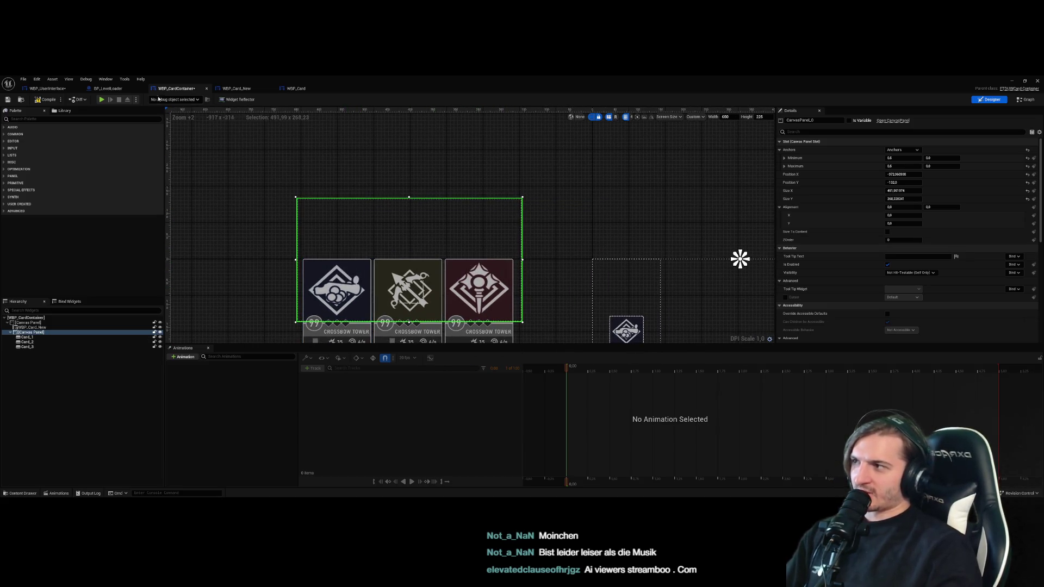
left_click(111, 90)
left_click(46, 88)
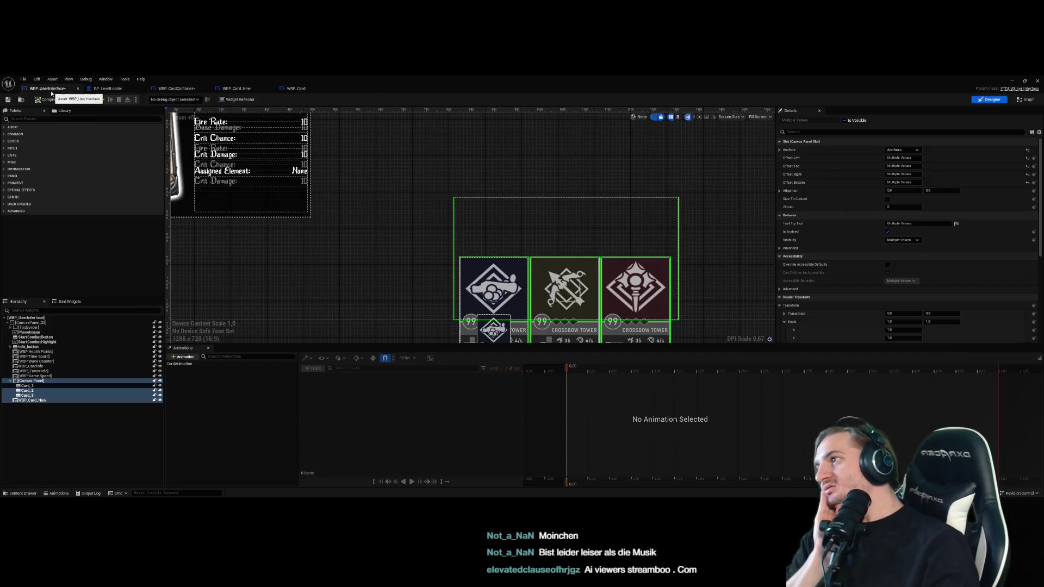
Resize the WBP_Card_New preview to 150 x 270 and preview the card animation from 0.00 to 0.20
left_click(246, 89)
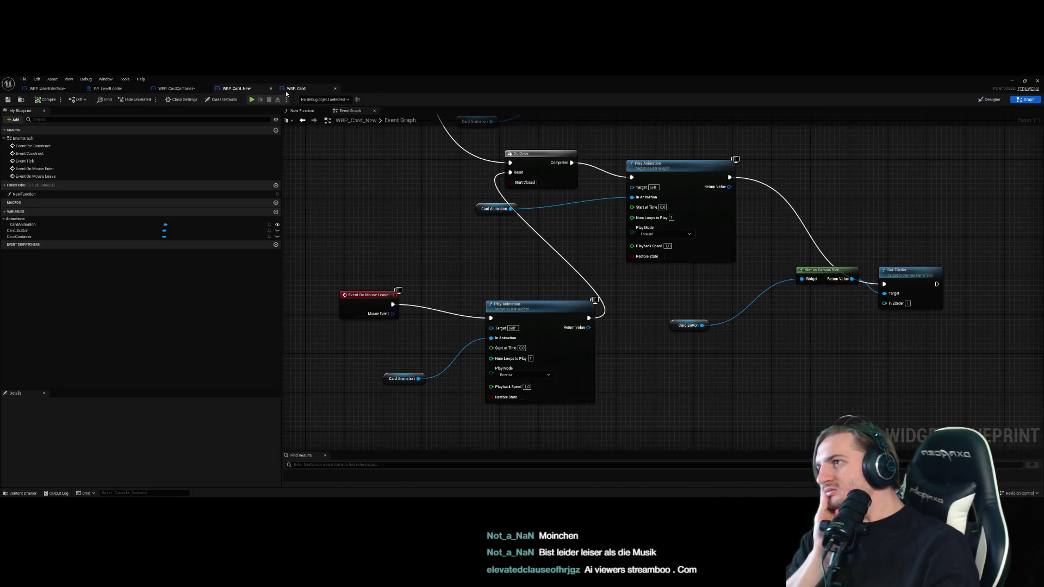
left_click(288, 90)
left_click(237, 88)
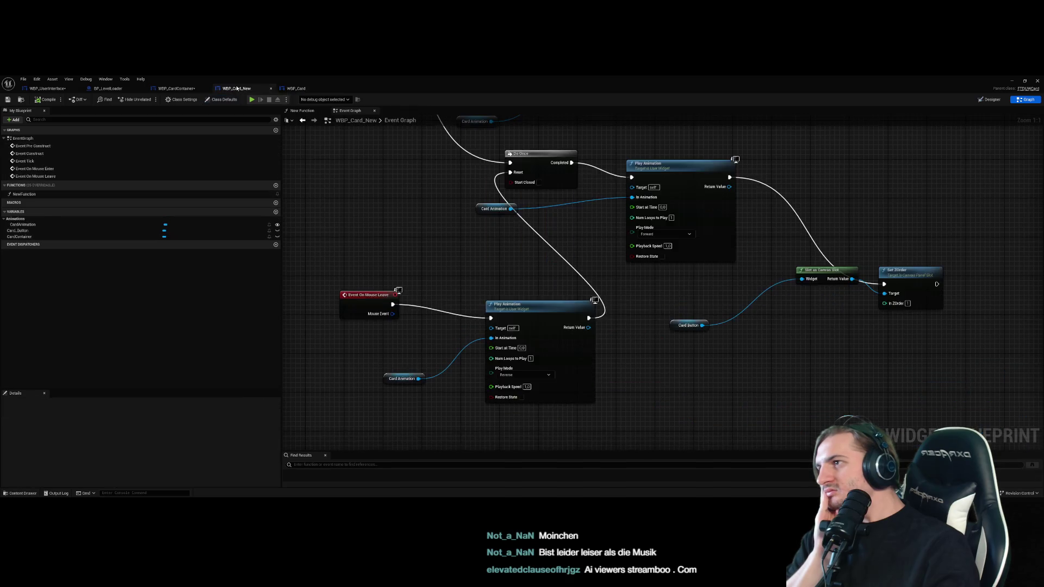
left_click(989, 100)
left_click_drag(497, 269, 502, 324)
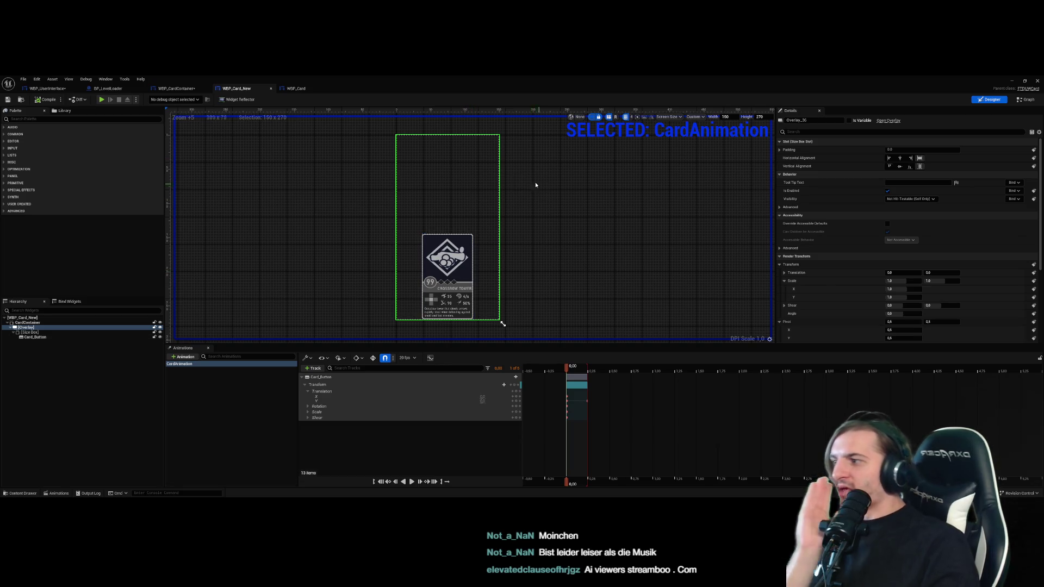
left_click(29, 323)
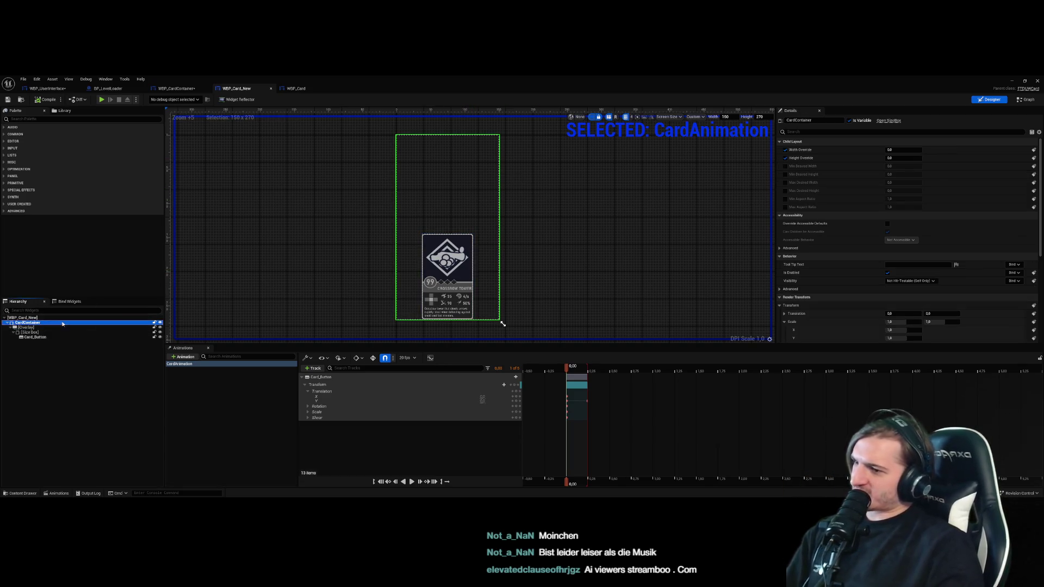
left_click(439, 188)
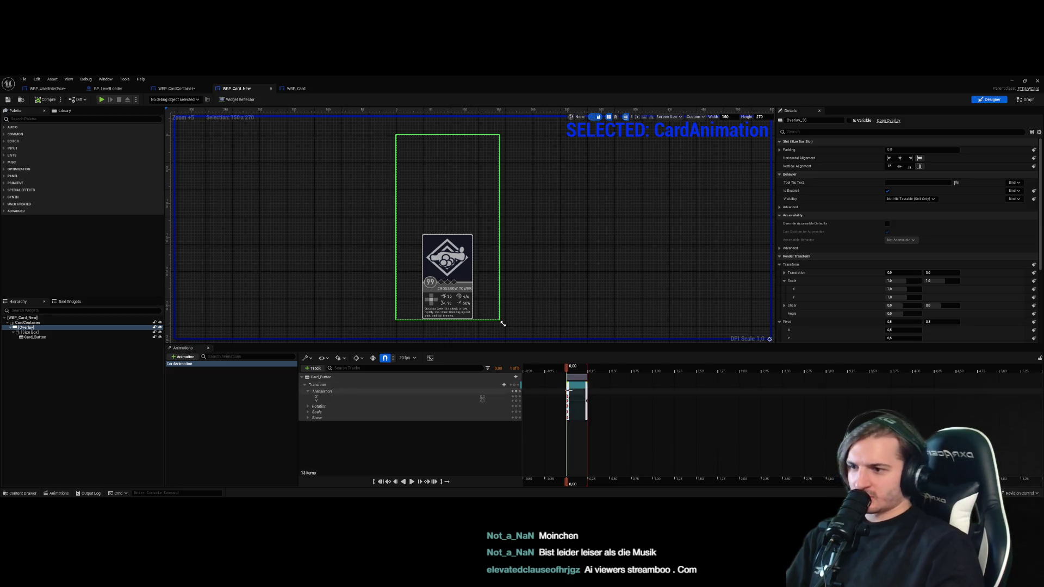
mouse_move(568, 370)
left_mouse_down()
mouse_move(585, 376)
mouse_move(567, 372)
left_mouse_up()
Add an On Hovered event for Card_Button and correct the message's misspelled start to 'Got'
left_click(454, 285)
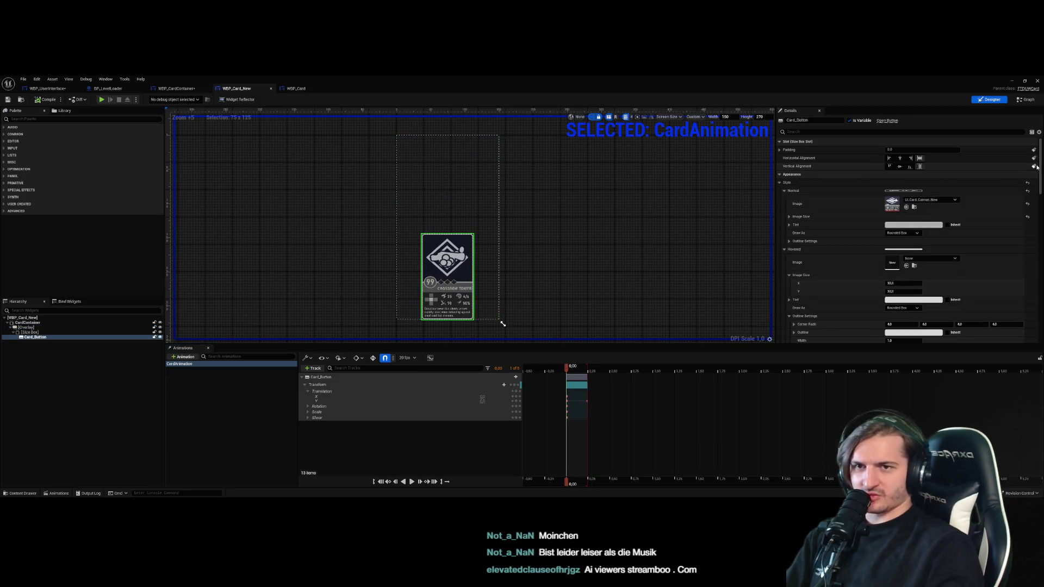
scroll(962, 331, "down", 10)
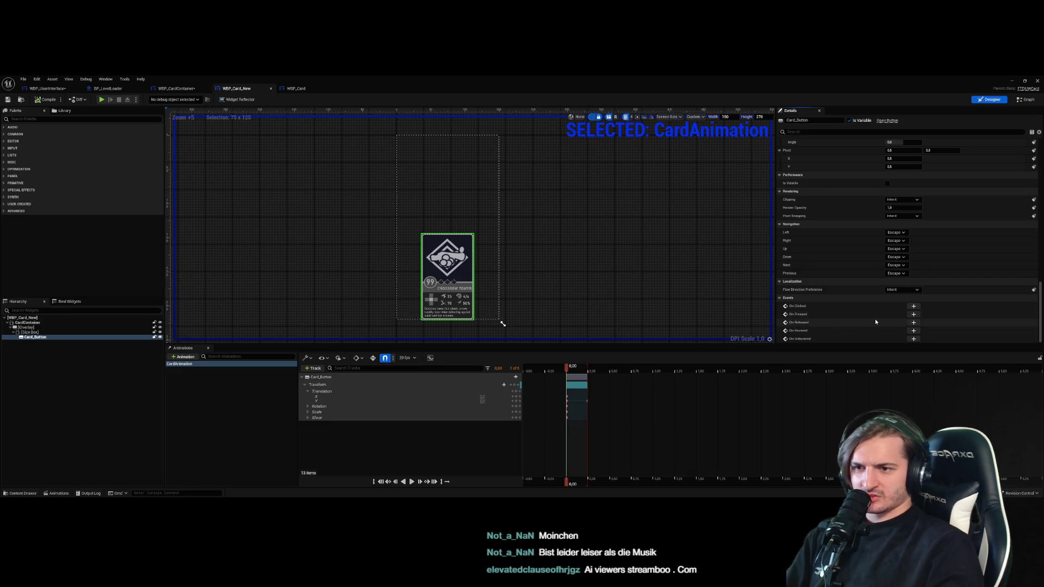
left_click(913, 330)
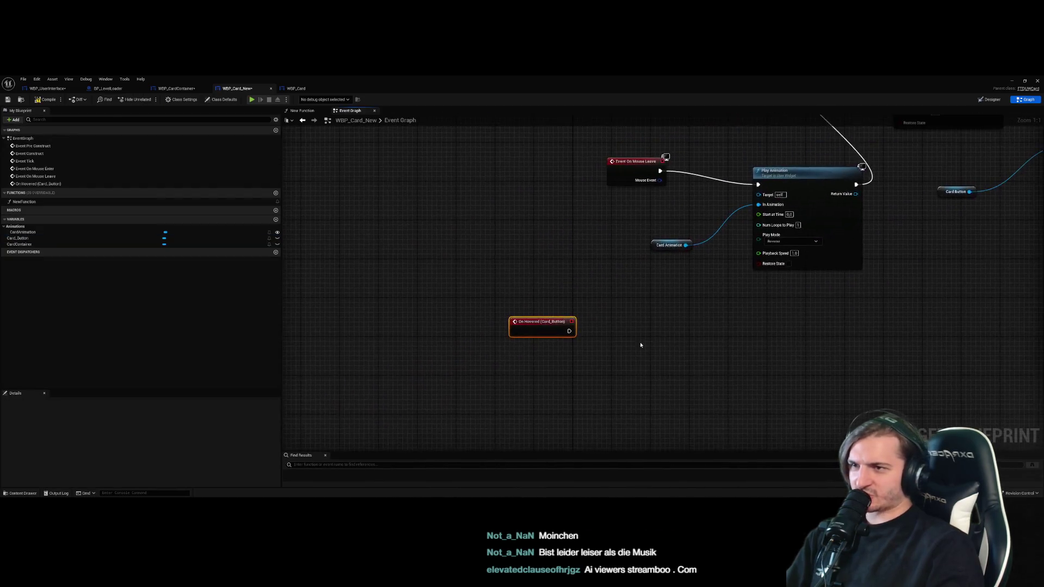
scroll(510, 341, "down", 2)
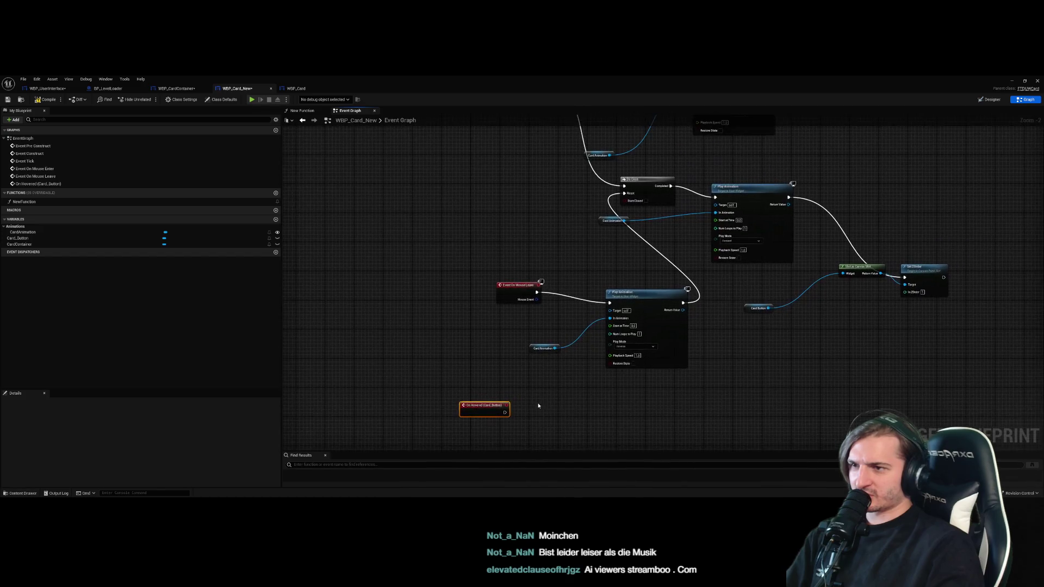
scroll(566, 205, "up", 4)
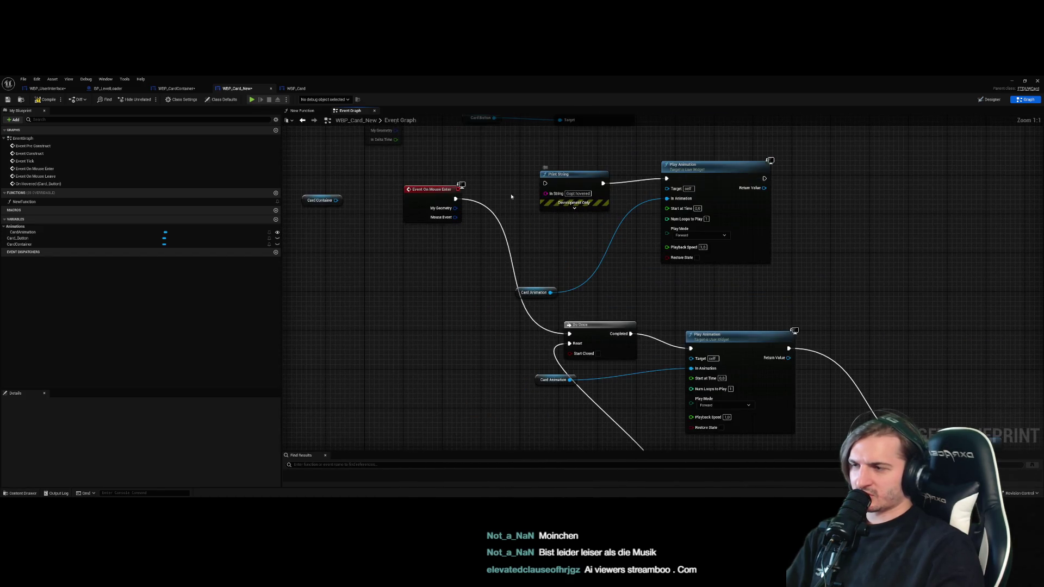
double_click(573, 297)
type("Got")
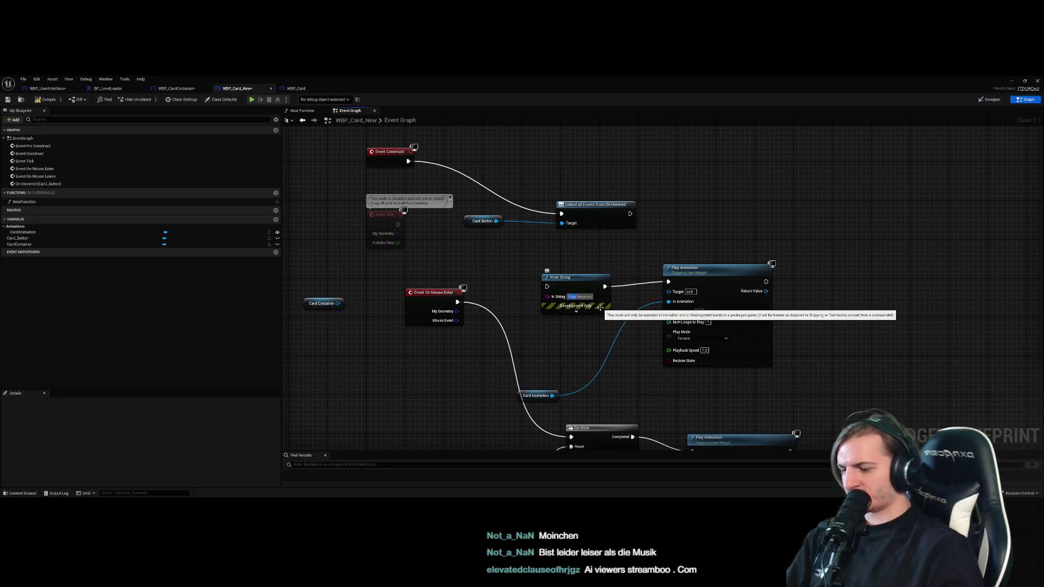
scroll(600, 307, "down", 2)
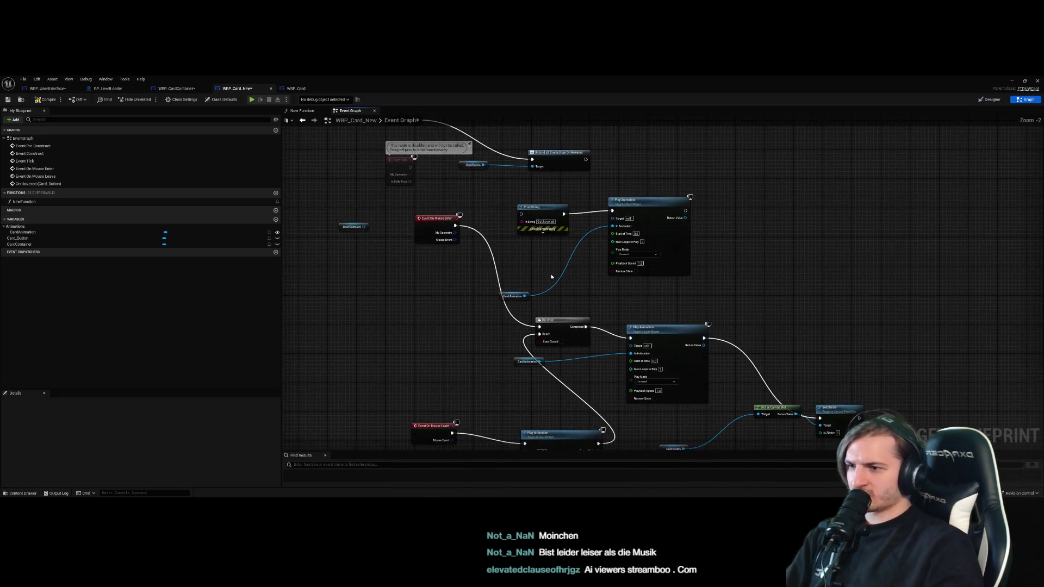
mouse_move(749, 266)
left_mouse_down()
mouse_move(606, 197)
mouse_move(517, 182)
mouse_move(691, 278)
left_mouse_up()
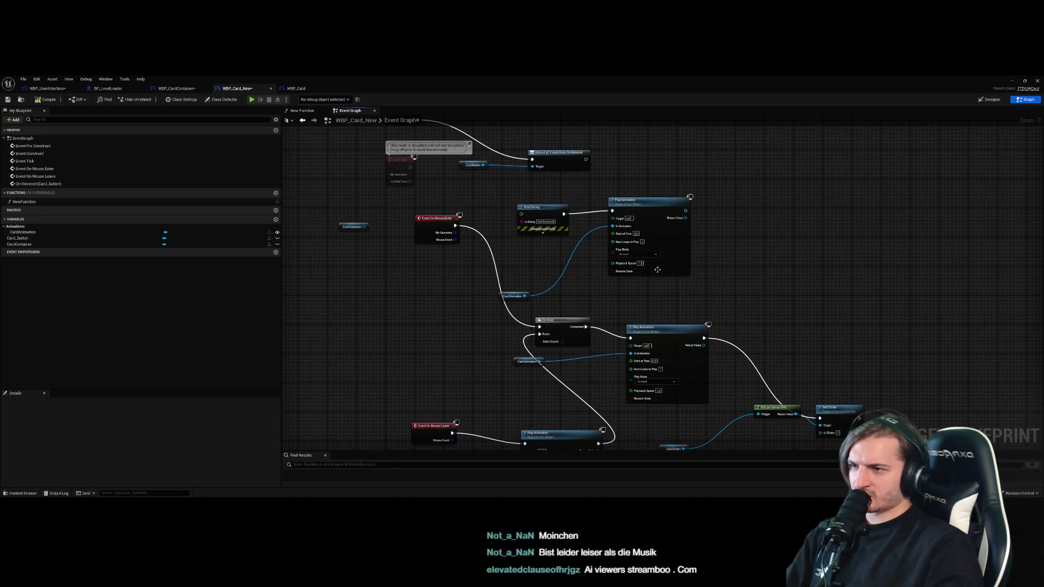
Route Mouse Enter through the Print String into the lower Play Animation, removing the upper one and its getter
mouse_move(454, 225)
left_mouse_down()
mouse_move(513, 226)
mouse_move(520, 214)
mouse_move(631, 337)
left_mouse_up()
left_click(655, 212)
key("Delete")
left_click(511, 296)
key("Delete")
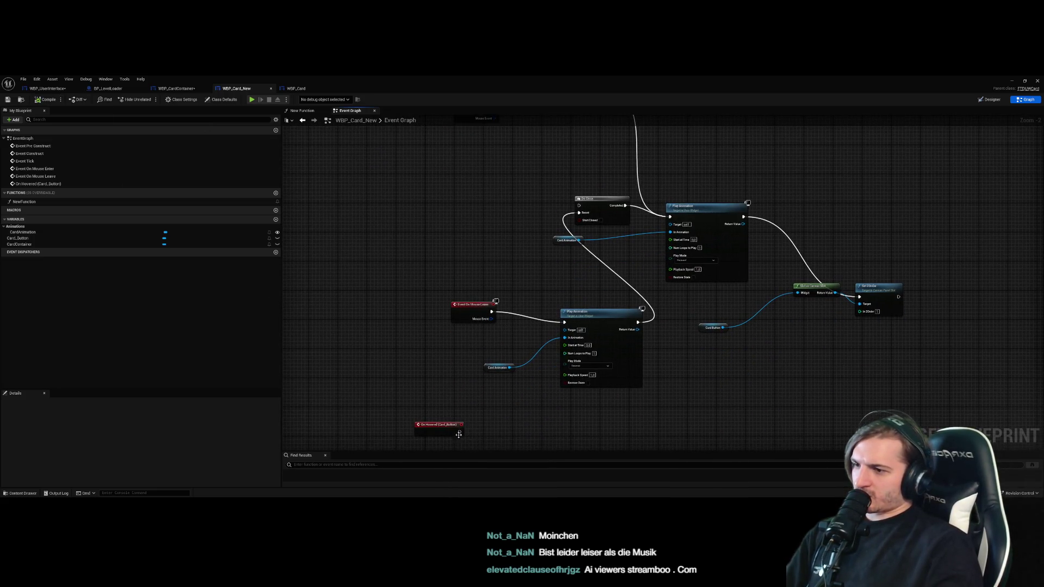
Attach a Print String node after the On Hovered (Card_Button) event
left_click_drag(459, 431, 488, 430)
type("o")
key("BackSpace")
type("print")
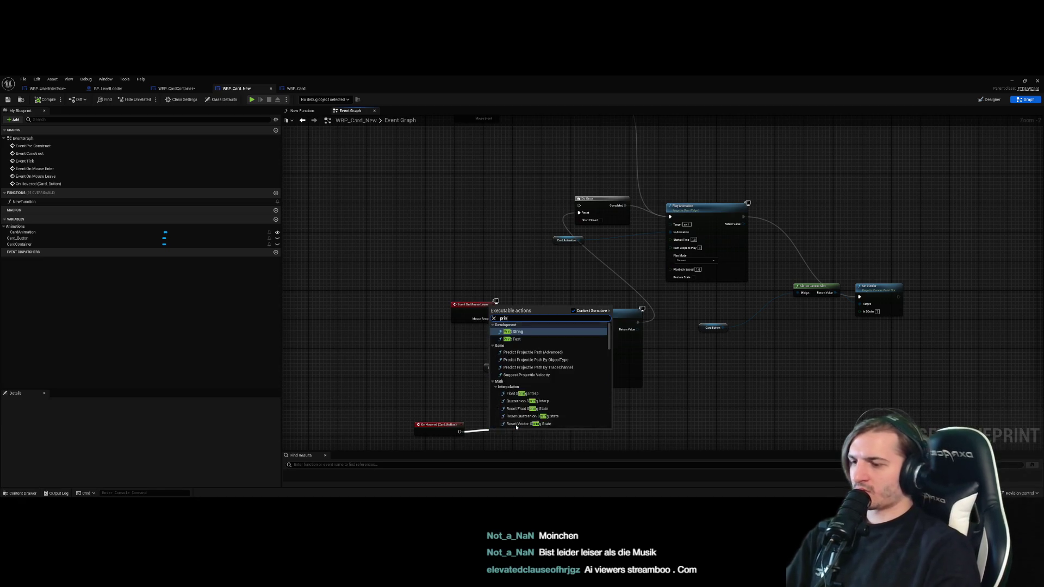
key("Return")
Set the Print String message to 'Button hovered' with a red text colour
scroll(517, 428, "up", 2)
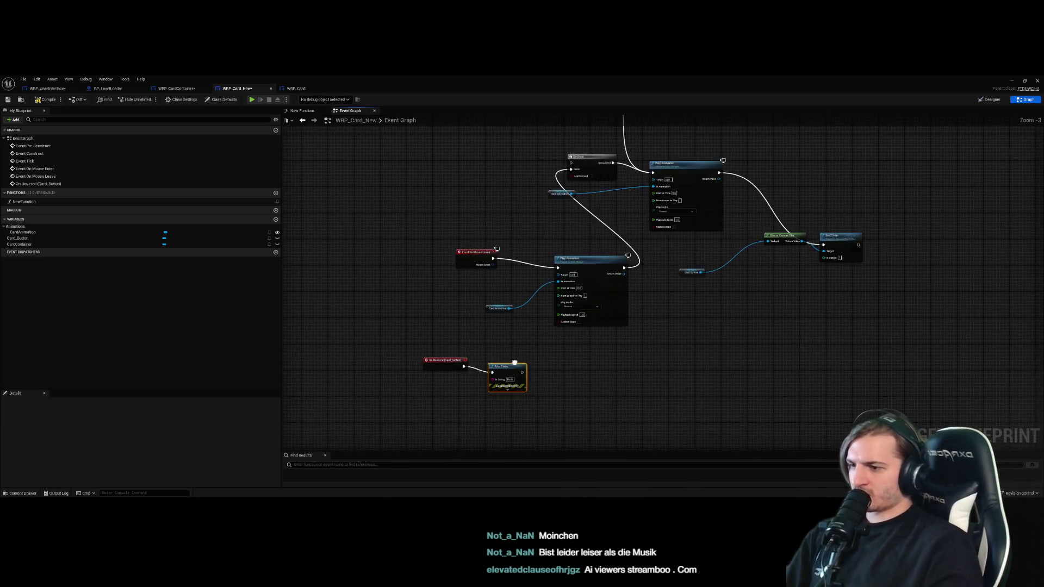
left_click(498, 402)
left_click(507, 381)
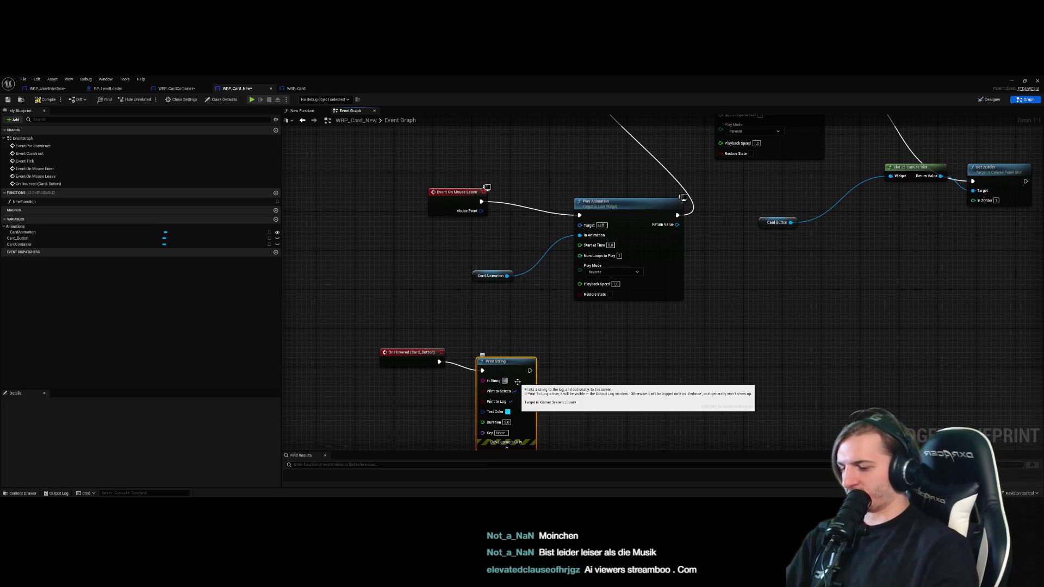
key("BackSpace")
key("BackSpace")
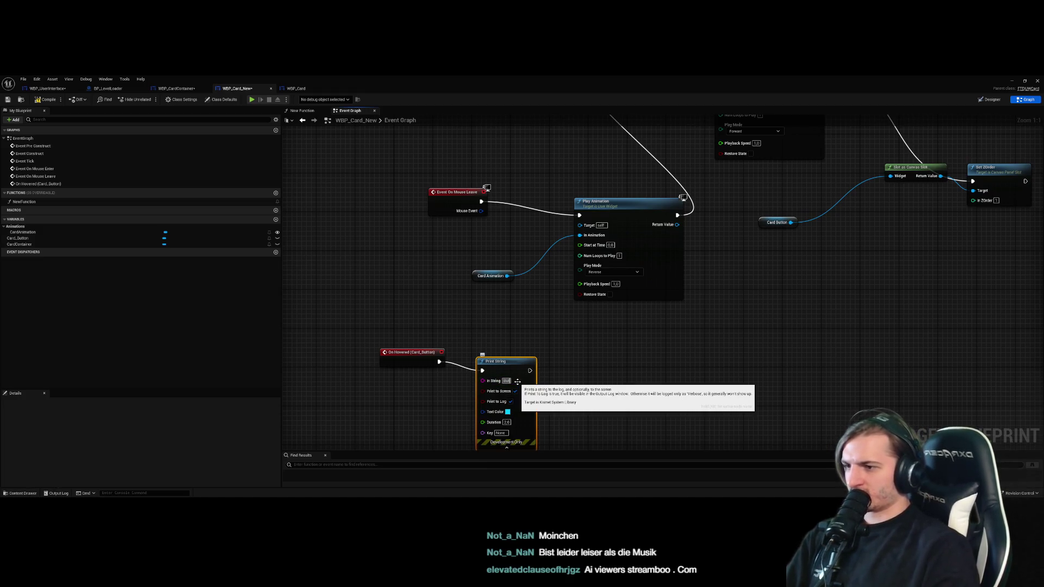
type("on hovered")
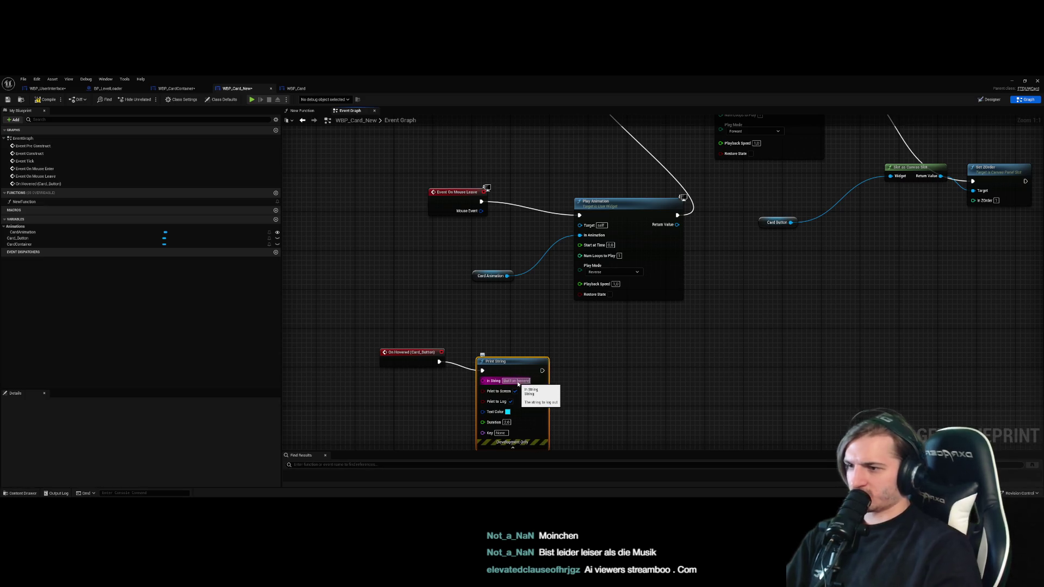
key("Return")
left_click(508, 416)
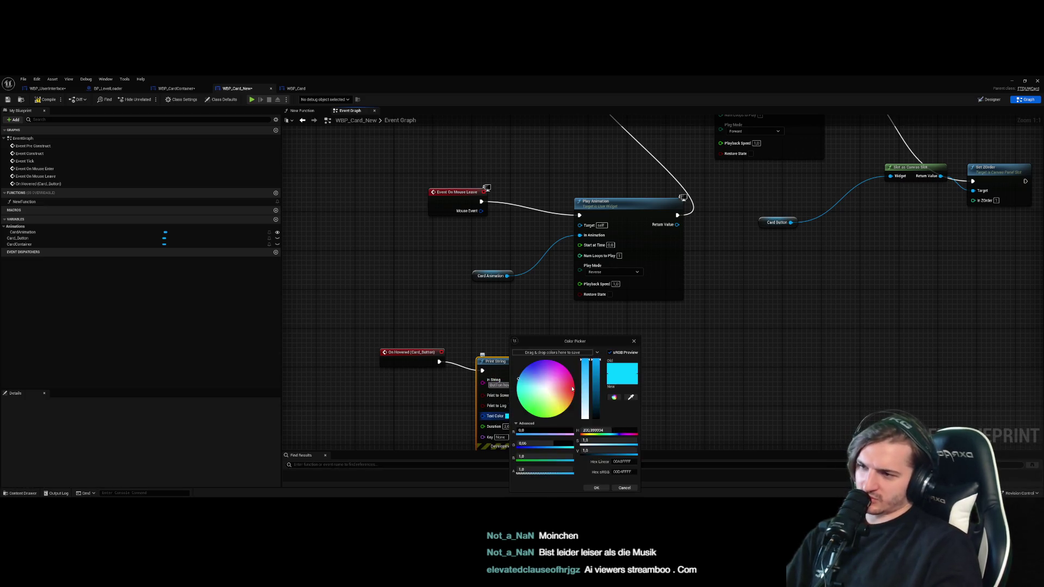
left_click(595, 488)
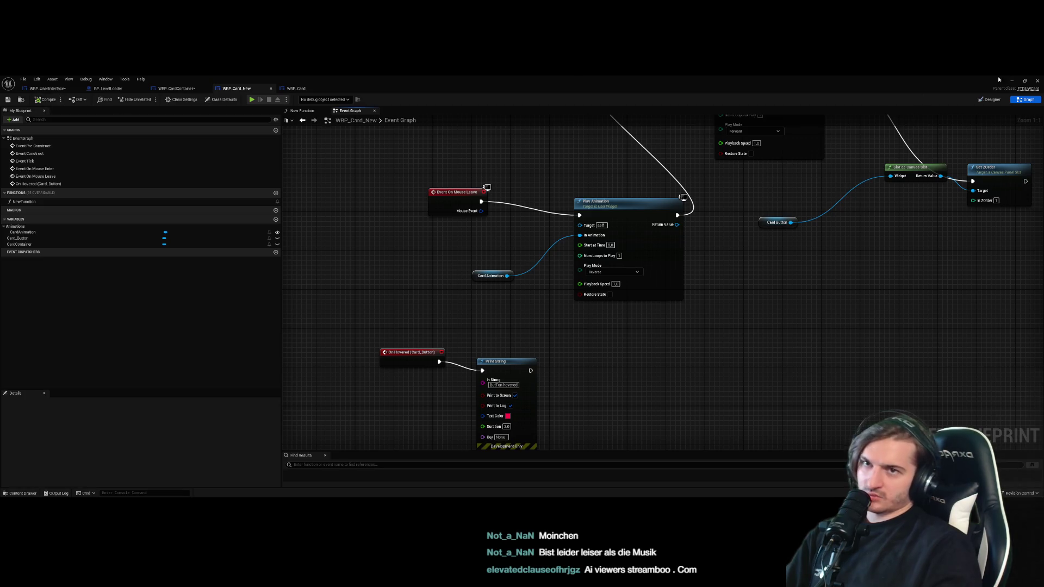
left_click(1010, 80)
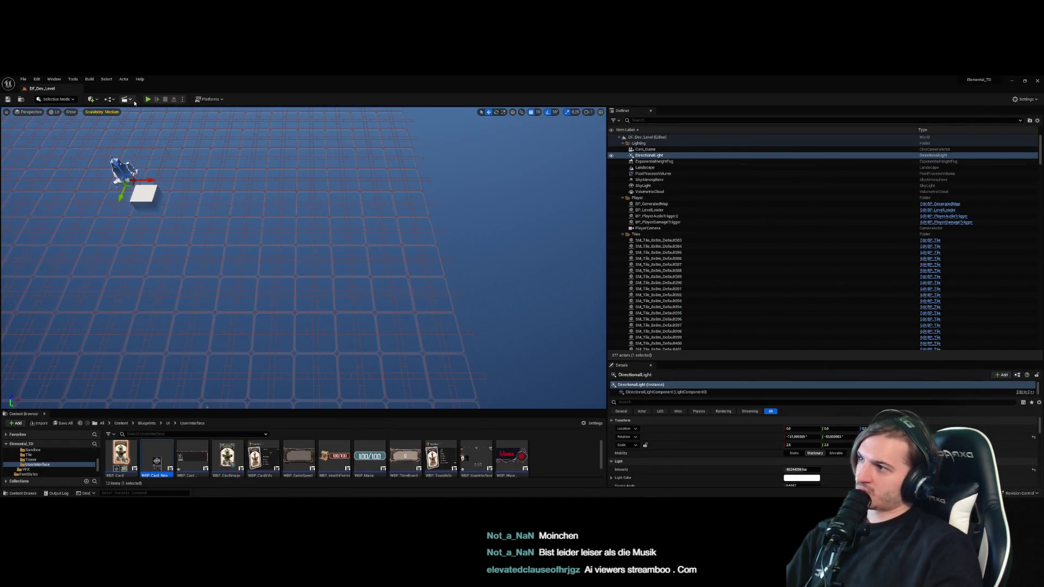
Open WBP_CardContainer's graph from the Play error, delete the On Clicked (Reroll) event, and compile
left_click(149, 100)
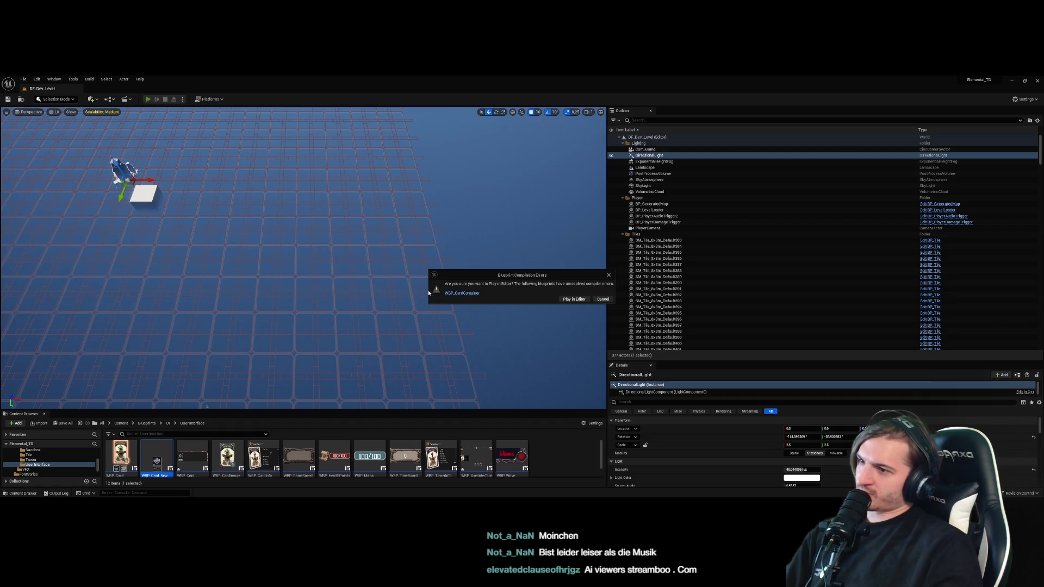
left_click(454, 294)
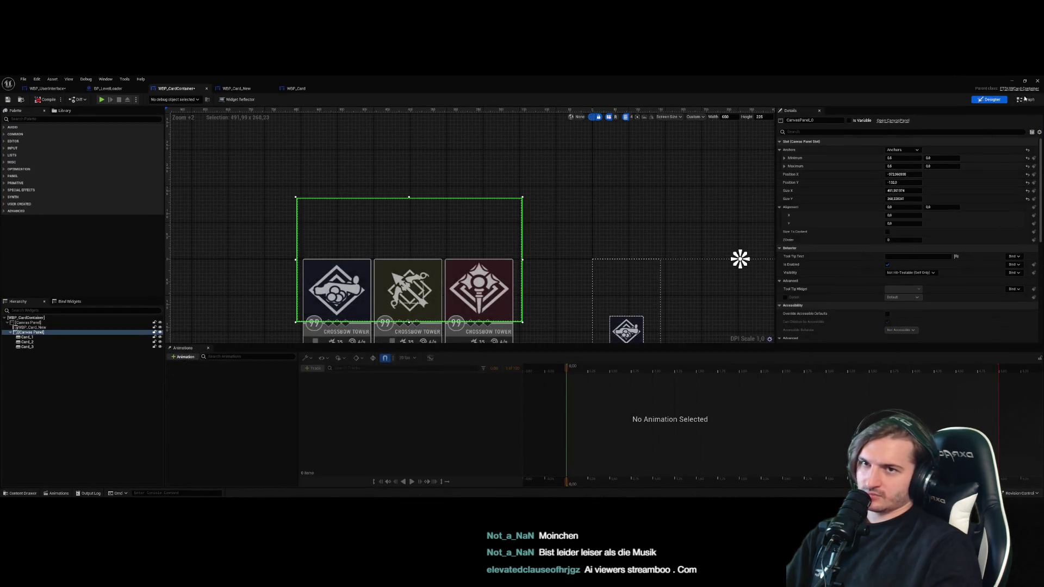
left_click(1025, 100)
scroll(466, 292, "up", 6)
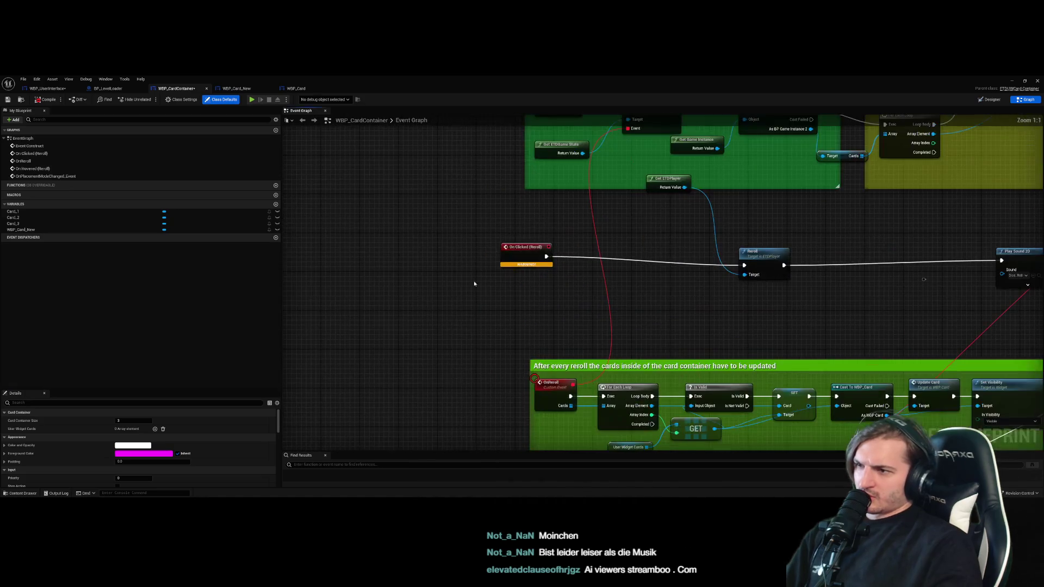
left_click(524, 252)
key("Delete")
left_click(45, 99)
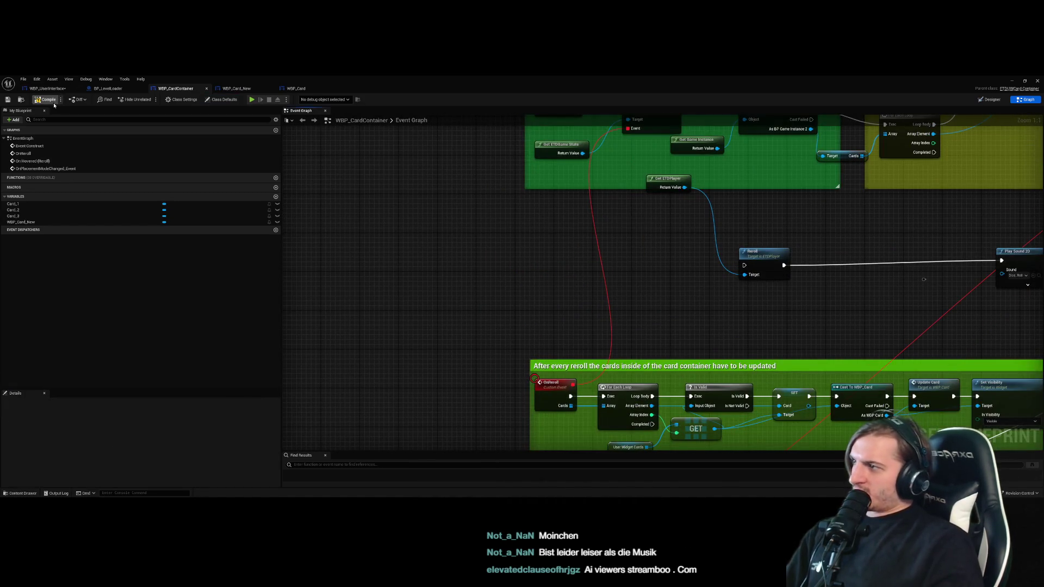
Delete the On Hovered (Reroll) event and the broken Card Container node, then recompile
scroll(542, 343, "down", 5)
scroll(582, 354, "up", 5)
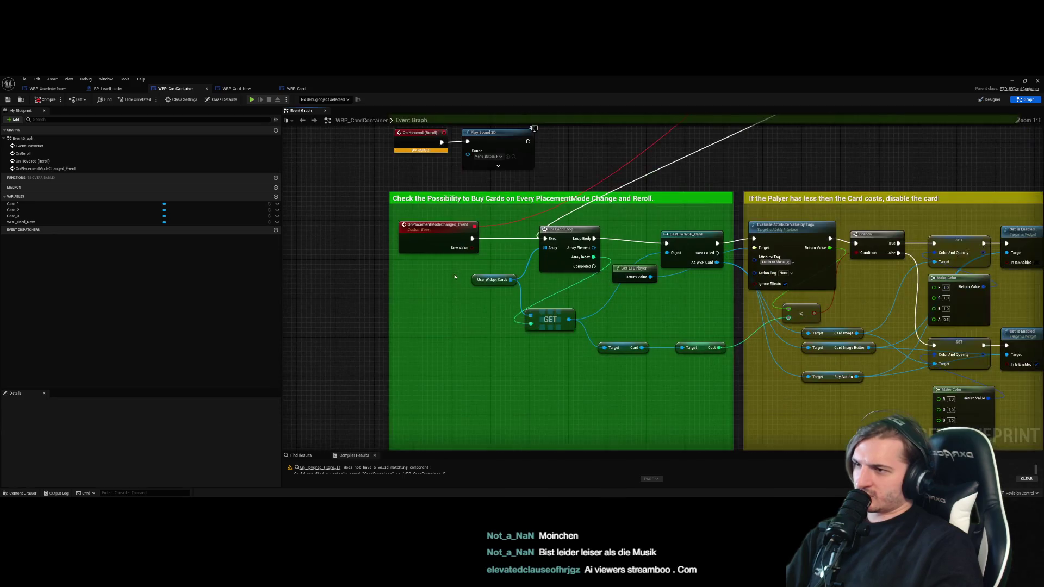
scroll(418, 275, "down", 2)
left_click(418, 276)
key("Delete")
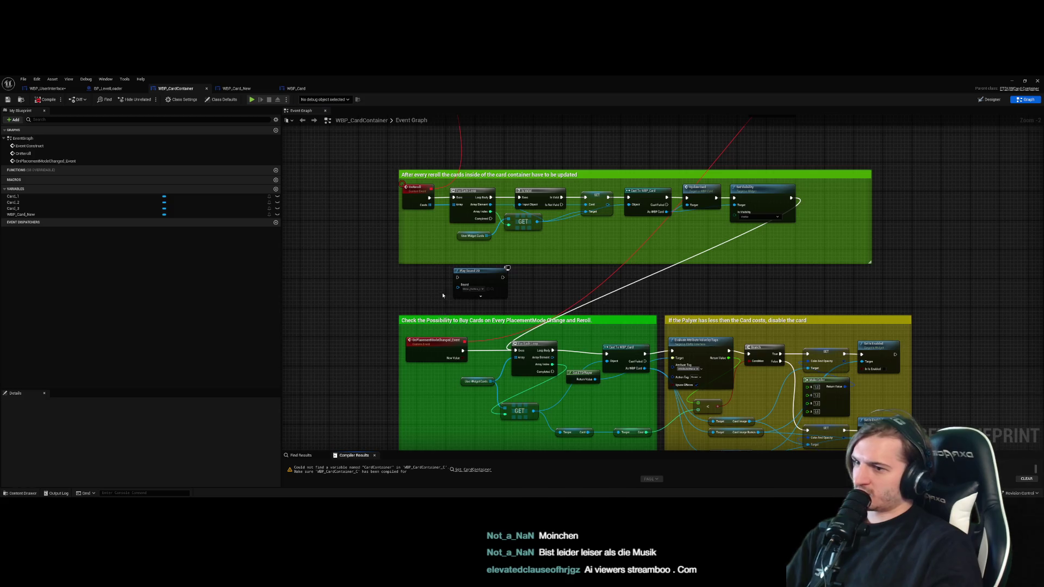
scroll(444, 301, "down", 3)
scroll(647, 231, "up", 5)
left_click(661, 229)
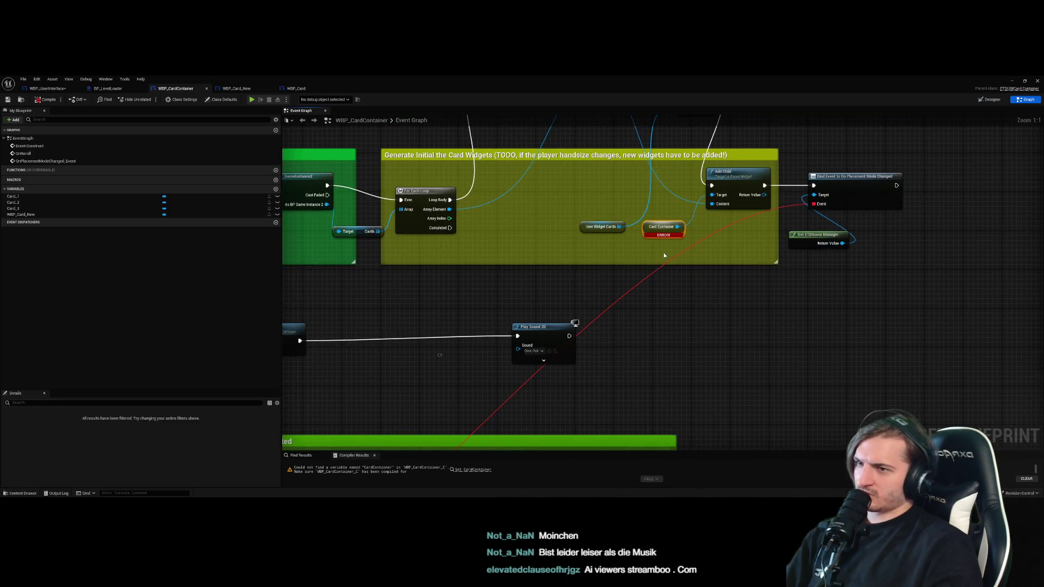
key("Delete")
left_click(46, 99)
Select every node in the container's Event Graph and delete them all
left_click_drag(371, 247, 458, 276)
scroll(458, 276, "down", 10)
mouse_move(478, 189)
left_mouse_down()
mouse_move(538, 244)
mouse_move(761, 384)
left_mouse_up()
key("Delete")
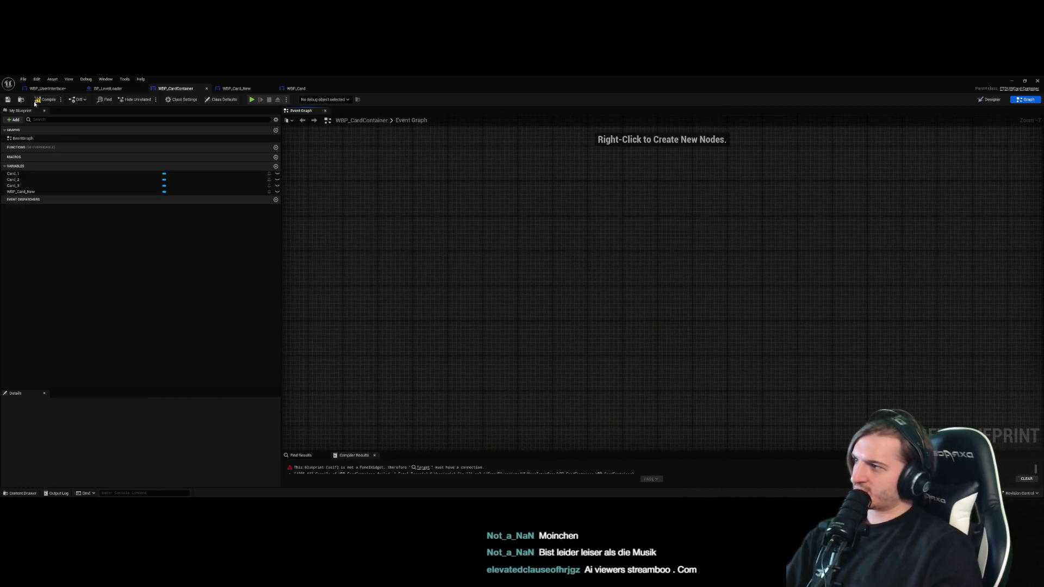
left_click(988, 100)
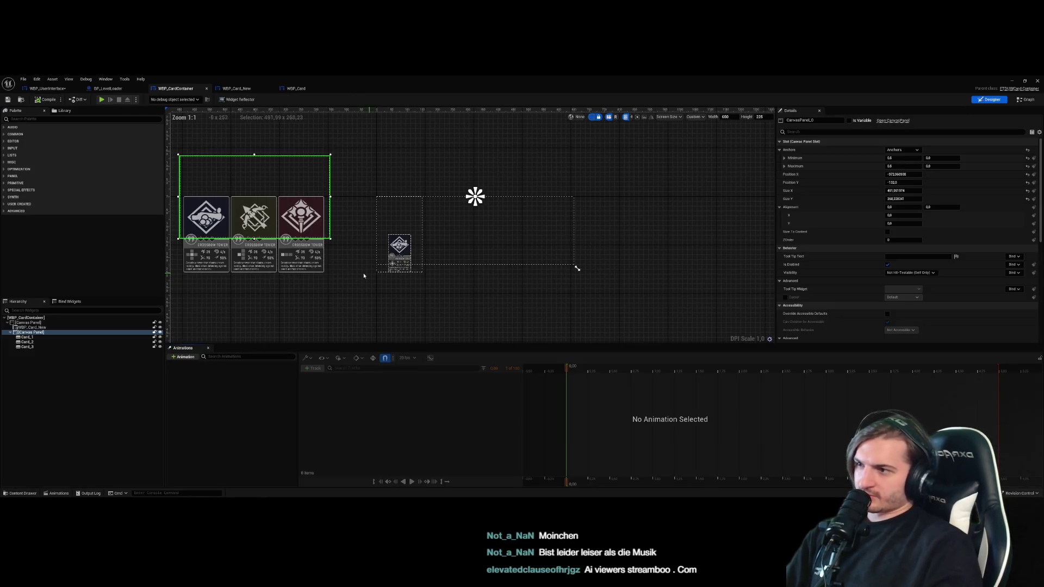
Inspect Card_3's settings in the card container layout
left_click_drag(376, 275, 519, 280)
left_click(477, 296)
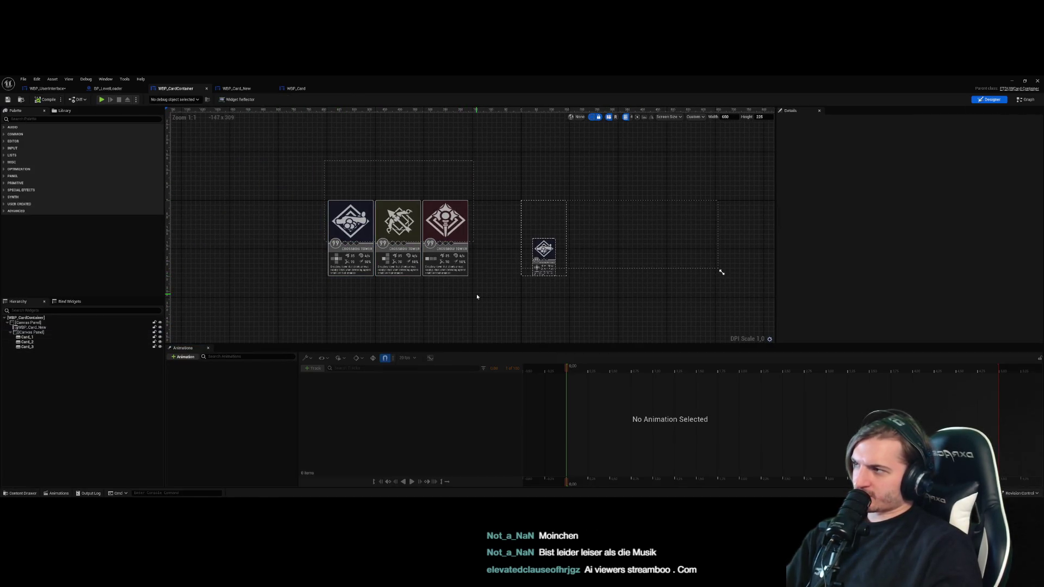
left_click(466, 271)
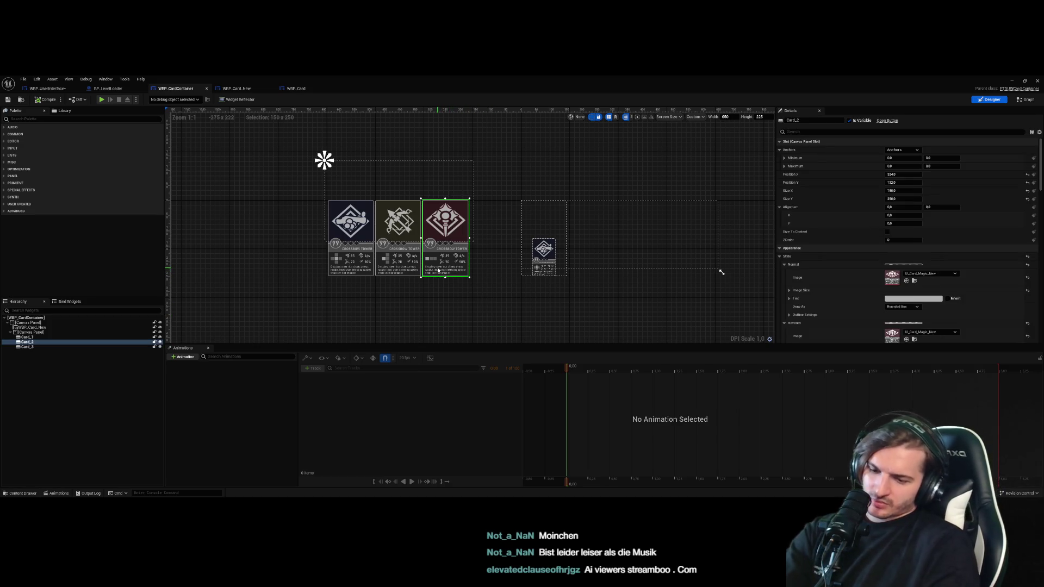
left_click(581, 314)
Play the level, close the tutorial panel, hover the cards, then stop the session
left_click(48, 88)
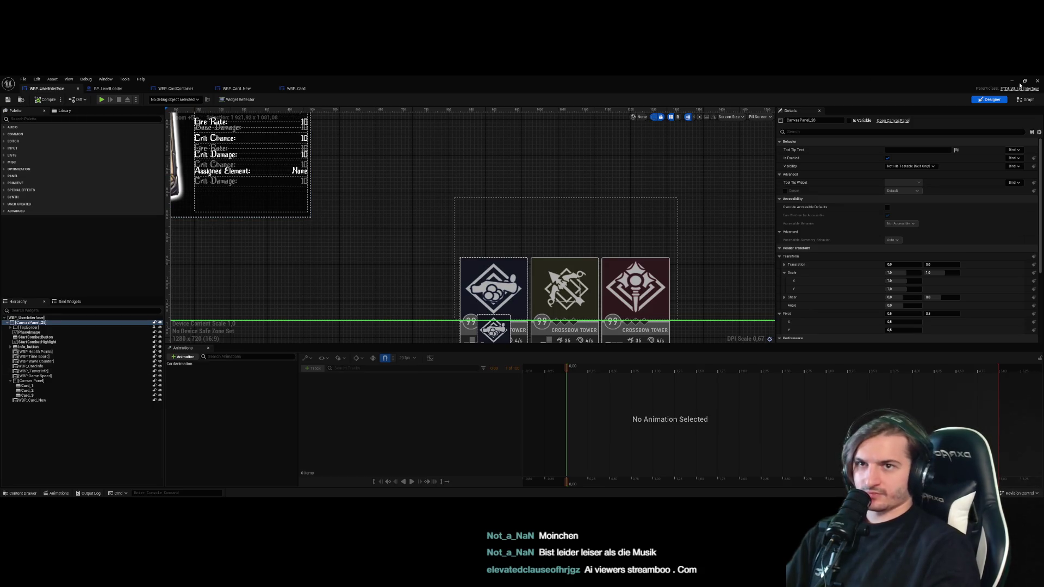
key("alt+Tab")
left_click(147, 100)
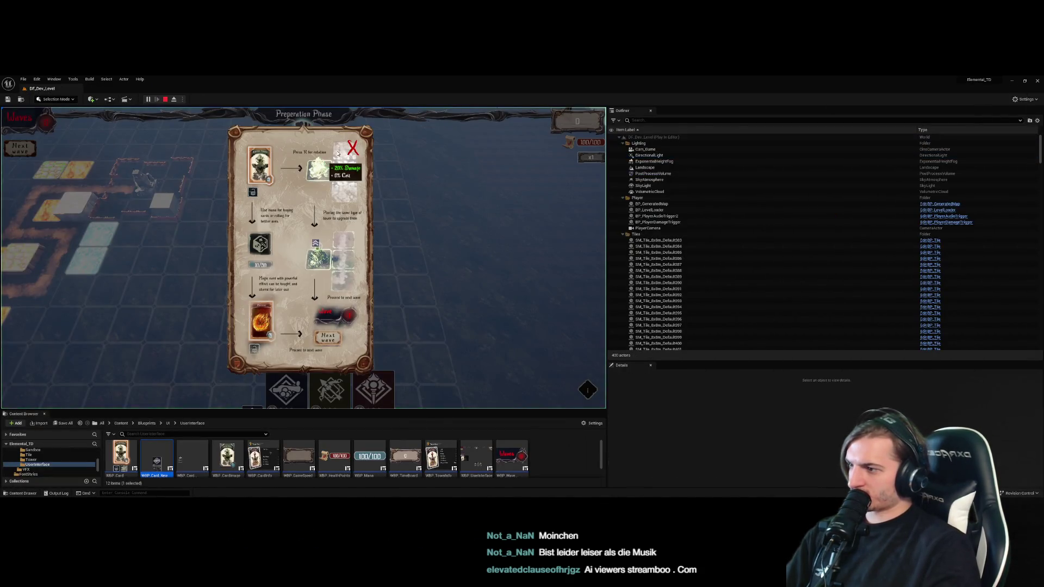
left_click(352, 148)
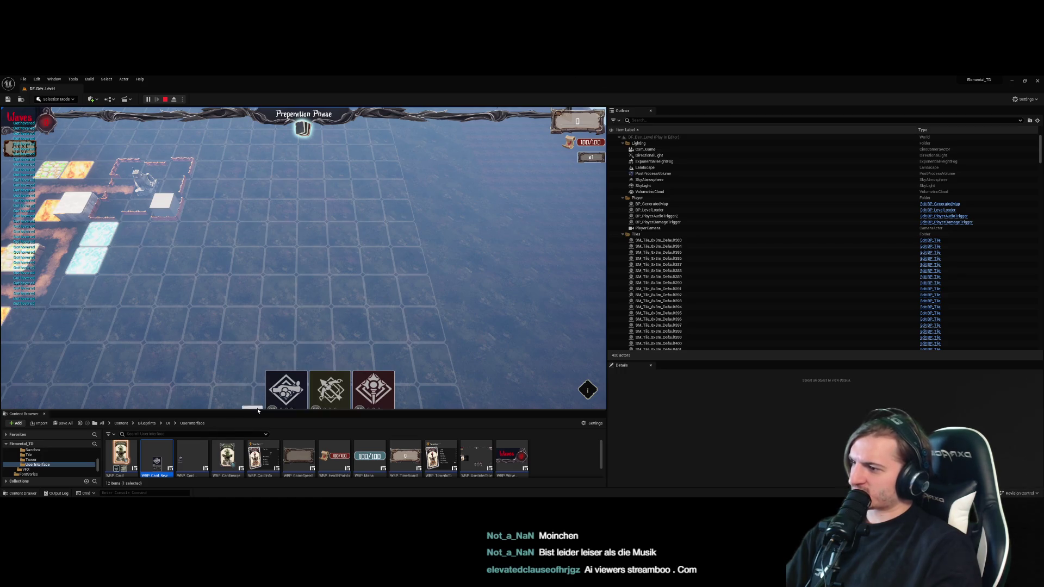
left_click(165, 99)
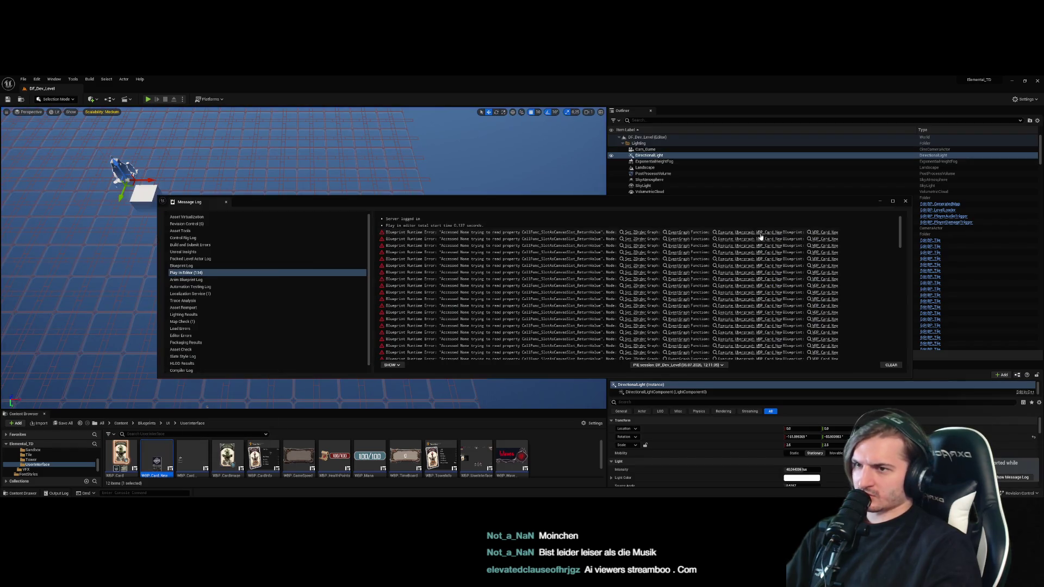
At the erroring Set ZOrder node, place a new Card_Button getter with a Slot as Canvas Slot node
left_click(641, 238)
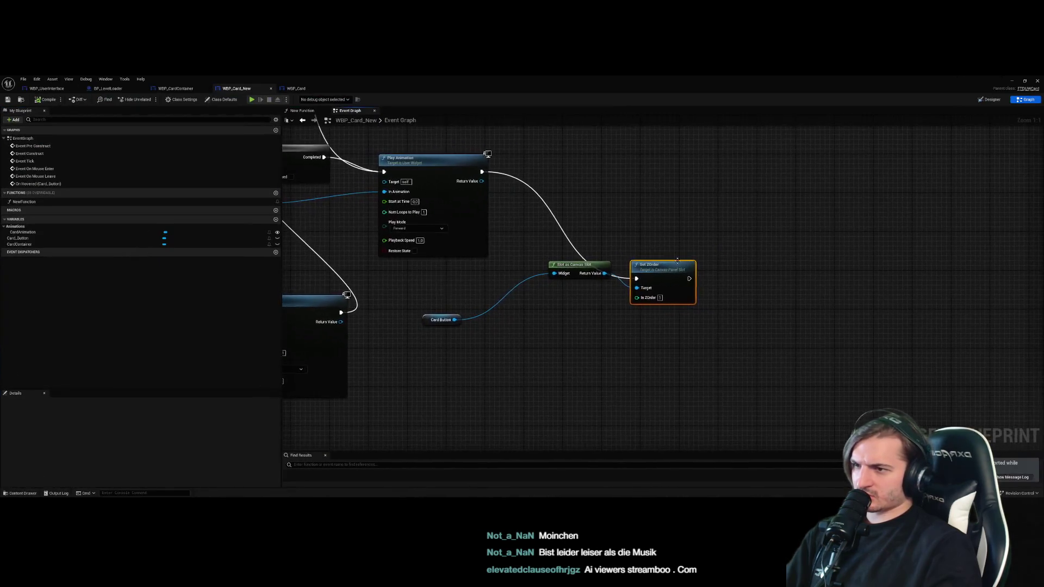
left_click(586, 308)
left_click(615, 338)
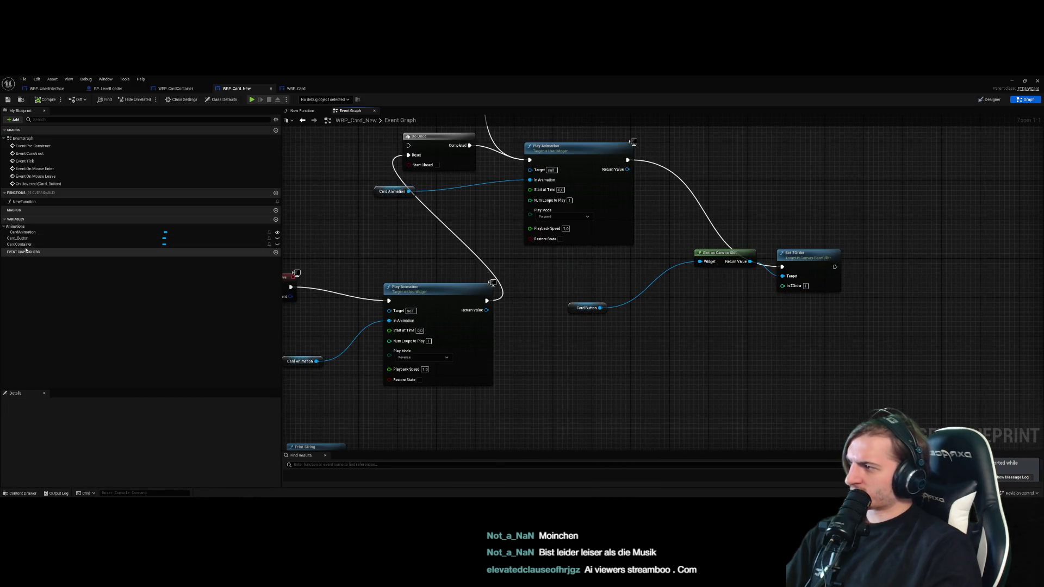
left_click(17, 238)
mouse_move(18, 238)
left_mouse_down()
mouse_move(605, 354)
mouse_move(692, 342)
left_mouse_up()
left_click(597, 359)
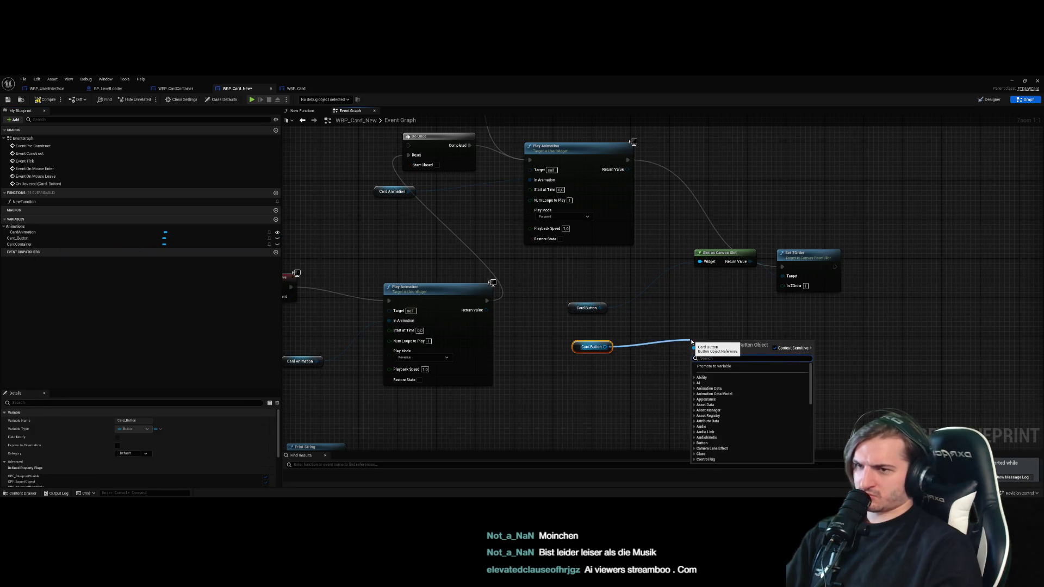
type("SLOT AS C")
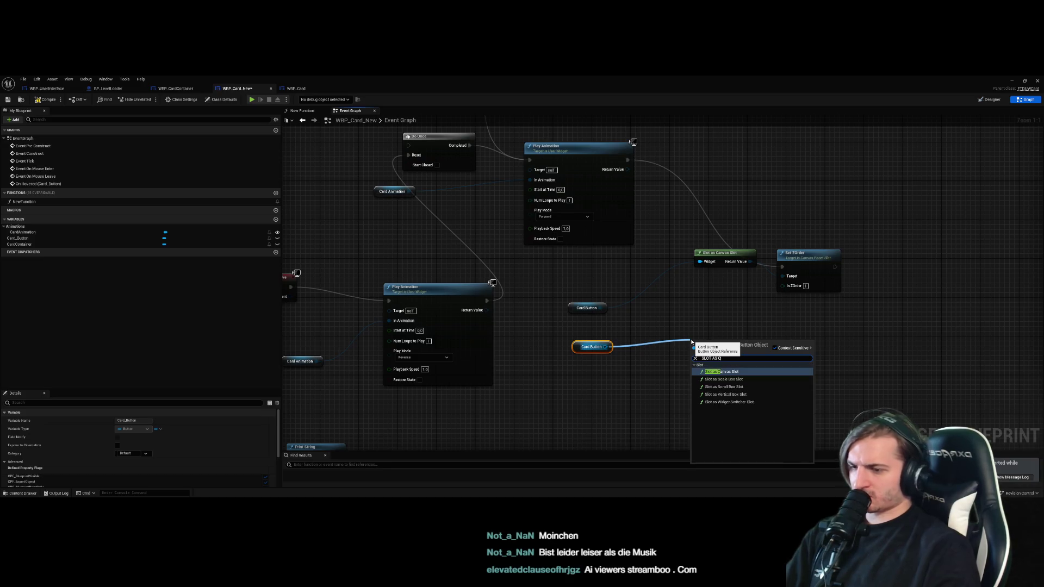
left_click(728, 378)
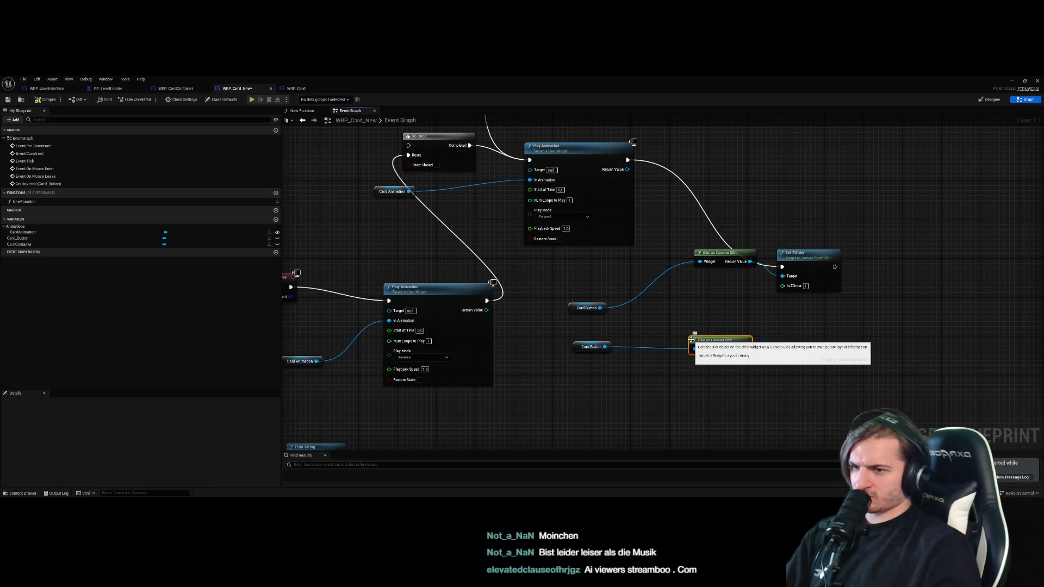
Wire the new canvas slot into Set ZOrder's Target and delete the old Card Button and slot nodes
left_click_drag(746, 348, 782, 276)
left_click_drag(667, 315, 564, 292)
left_click_drag(717, 253, 663, 276)
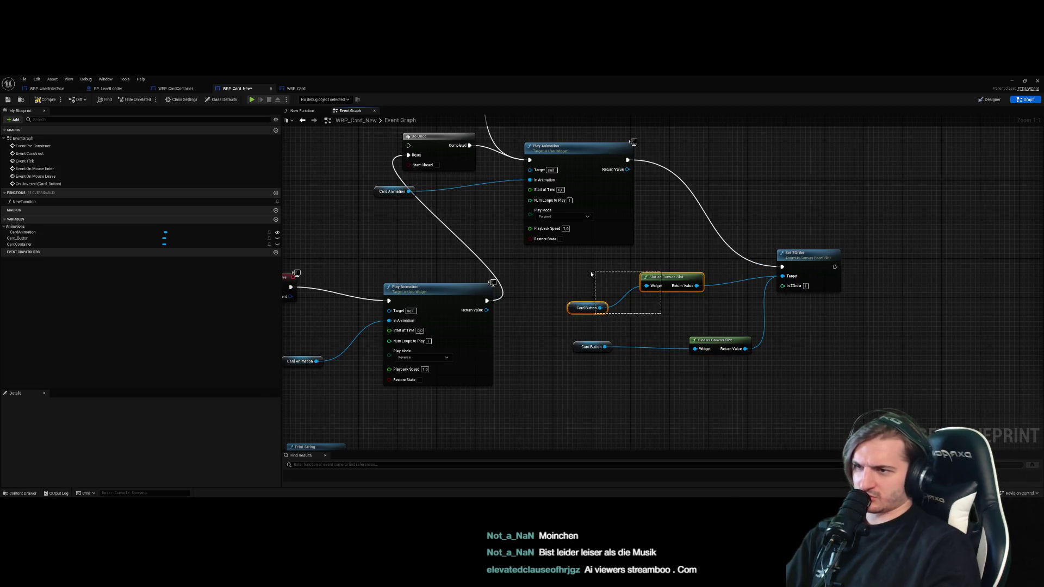
key("Delete")
scroll(662, 270, "down", 3)
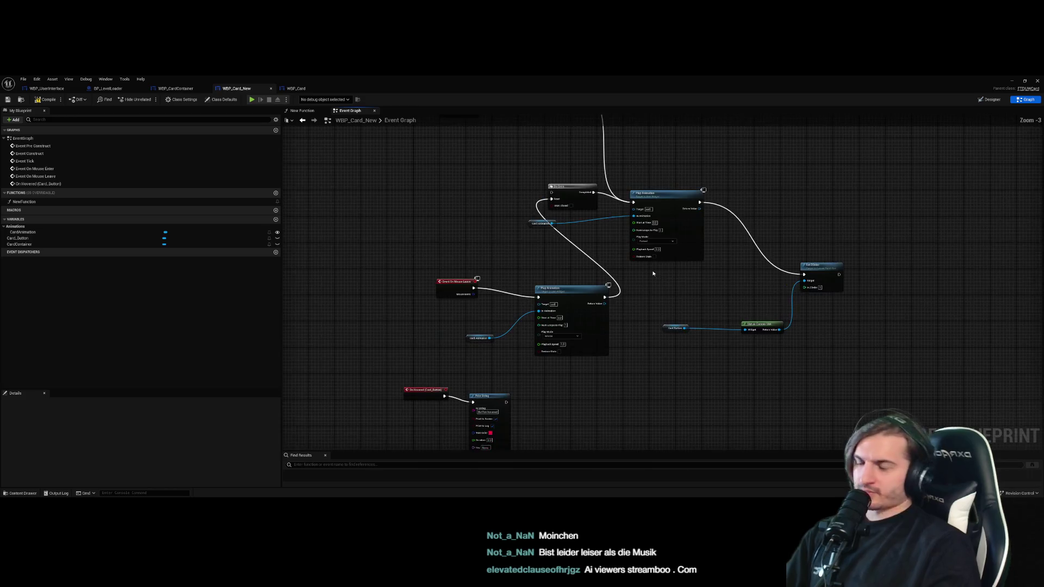
Connect the hover Print String's output to Do Once and expand the Print String's extra settings
scroll(703, 341, "up", 1)
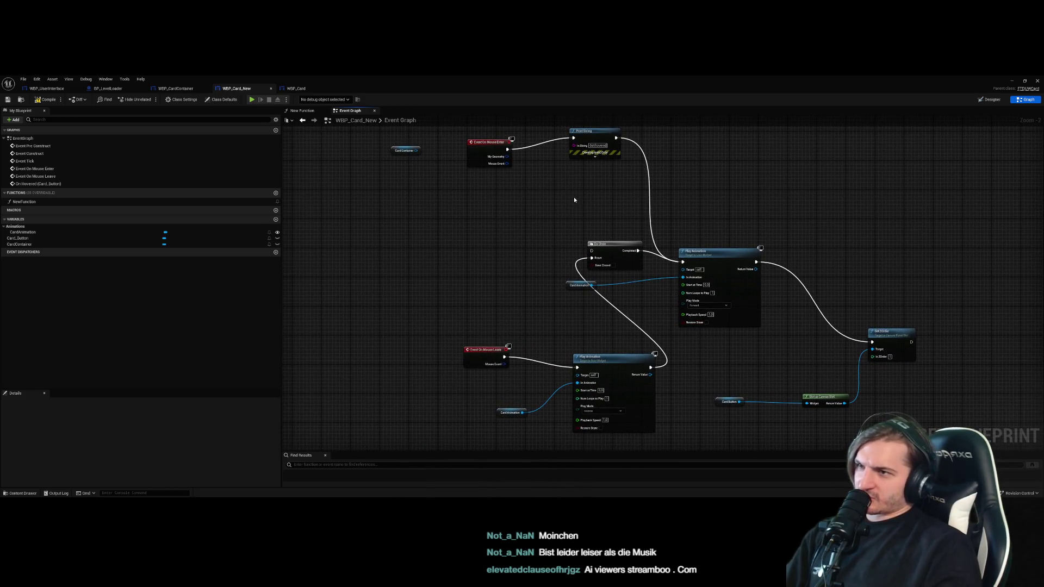
left_click_drag(616, 138, 591, 250)
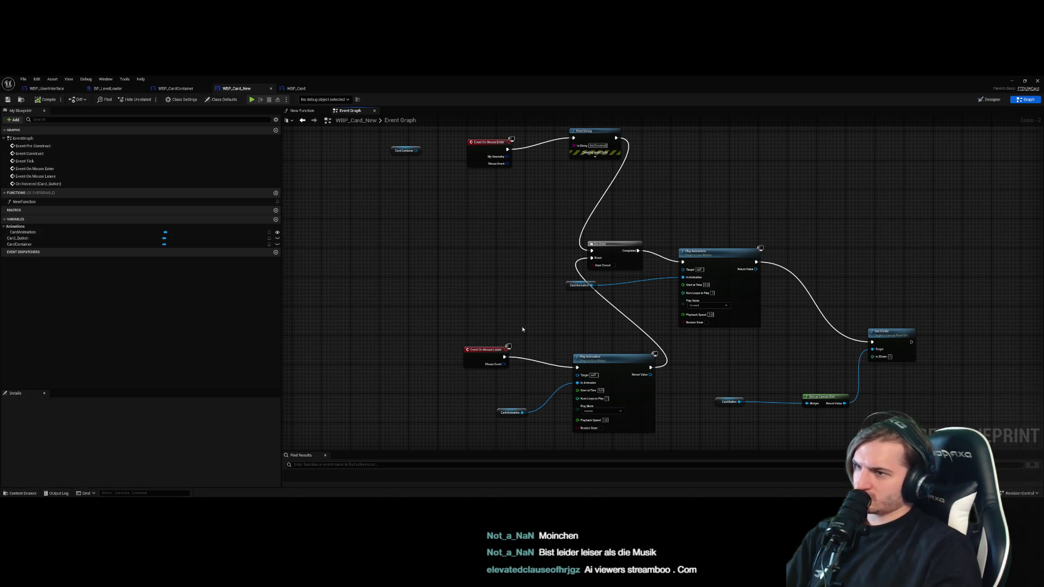
left_click_drag(533, 325, 522, 203)
left_click(513, 378)
left_click_drag(595, 310, 595, 340)
scroll(561, 273, "down", 5)
scroll(751, 252, "up", 5)
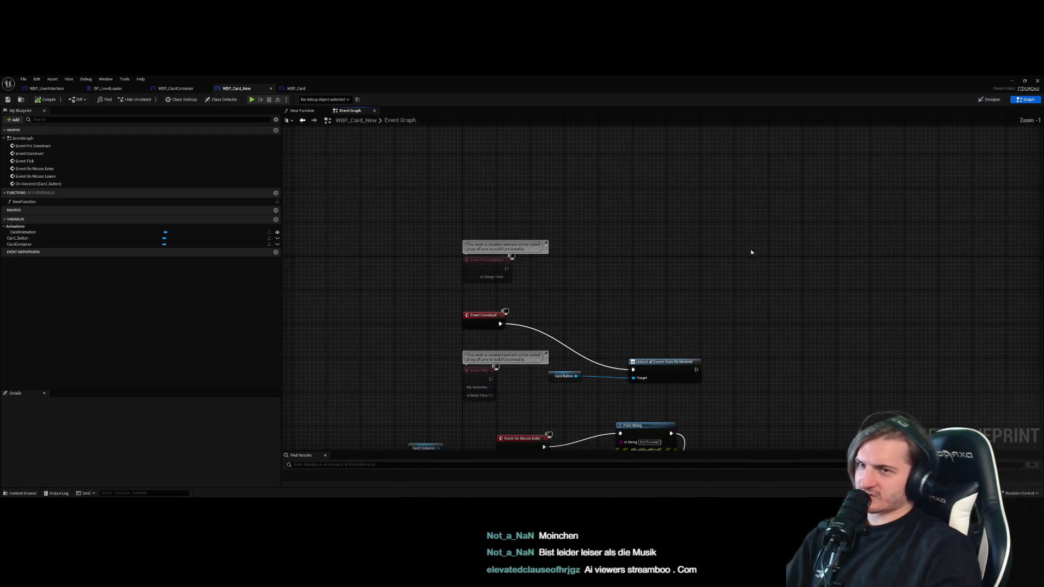
Review the New Function and the Mouse Enter to Do Once chain, then switch to WBP_UserInterface
left_click(302, 110)
left_click(347, 112)
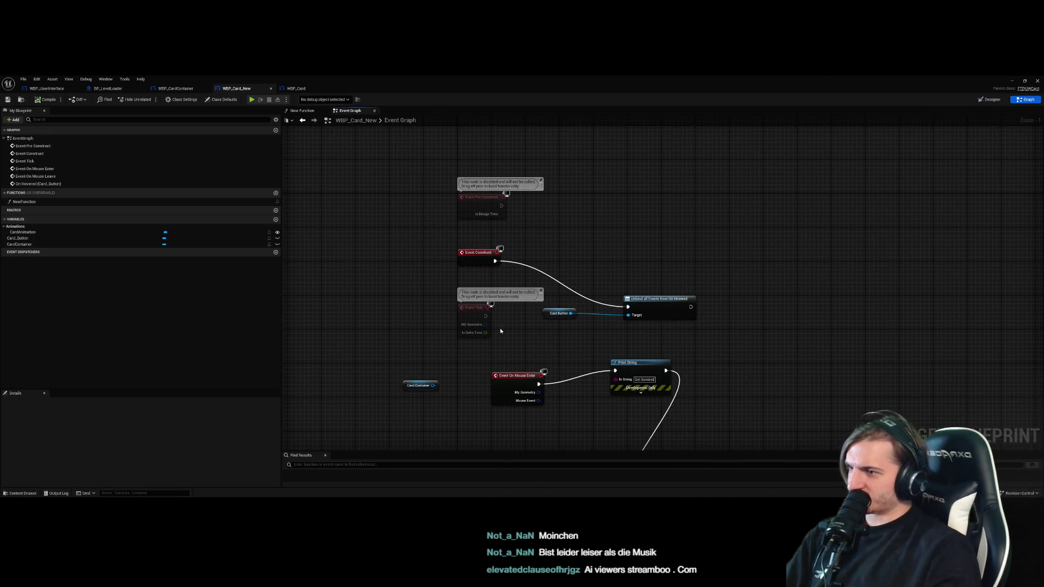
scroll(500, 386, "up", 1)
left_click_drag(500, 386, 499, 255)
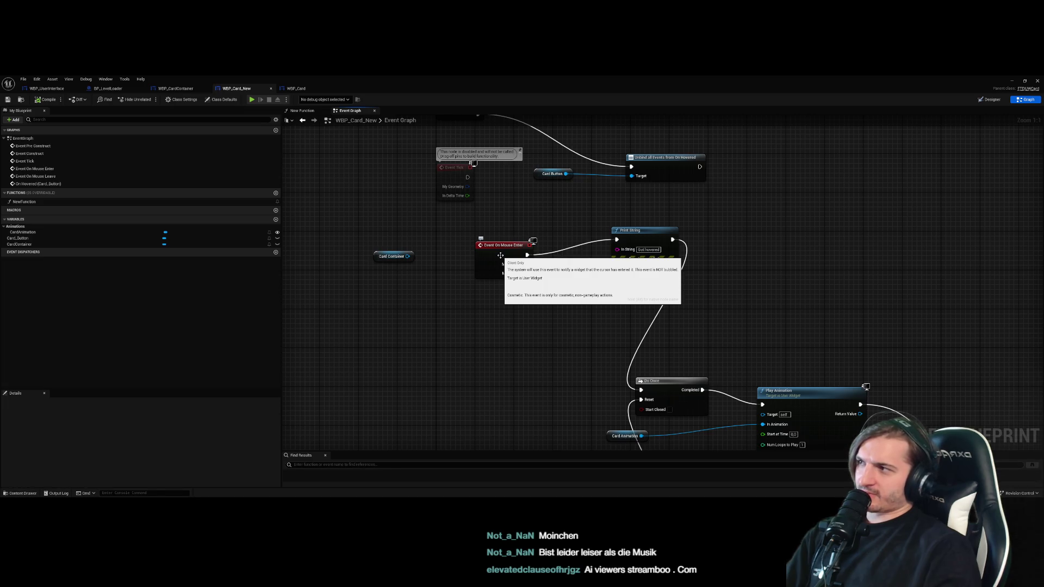
left_click(500, 256)
left_click(404, 310)
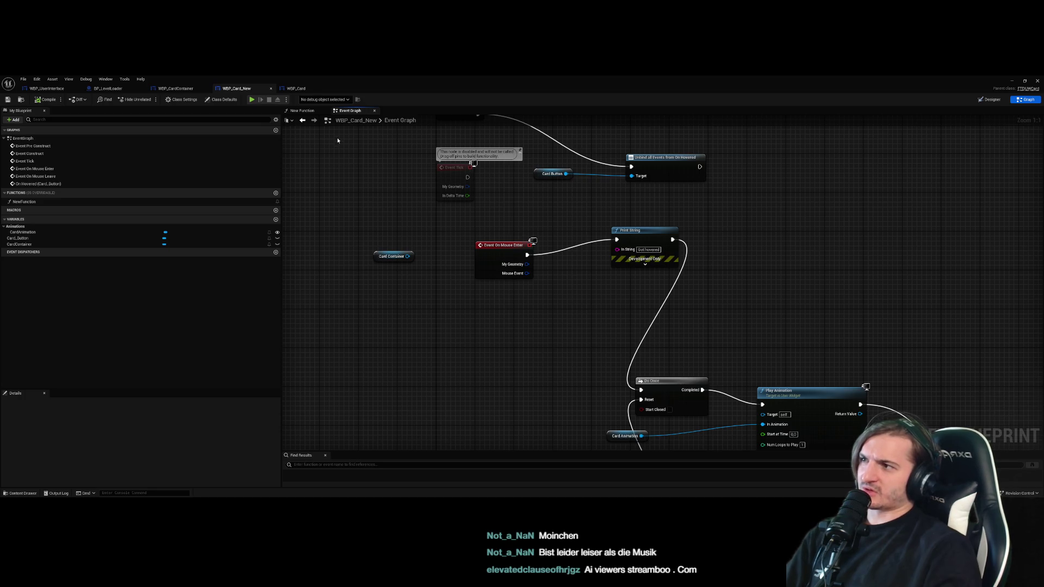
scroll(513, 275, "down", 3)
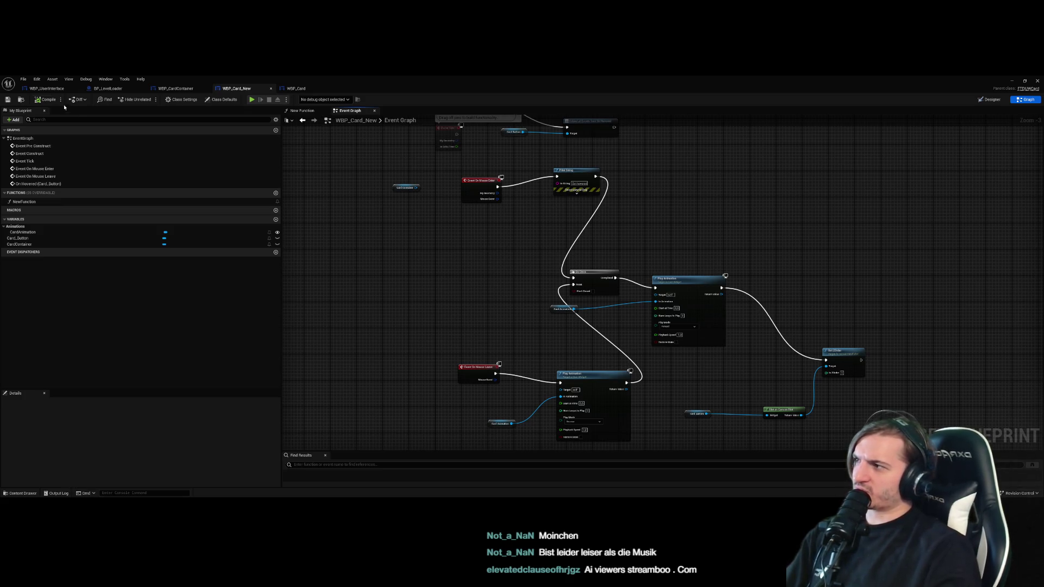
left_click(46, 89)
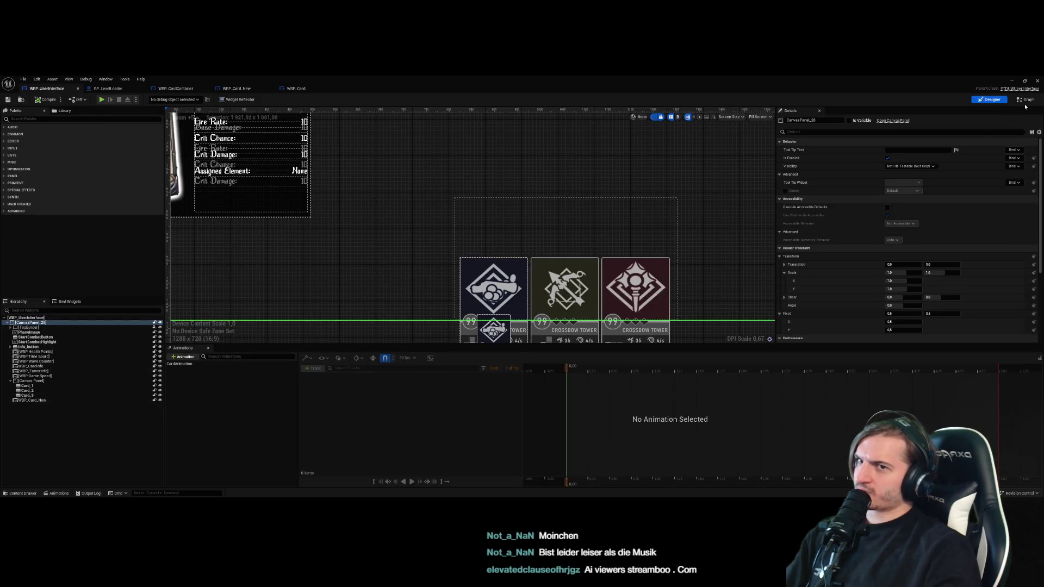
Show WBP_UserInterface's event graph and delete the unneeded NewFunction added there
left_click(1026, 100)
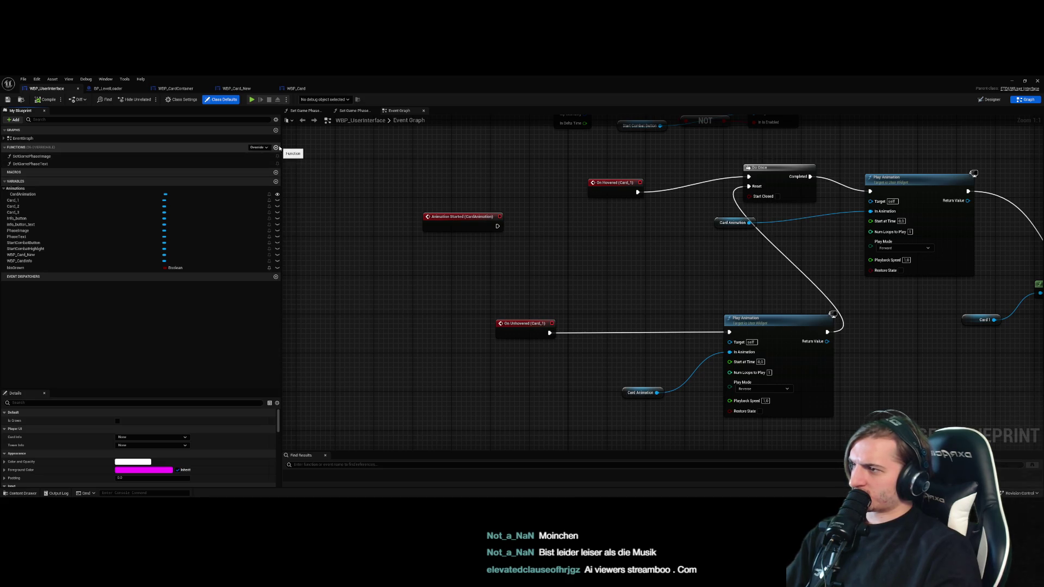
left_click(276, 147)
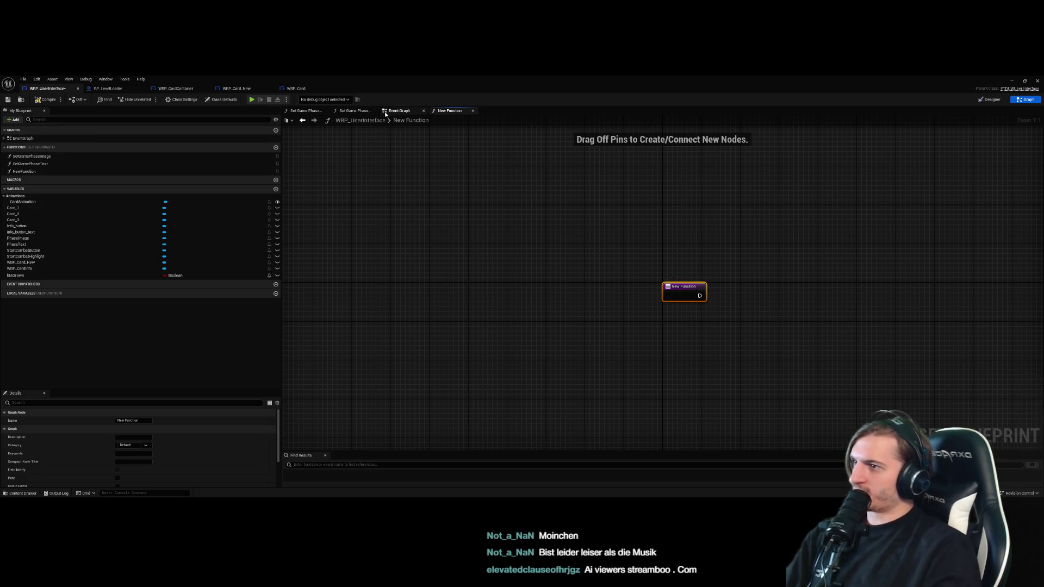
left_click(399, 110)
left_click(40, 172)
key("Delete")
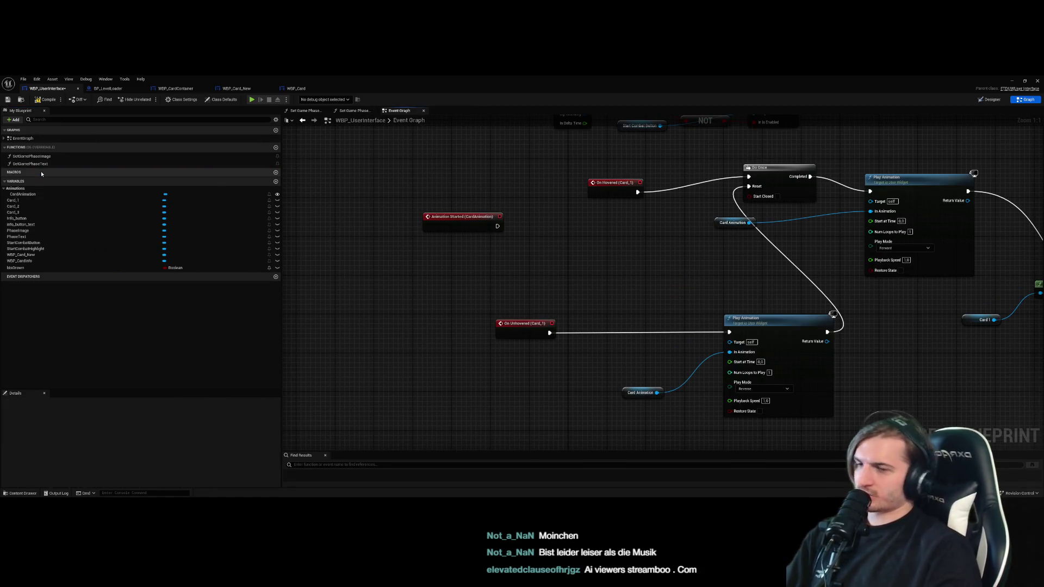
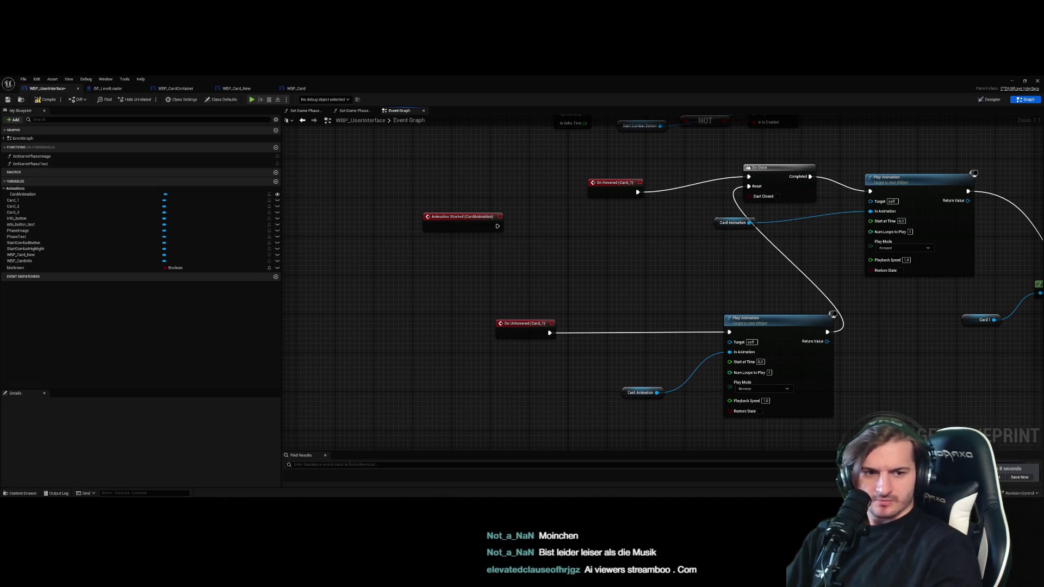
Override On Mouse Enter in WBP_UserInterface with a Print String of 'Entered Widget'
left_click_drag(548, 350, 495, 332)
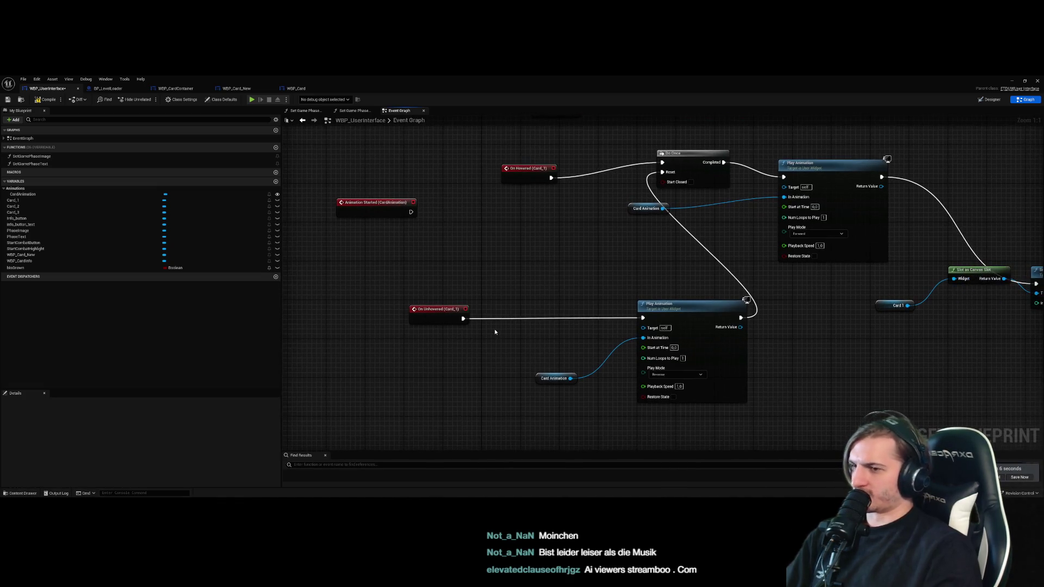
left_click_drag(358, 242, 403, 249)
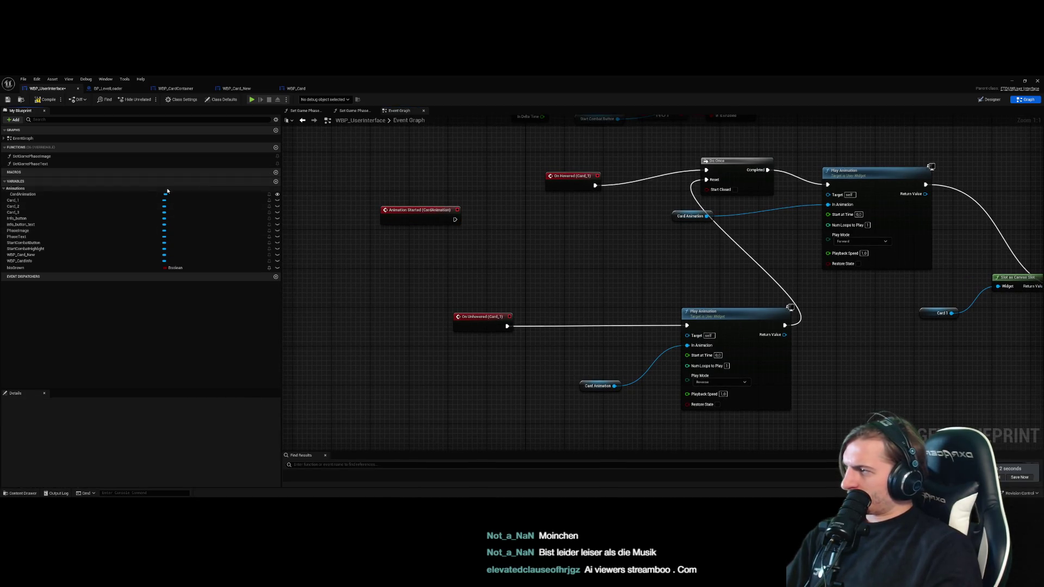
left_click(258, 147)
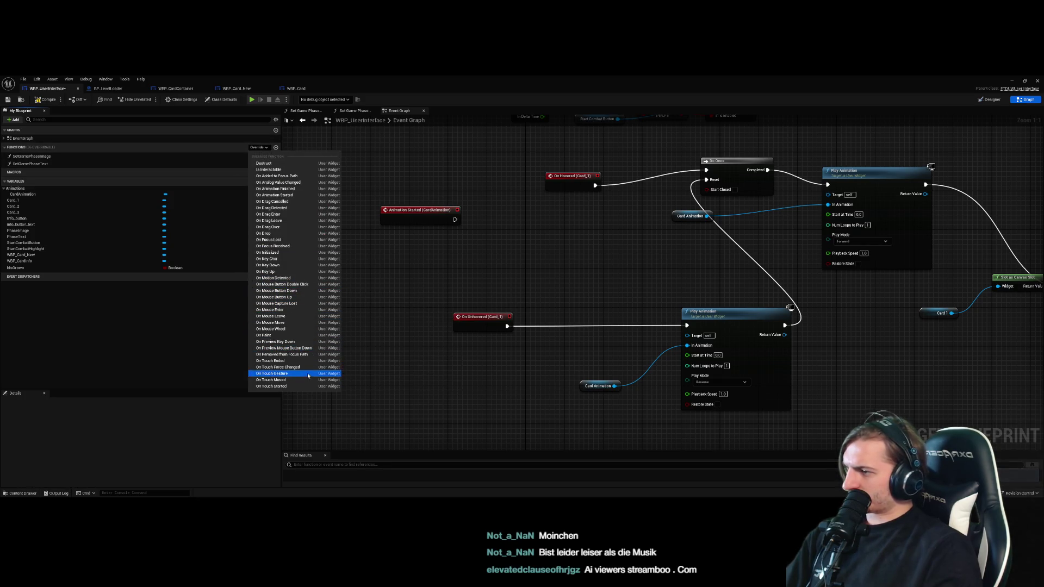
left_click(298, 310)
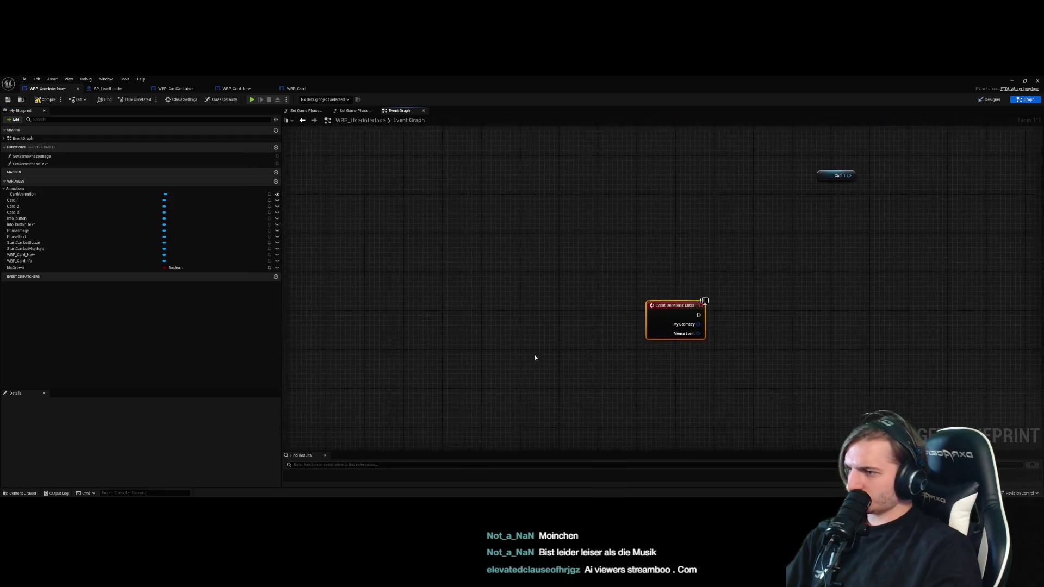
left_click_drag(594, 312, 648, 311)
left_click(687, 334)
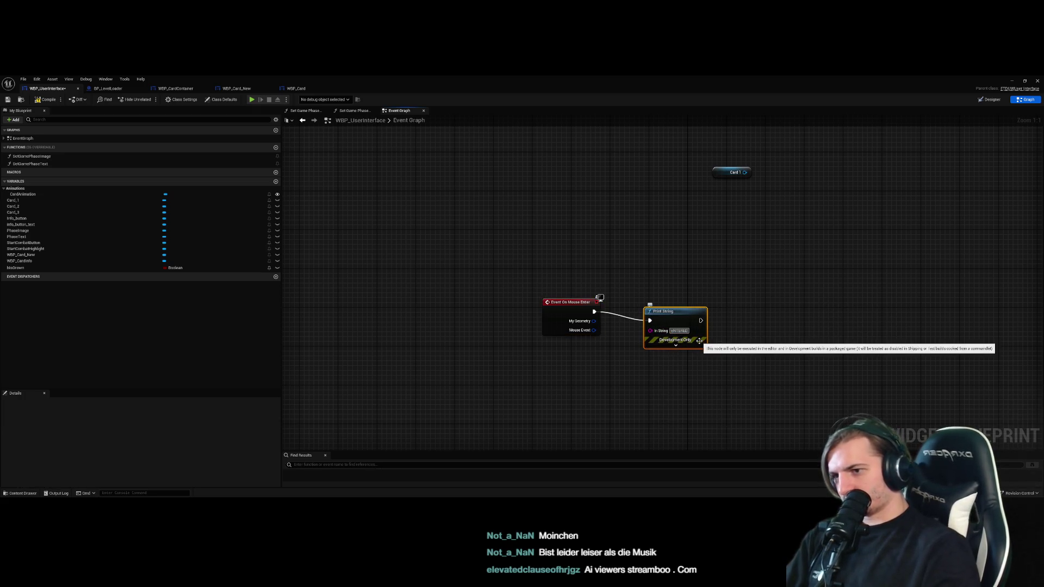
type("Entere")
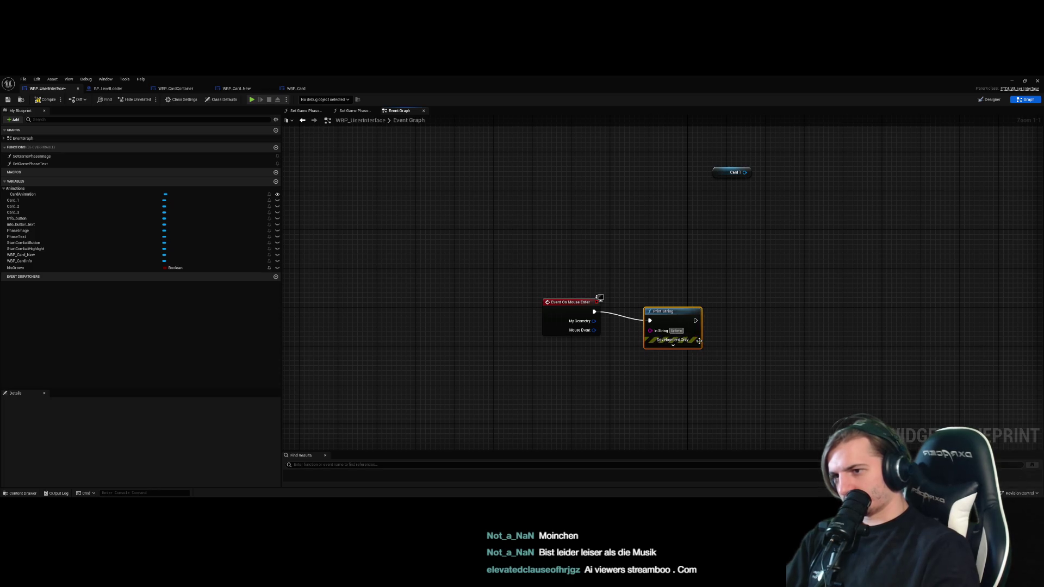
type("d Widget")
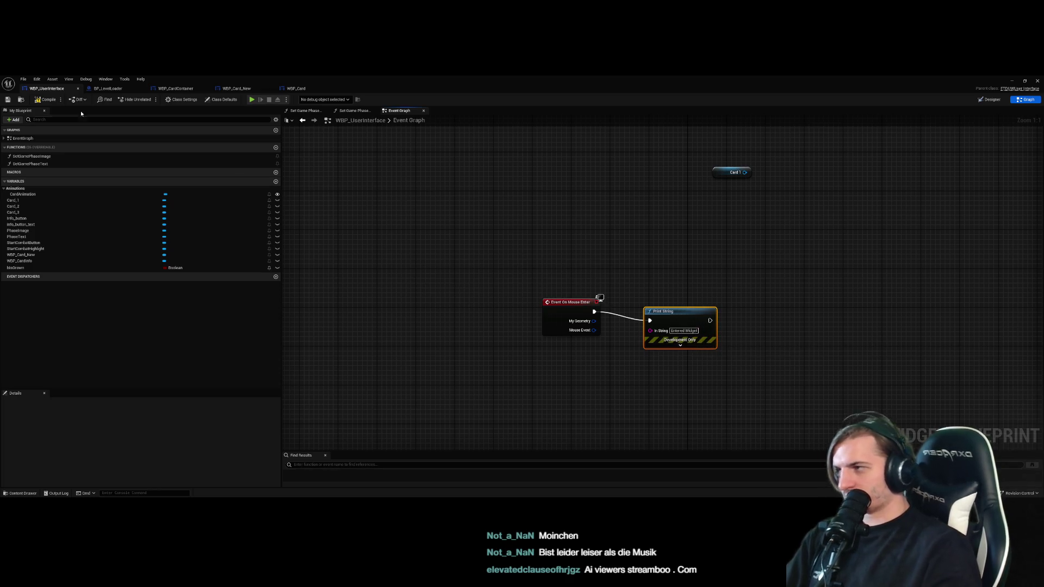
left_click(1012, 81)
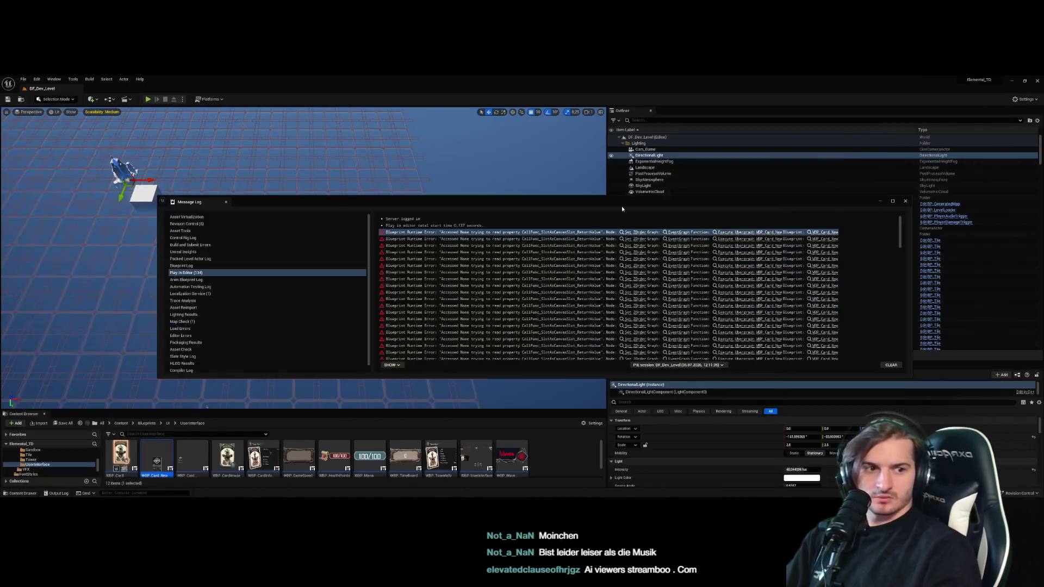
Play the level, dismiss the tutorial card panel, and switch to the WBP_Card_New designer
left_click(150, 100)
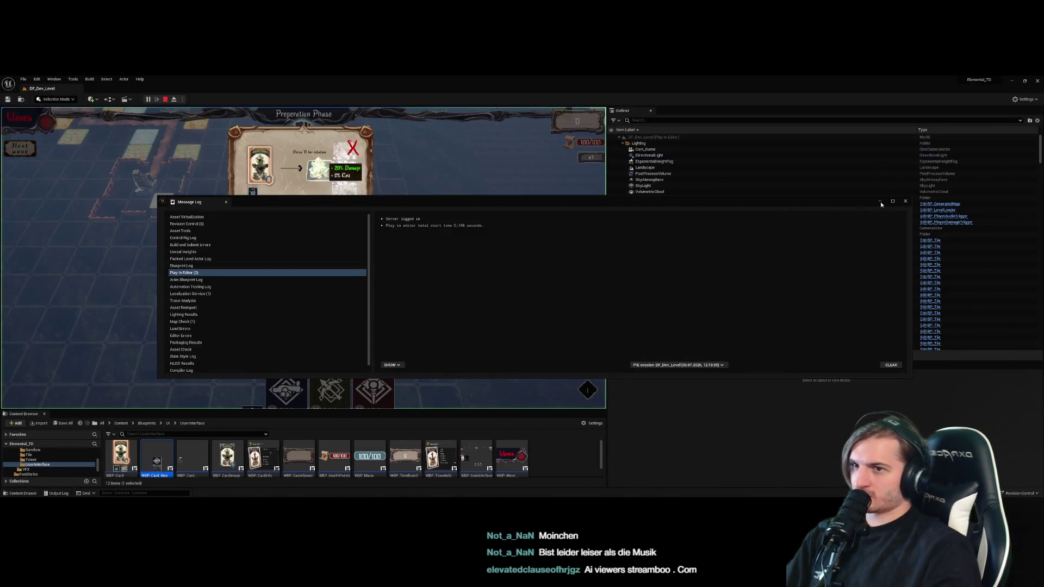
left_click(361, 152)
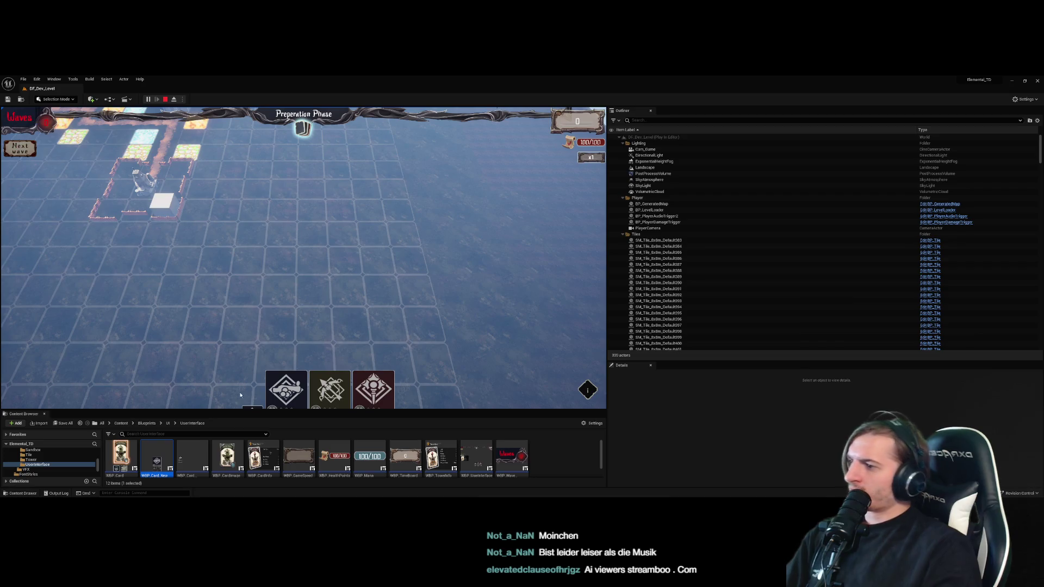
key("alt+Tab")
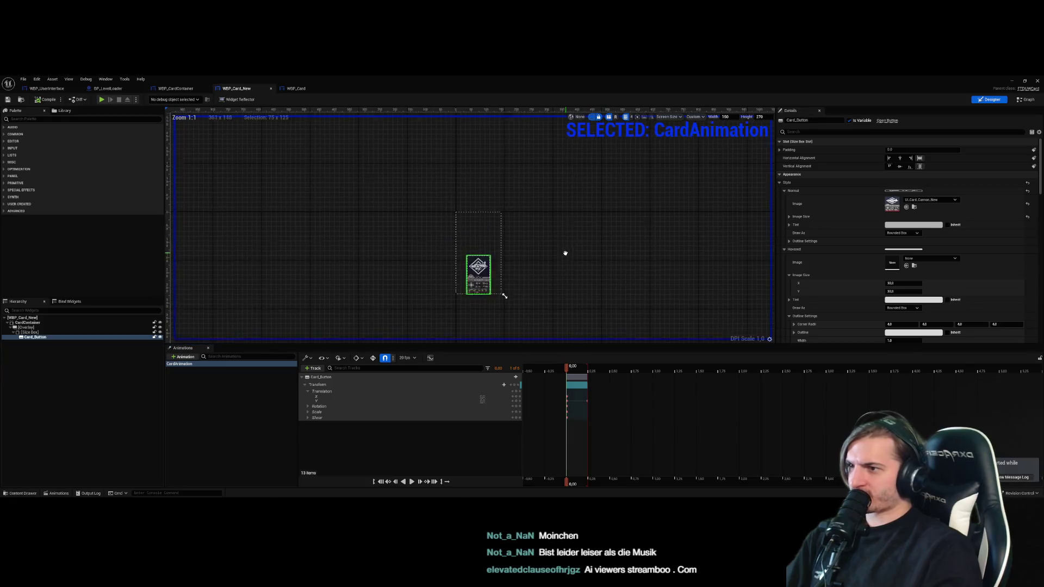
Enlarge the card preview area while selecting the Overlay and CardContainer widgets
left_click(426, 181)
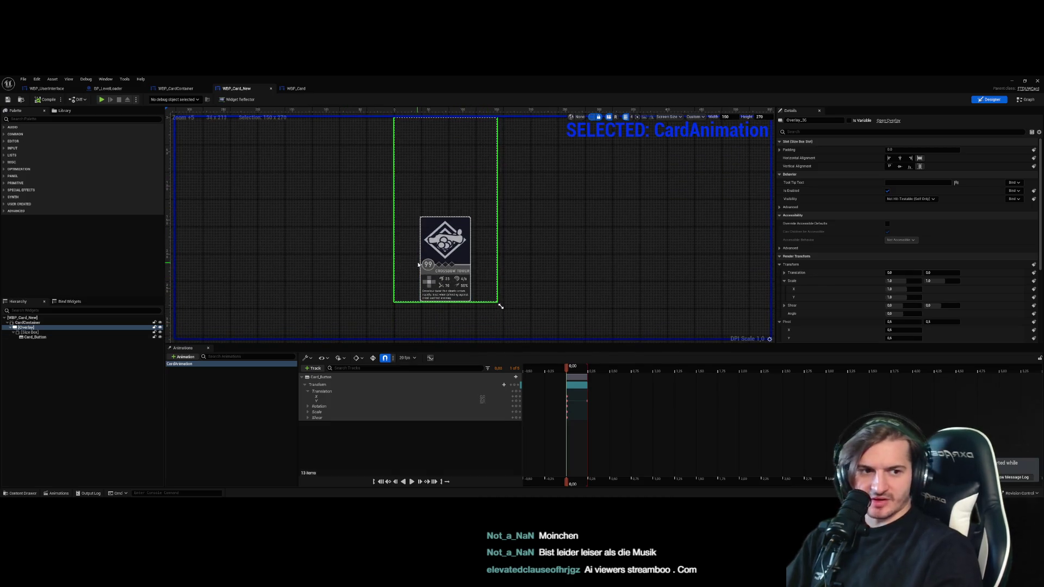
left_click(48, 325)
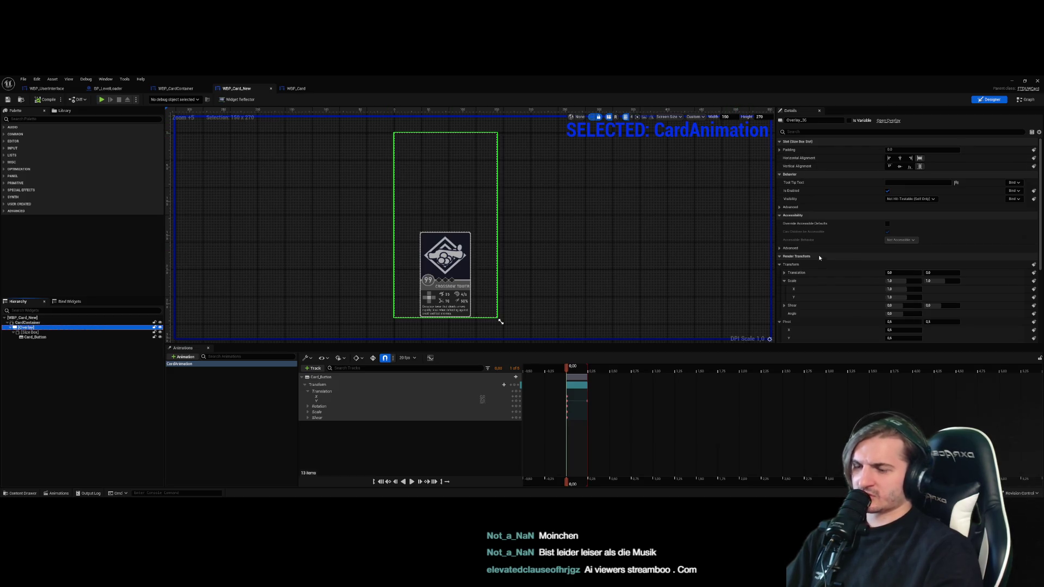
mouse_move(500, 321)
left_mouse_down()
mouse_move(494, 238)
mouse_move(515, 310)
left_mouse_up()
left_click(531, 262)
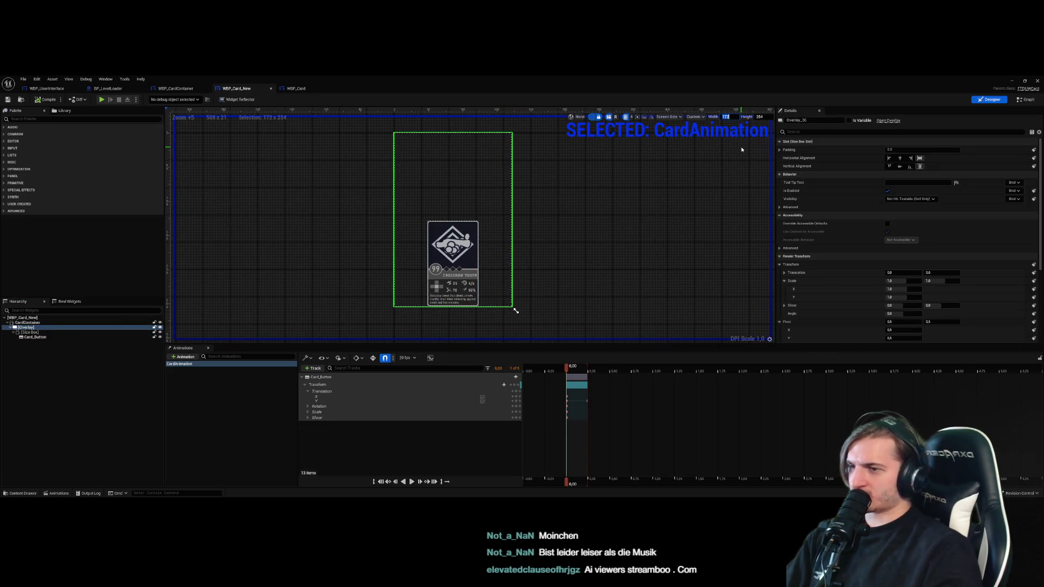
left_click(693, 238)
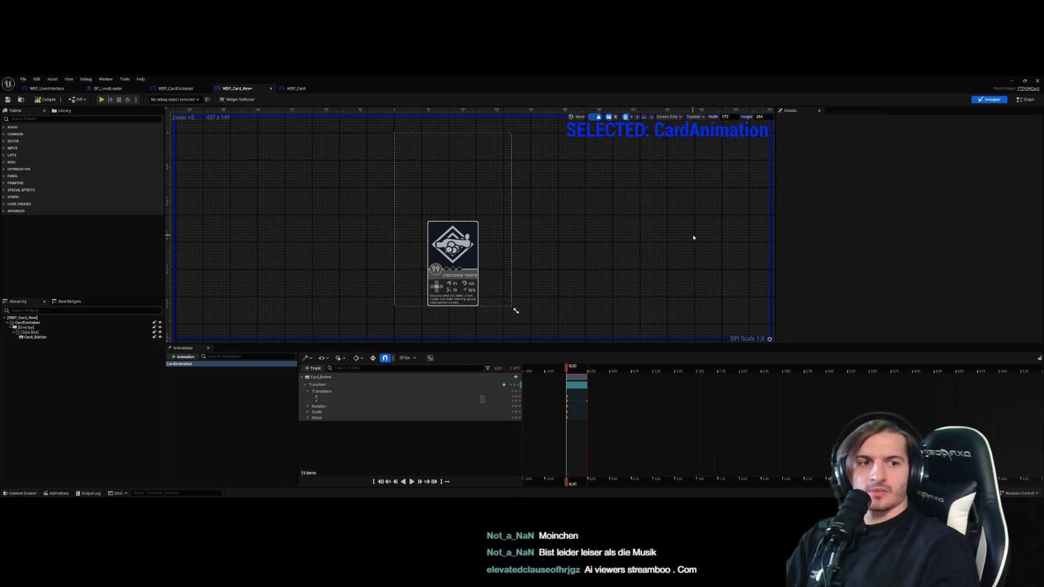
left_click(473, 196)
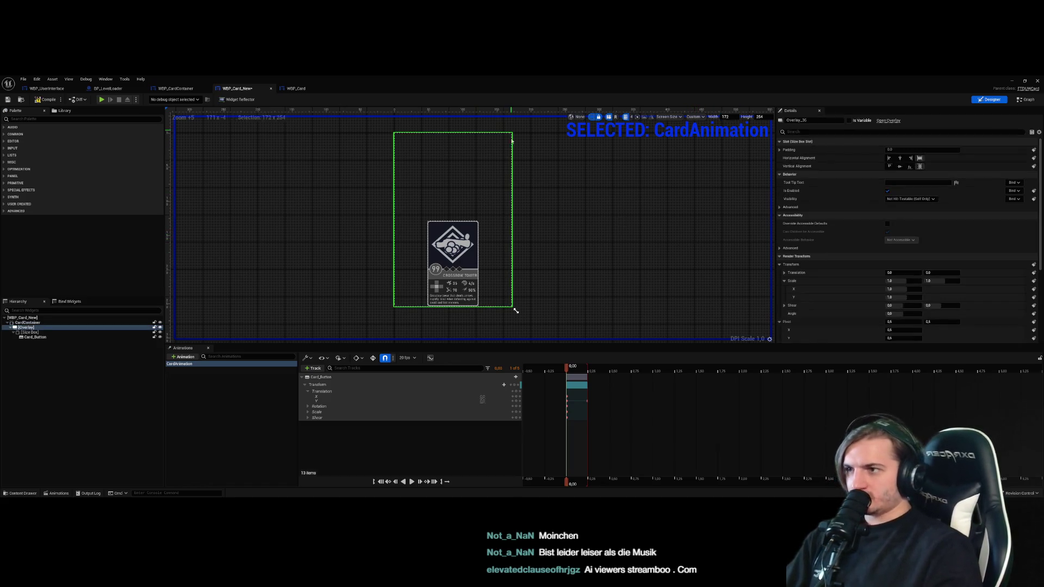
Set the Overlay's Visibility to Visible and compile the card widget
left_click(25, 328)
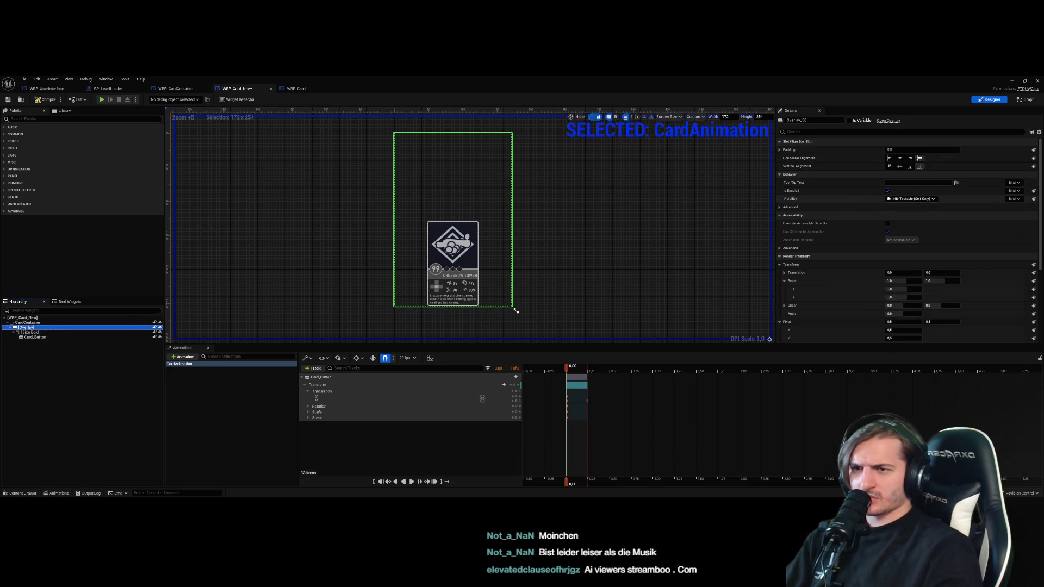
left_click(919, 199)
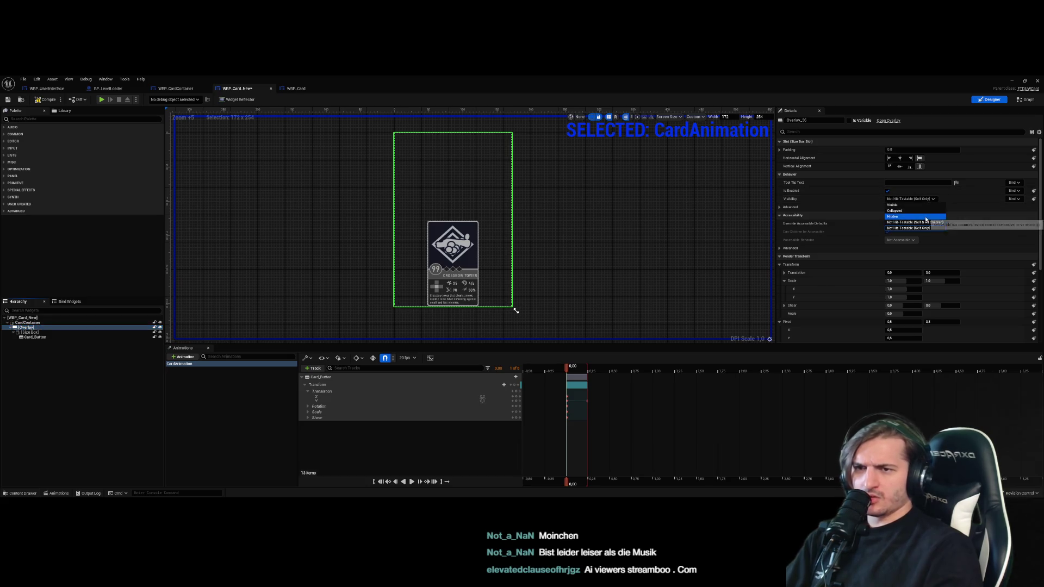
left_click(906, 209)
left_click(580, 249)
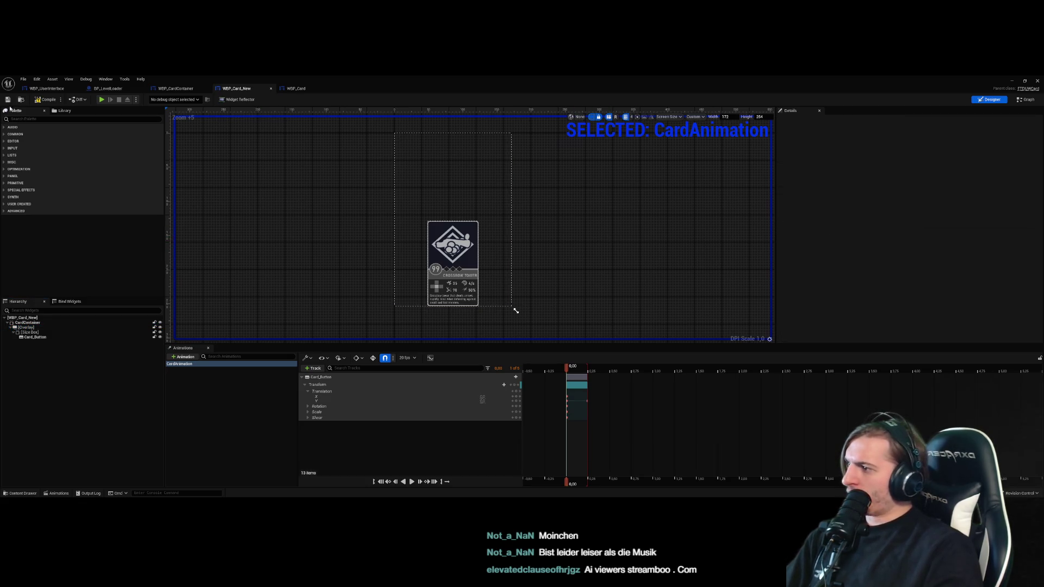
left_click(26, 328)
left_click(27, 322)
left_click(584, 246)
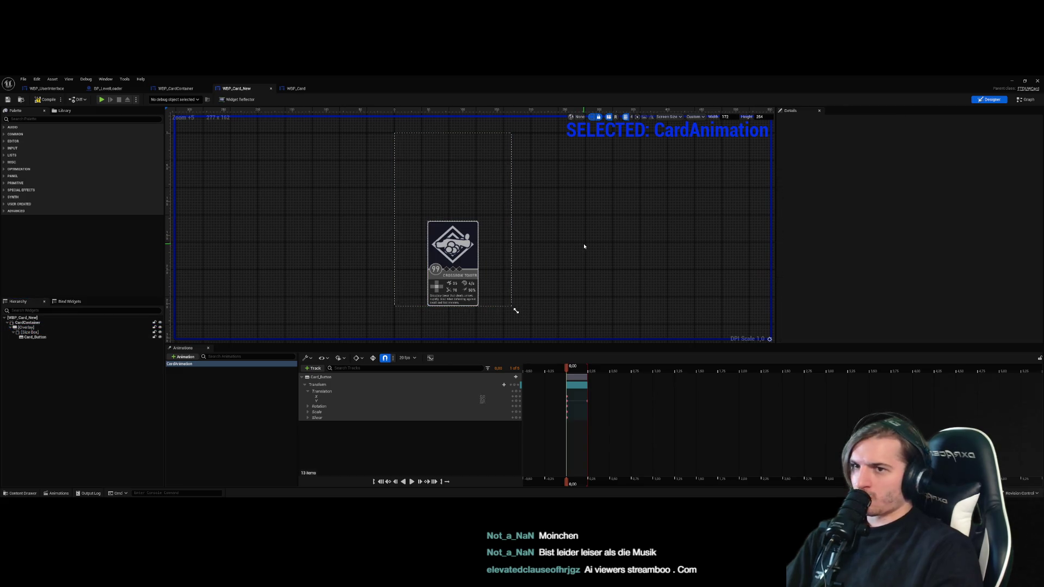
left_click(46, 99)
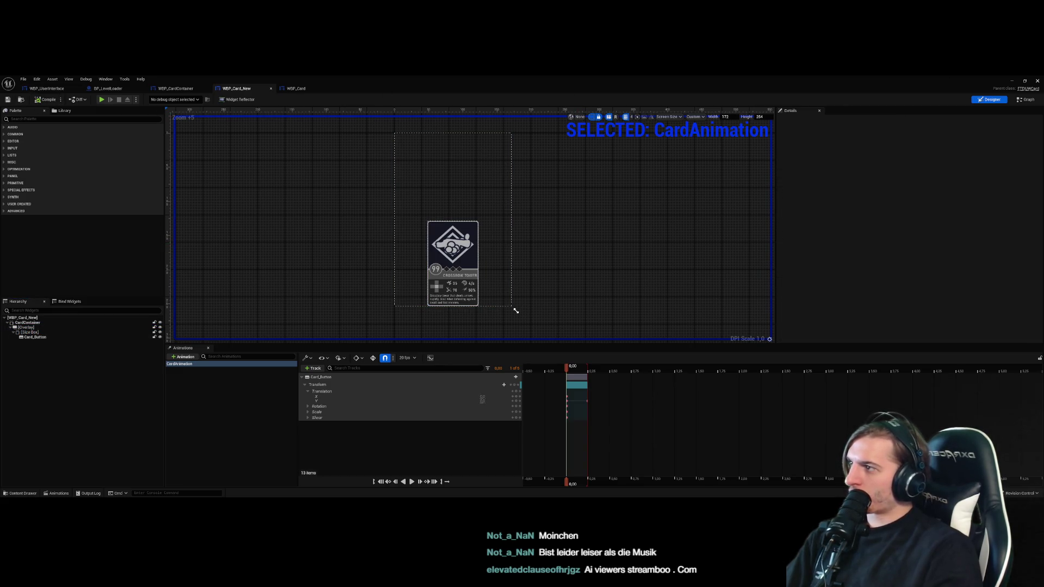
key("alt+Tab")
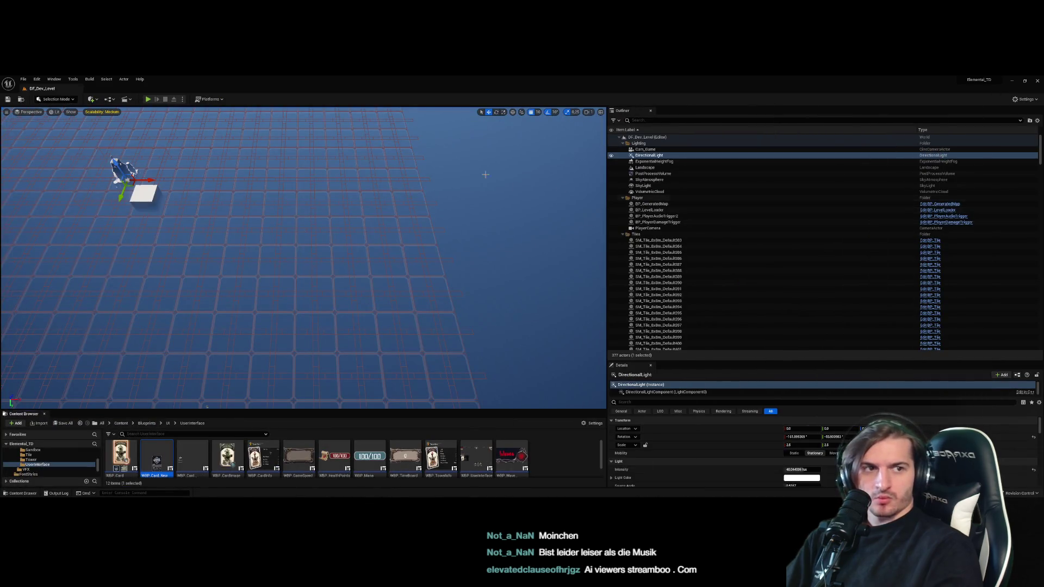
Run and stop a test play, close the Message Log, and reopen WBP_Card_New
left_click(148, 99)
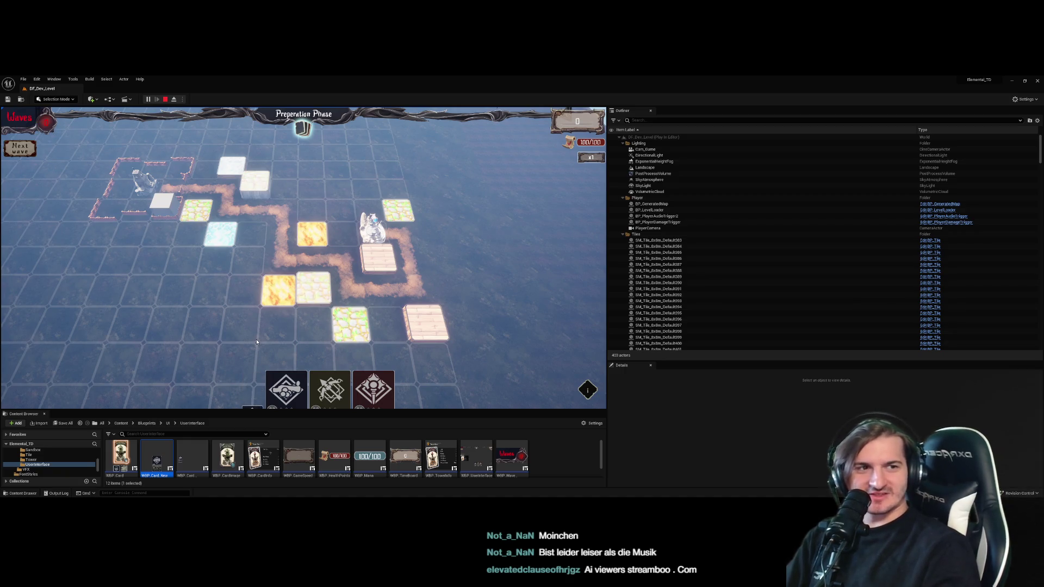
left_click(166, 99)
left_click(905, 201)
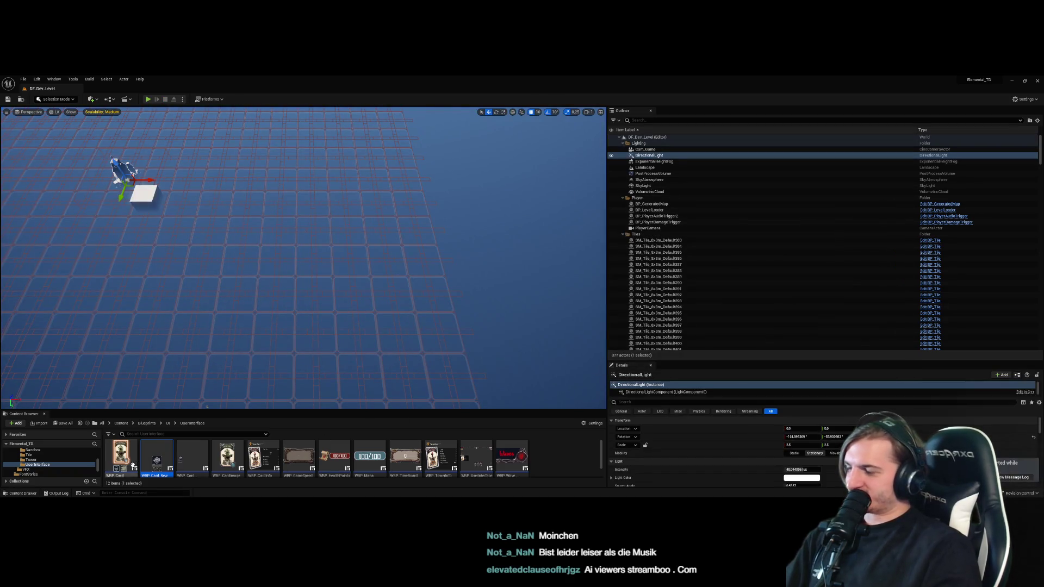
double_click(156, 460)
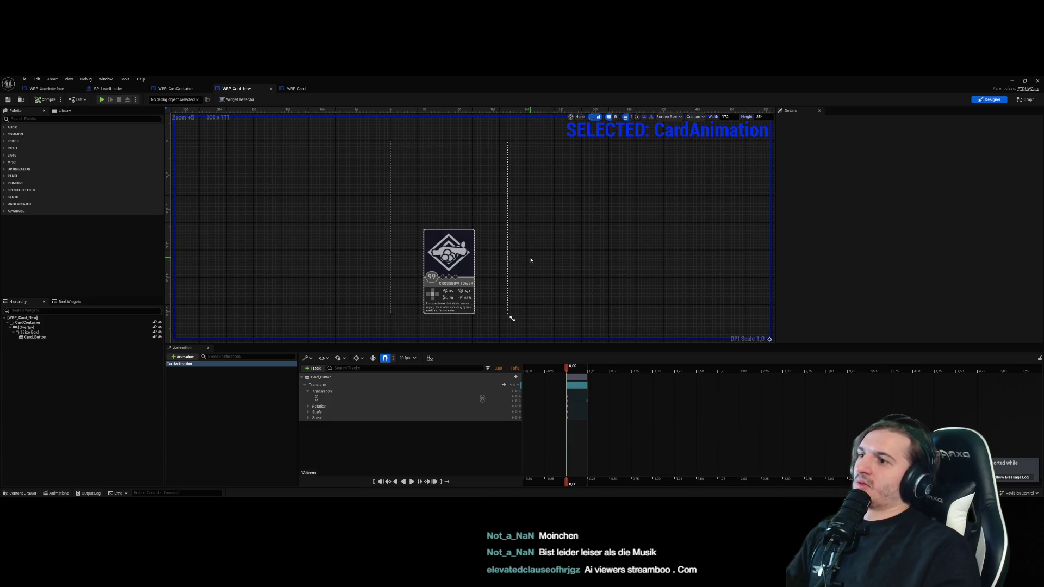
Set the card preview to 150 wide by 250 tall and shrink the preview area
left_click(504, 184)
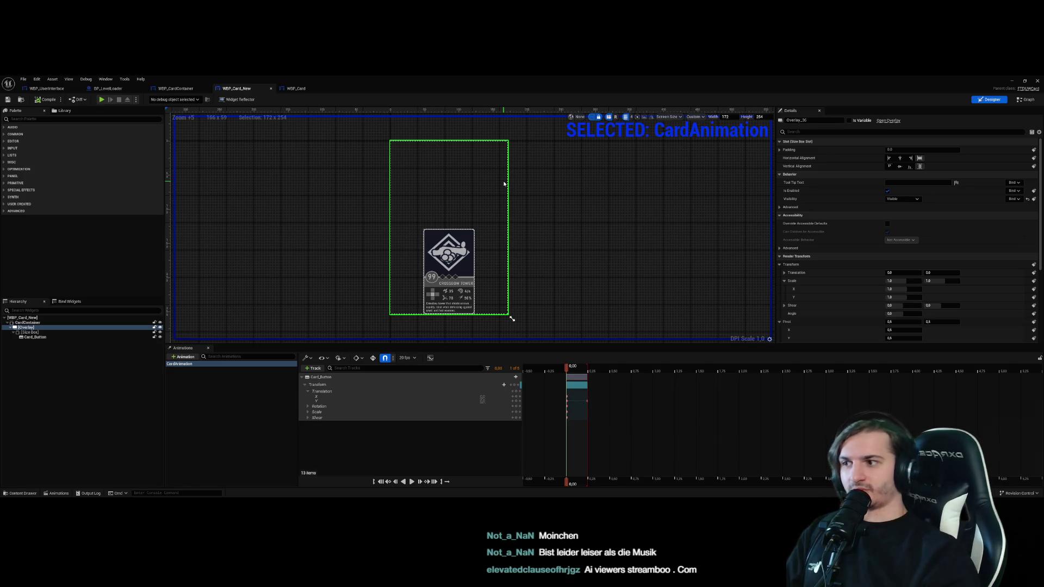
left_click(458, 298)
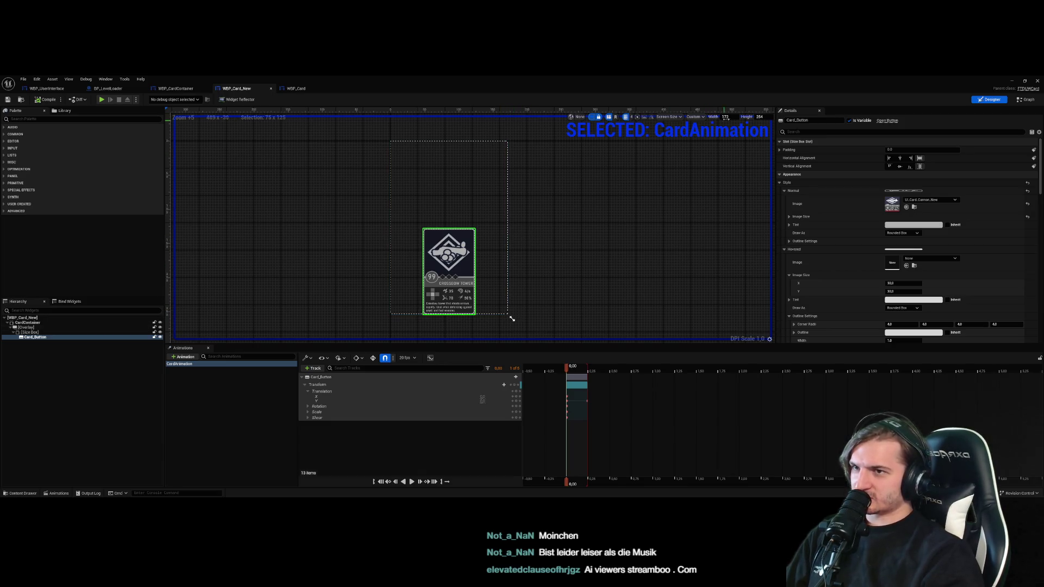
type("150")
key("Return")
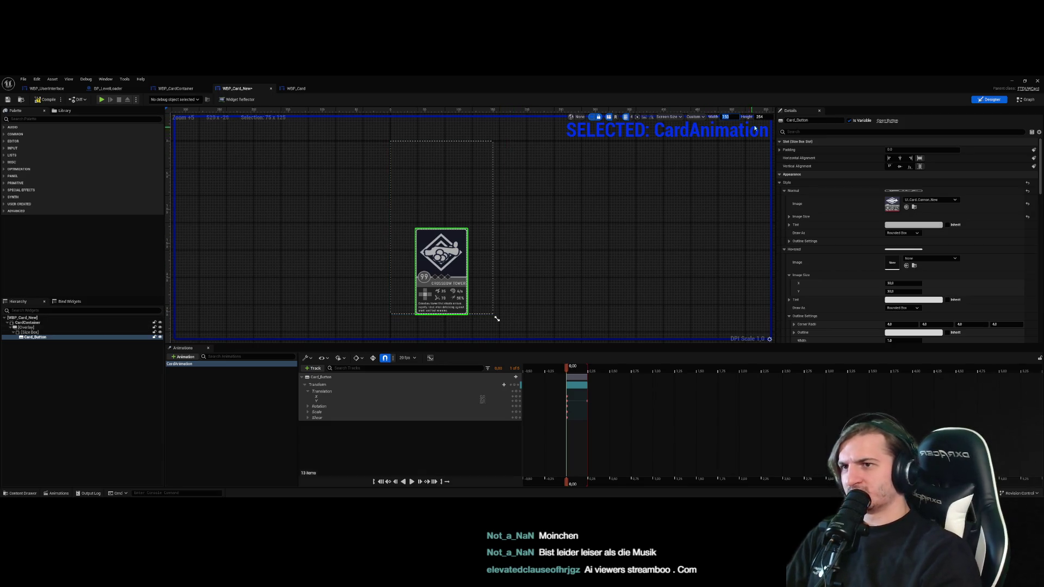
type("0")
key("Return")
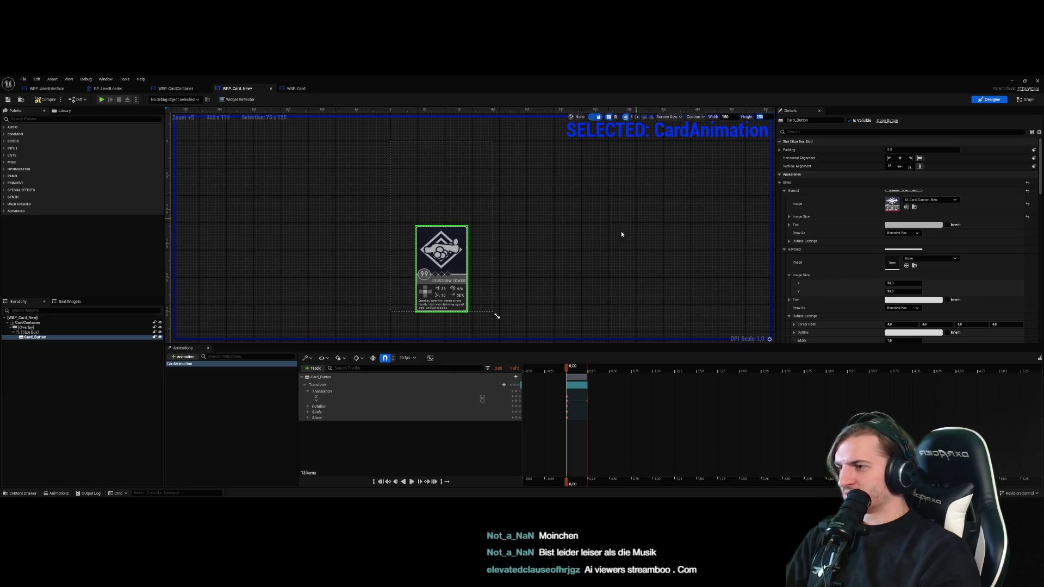
left_click(474, 227)
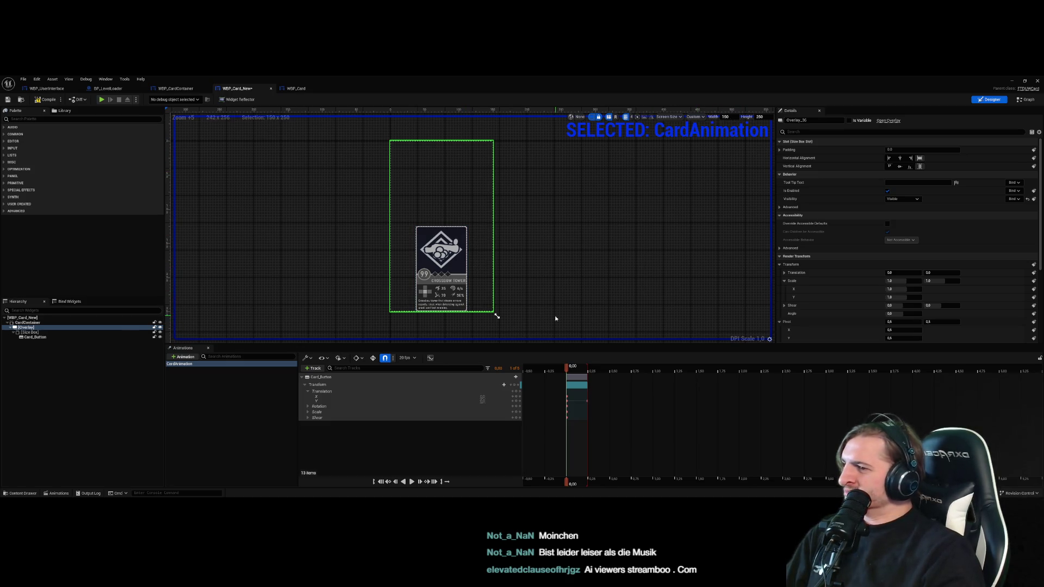
mouse_move(497, 315)
left_mouse_down()
mouse_move(493, 226)
mouse_move(446, 225)
left_mouse_up()
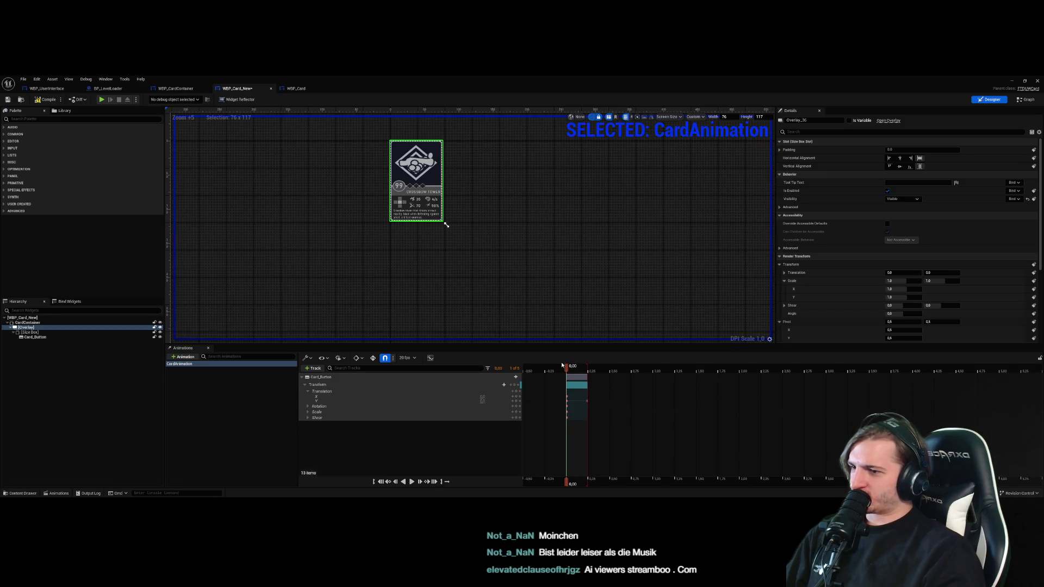
Scrub the CardAnimation to preview the card sliding up, then reset it to the start
mouse_move(567, 369)
left_mouse_down()
mouse_move(589, 373)
mouse_move(567, 369)
left_mouse_up()
mouse_move(522, 188)
left_mouse_down()
mouse_move(553, 283)
mouse_move(553, 258)
left_mouse_up()
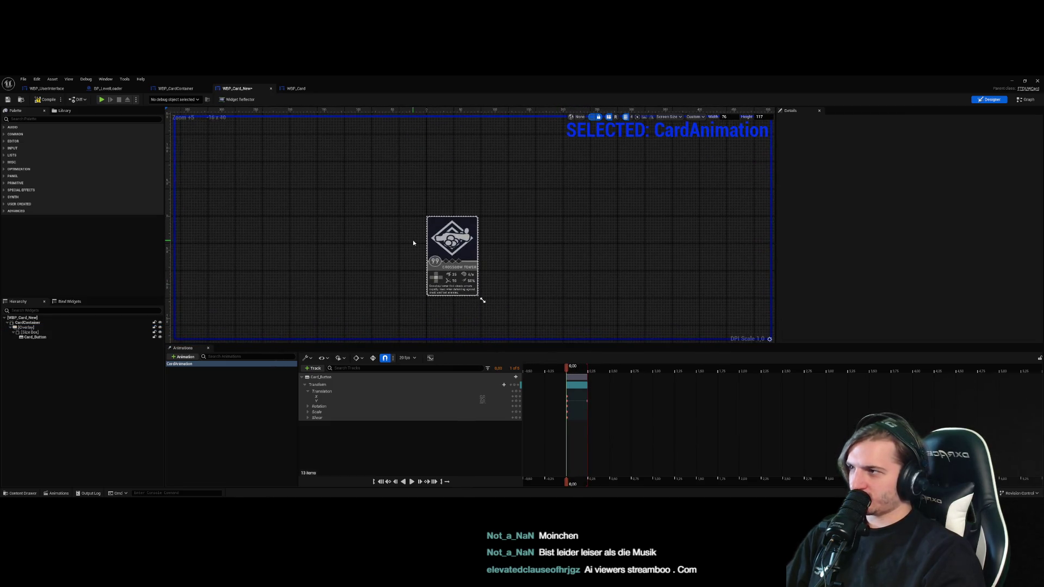
left_click(296, 88)
left_click(175, 88)
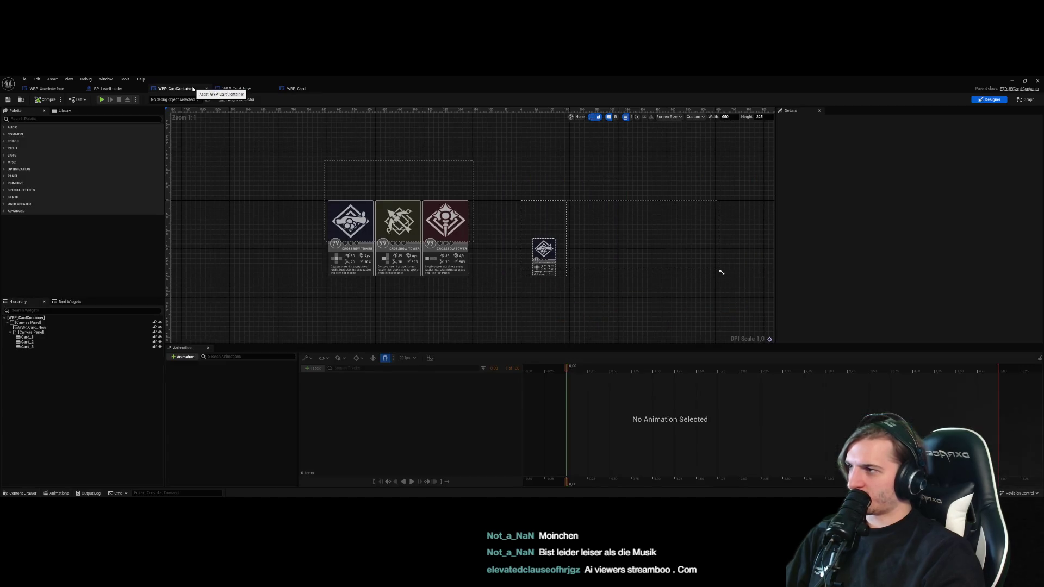
Show the WBP_UserInterface blueprint in Designer view
left_click(39, 89)
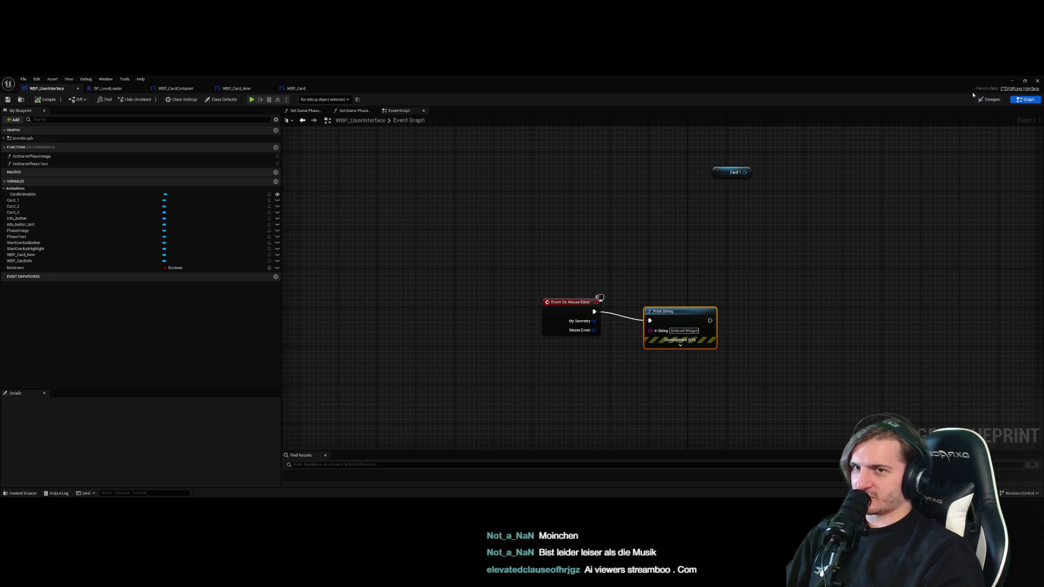
left_click(989, 100)
scroll(476, 244, "up", 3)
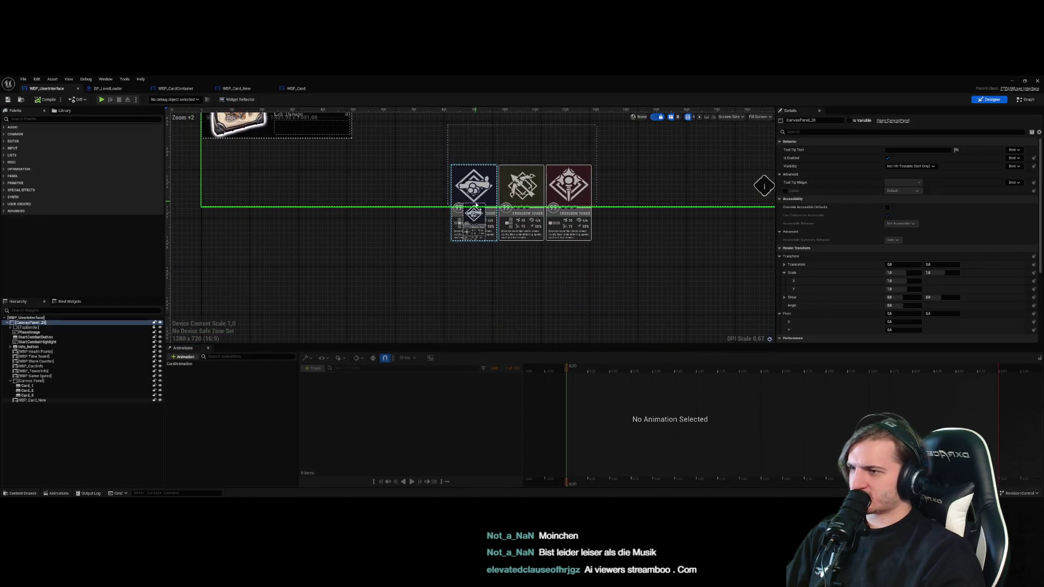
Move WBP_Card_New out beside the card row and adjust its size
left_click(473, 241)
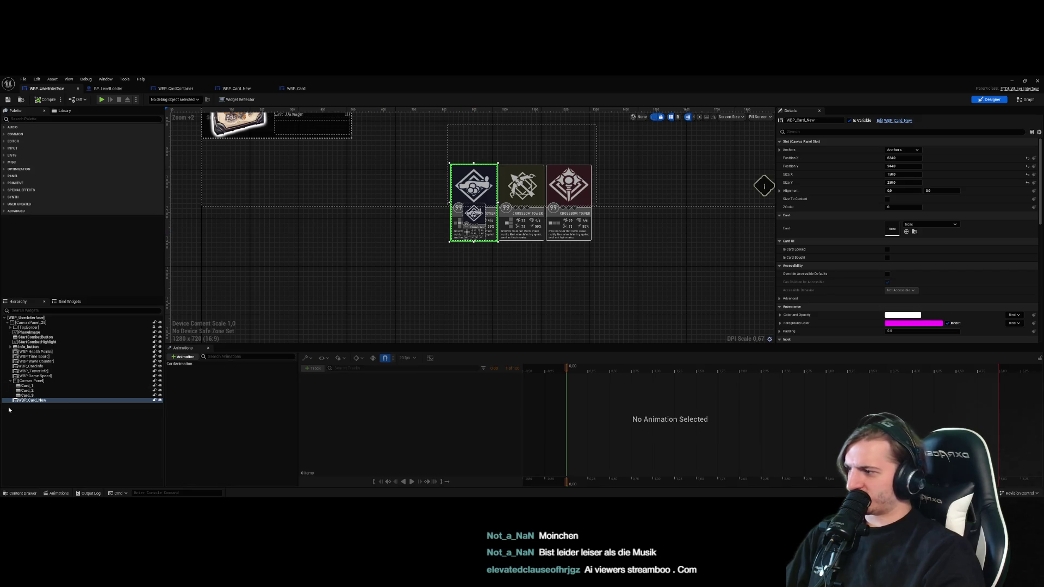
mouse_move(473, 191)
left_mouse_down()
mouse_move(422, 172)
mouse_move(351, 187)
mouse_move(386, 302)
mouse_move(386, 239)
mouse_move(463, 188)
left_mouse_up()
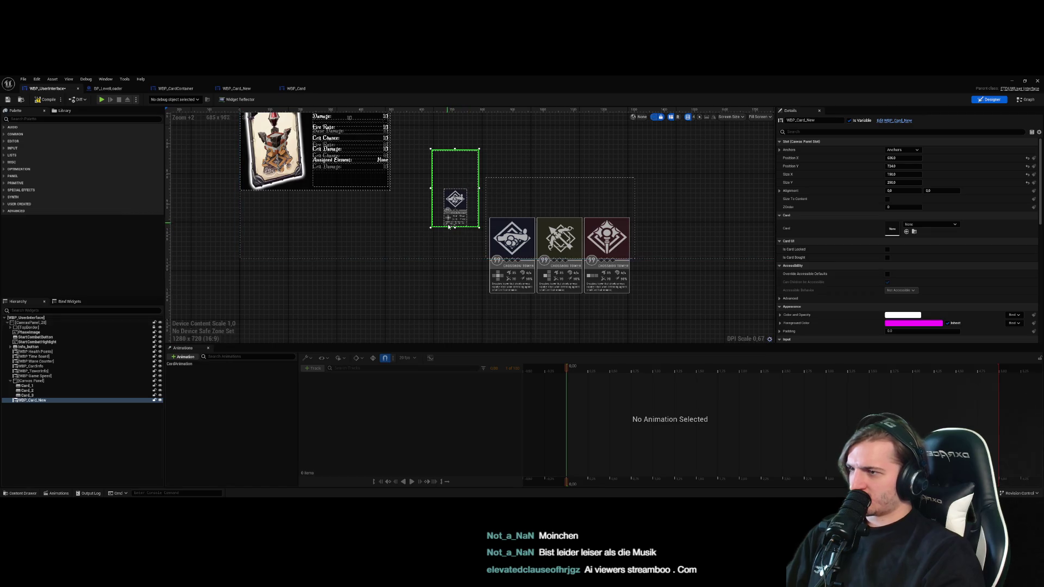
left_click_drag(432, 227, 405, 261)
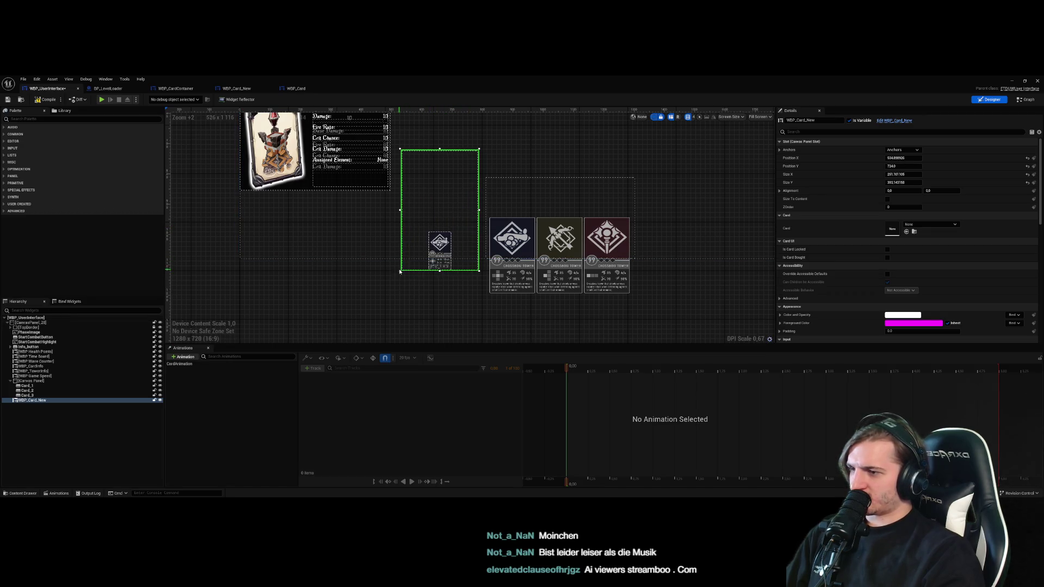
key("ctrl+z")
mouse_move(456, 215)
left_mouse_down()
mouse_move(503, 242)
mouse_move(510, 213)
left_mouse_up()
mouse_move(510, 178)
left_mouse_down()
mouse_move(511, 133)
mouse_move(510, 220)
mouse_move(503, 201)
mouse_move(501, 211)
mouse_move(427, 232)
left_mouse_up()
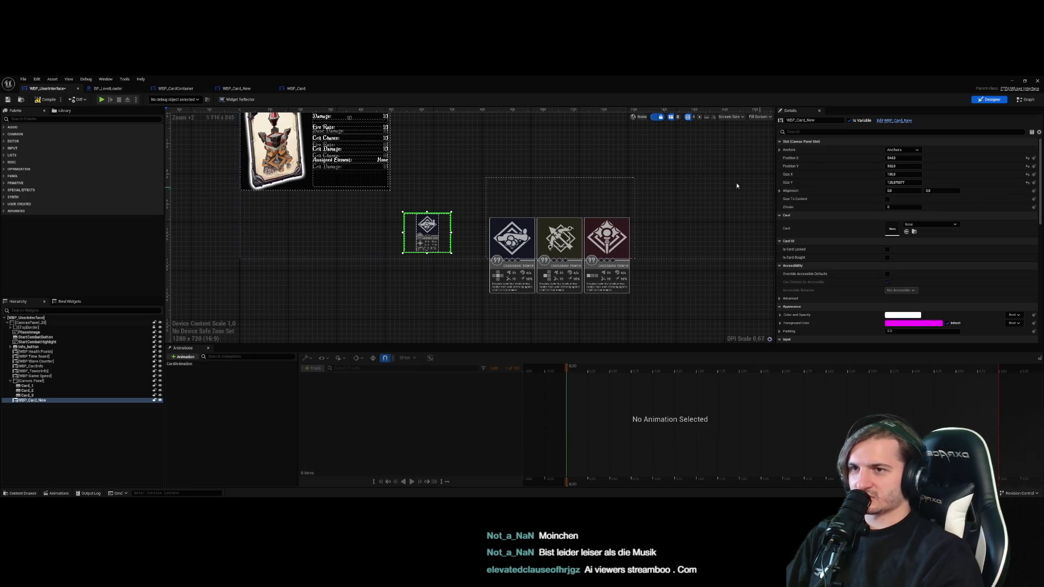
left_click(107, 89)
left_click(175, 88)
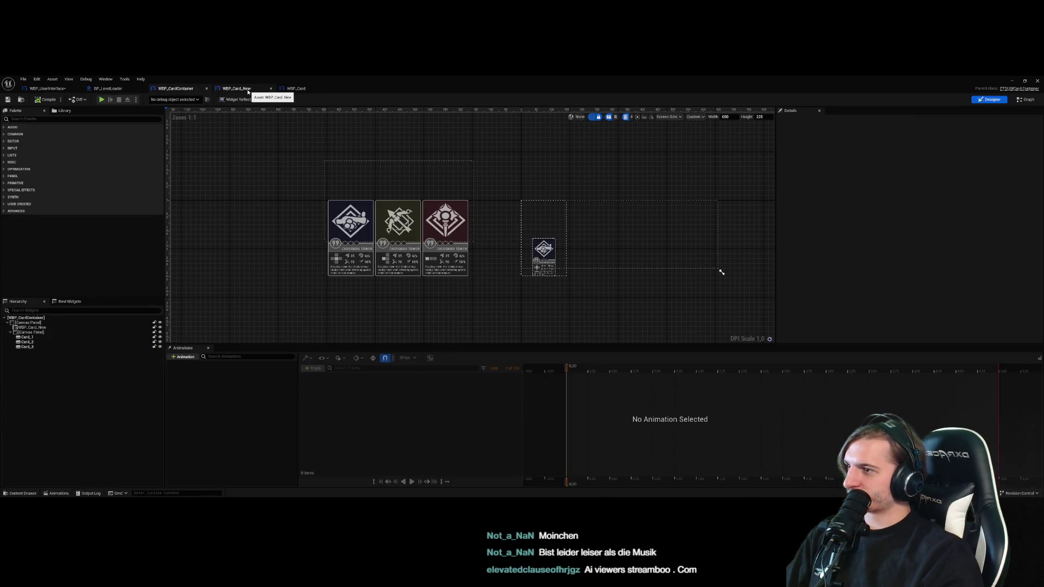
Select the CardContainer root in WBP_Card_New and set its preview to 150 × 250
left_click(296, 88)
left_click(238, 89)
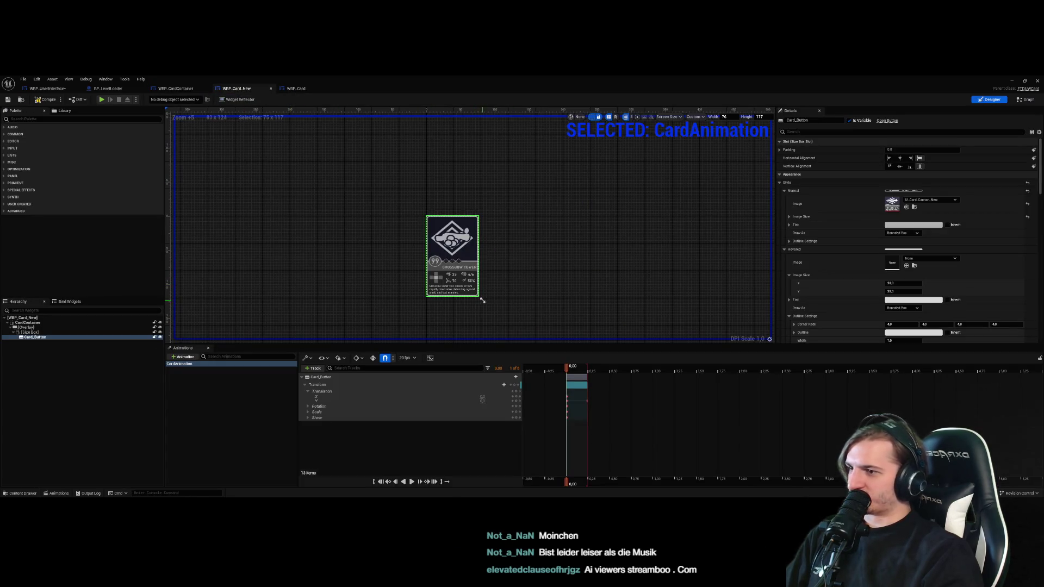
left_click_drag(482, 300, 504, 316)
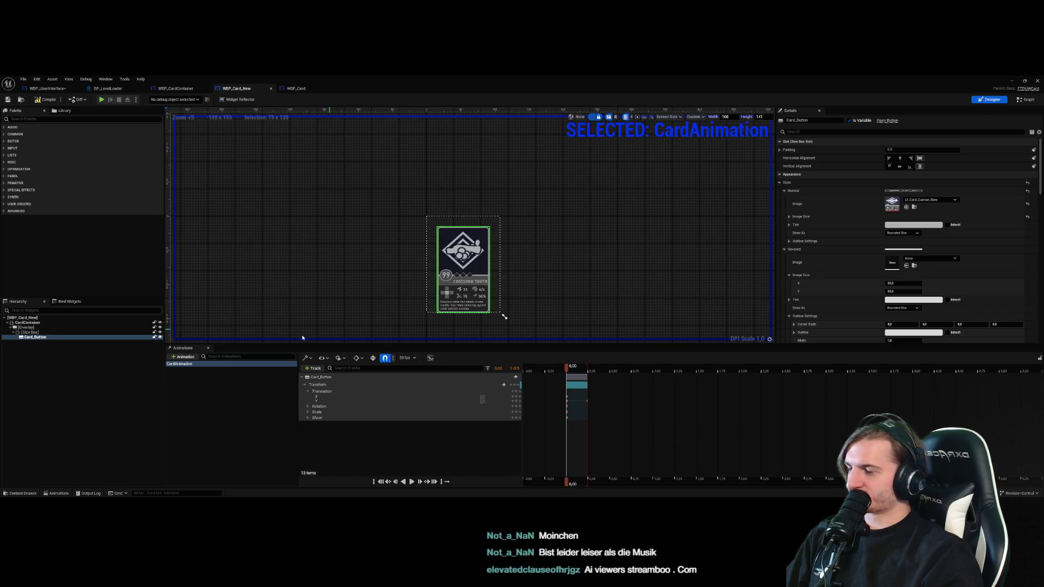
left_click(450, 179)
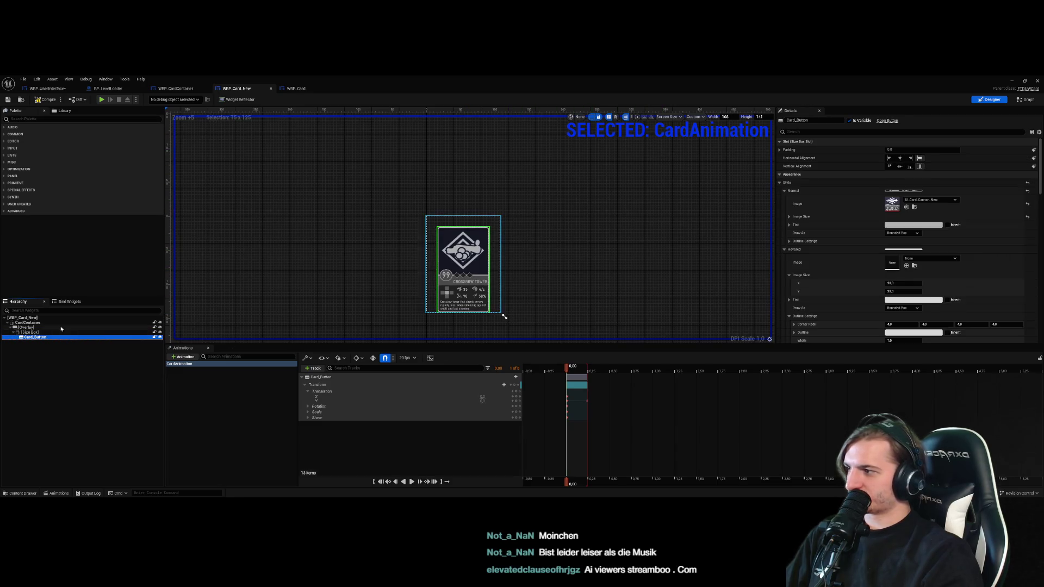
left_click(725, 116)
type("150")
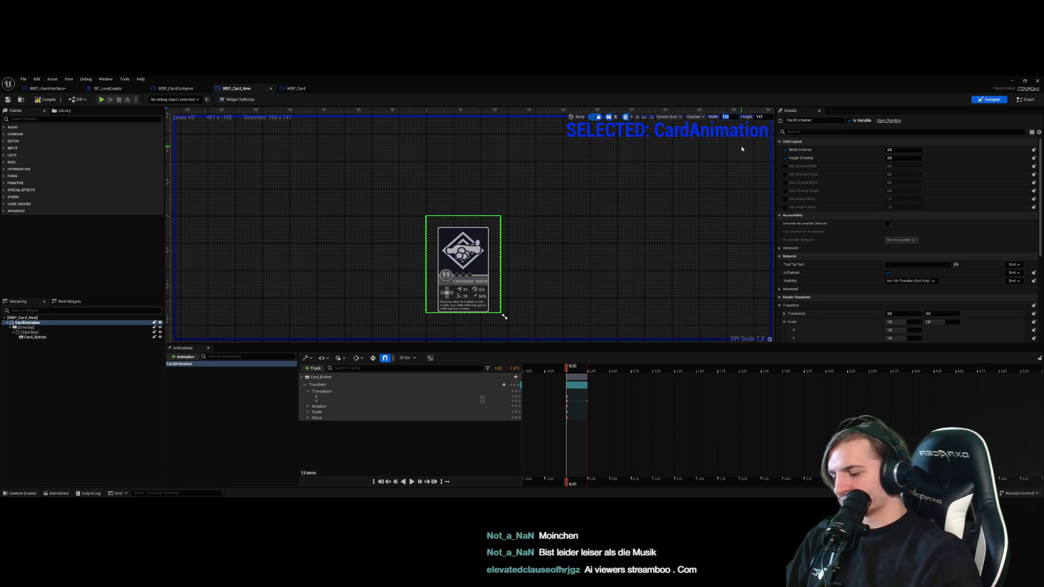
key("Return")
key("Tab")
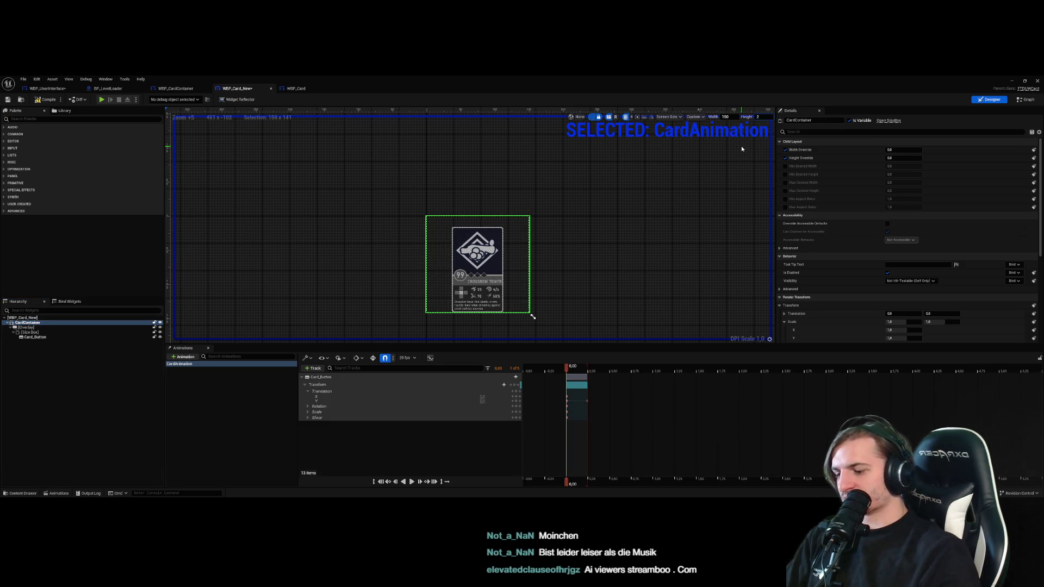
type("50")
key("Return")
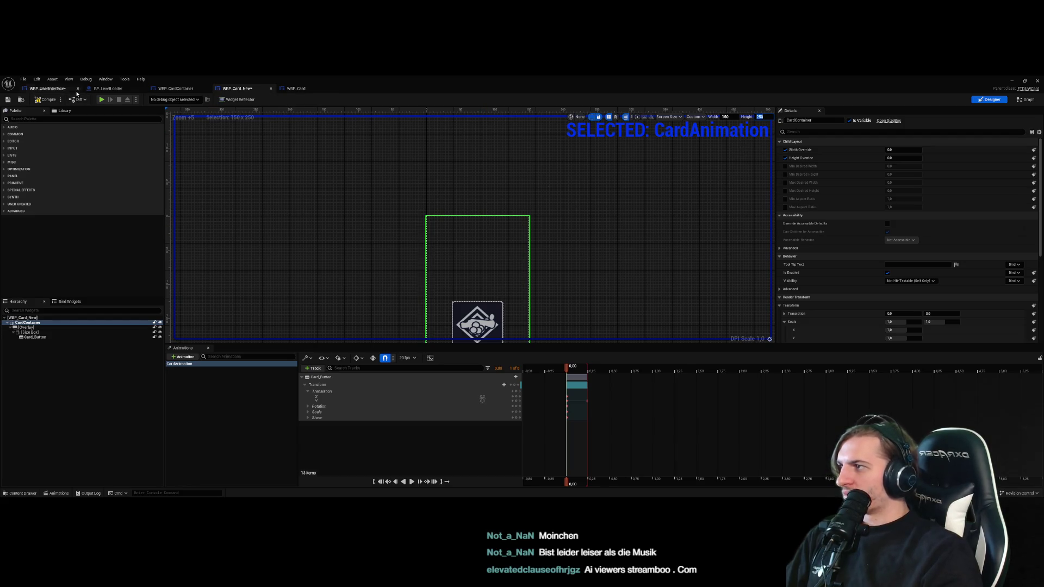
left_click(48, 88)
left_click(111, 88)
left_click(48, 88)
left_click(511, 239)
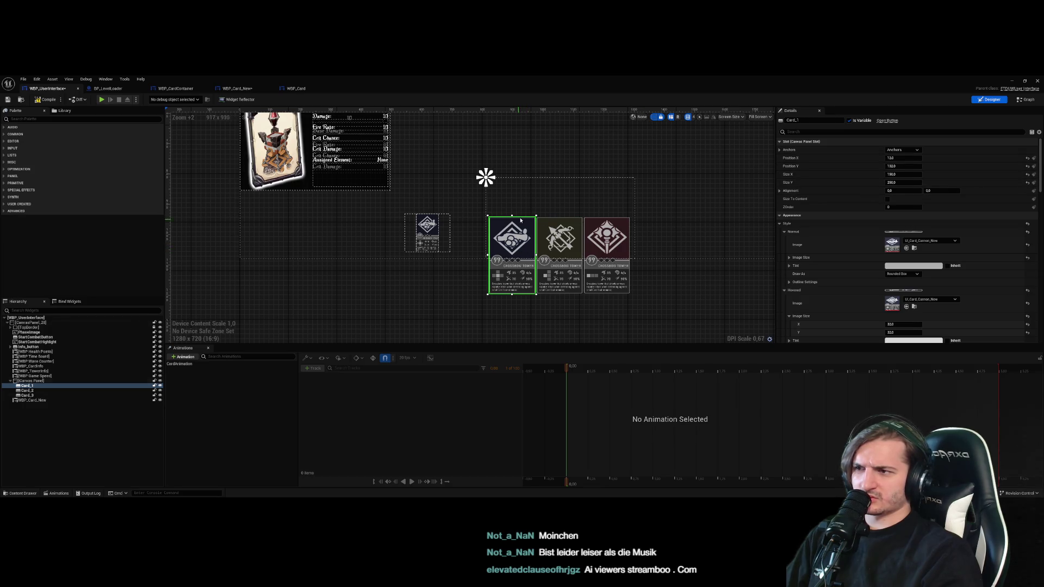
left_click_drag(535, 217, 562, 186)
key("ctrl+z")
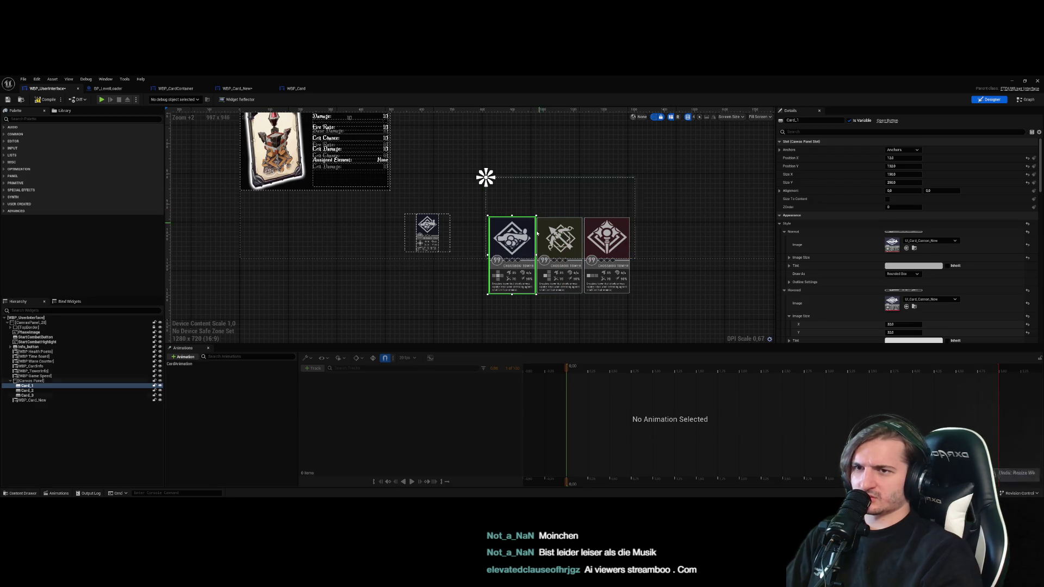
left_click(108, 89)
left_click(288, 88)
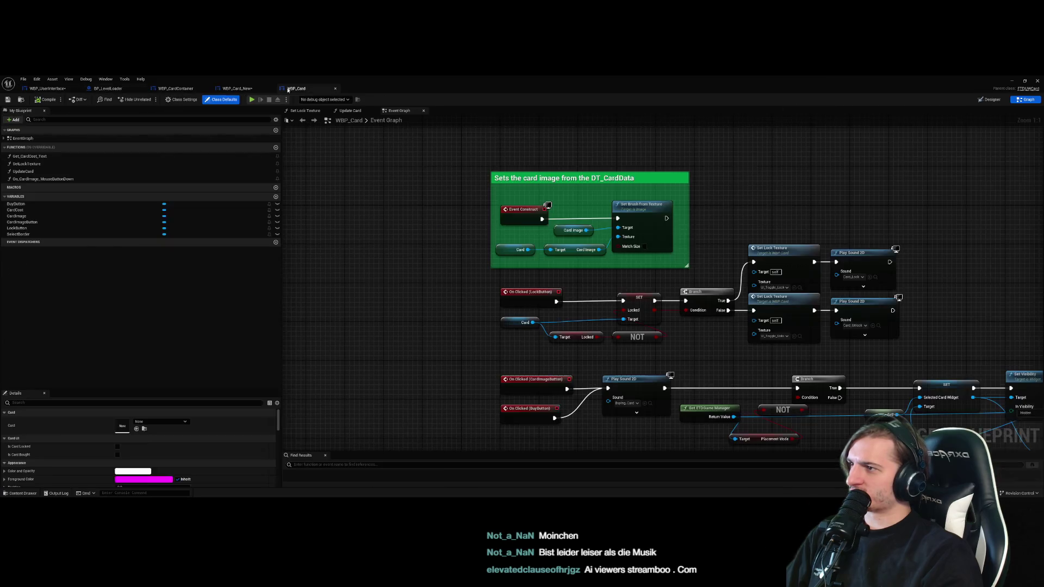
left_click(225, 87)
left_click(500, 312)
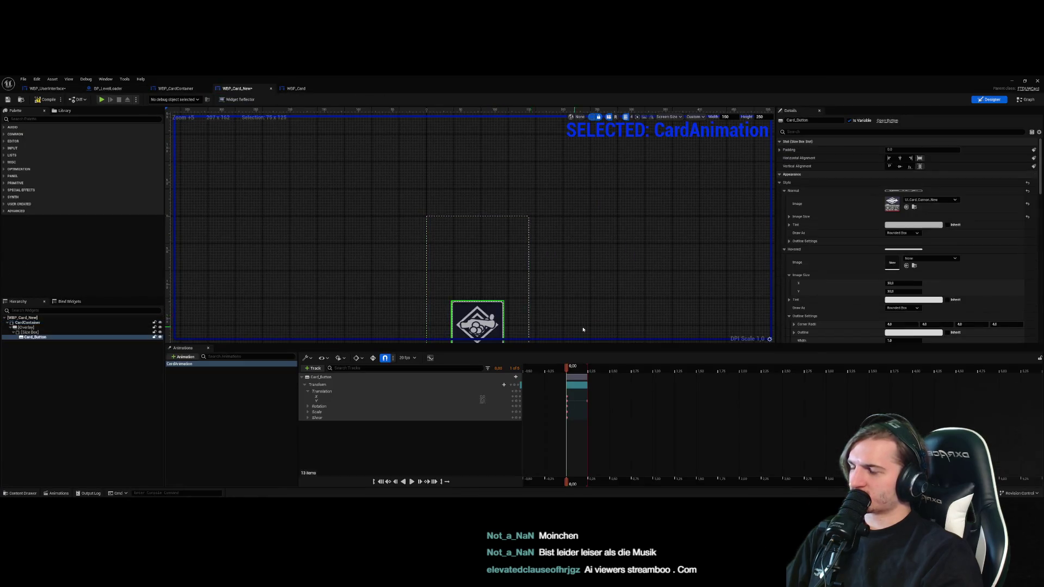
Set the Size Box's Width Override to 150 and Height Override to 250
left_click_drag(574, 327, 574, 178)
left_click_drag(507, 236, 531, 340)
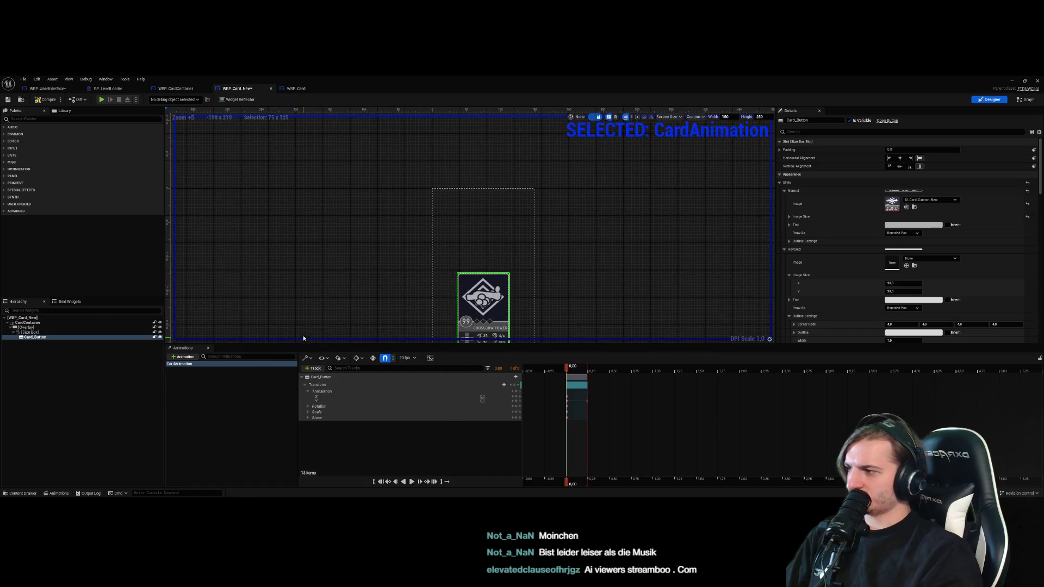
left_click(45, 330)
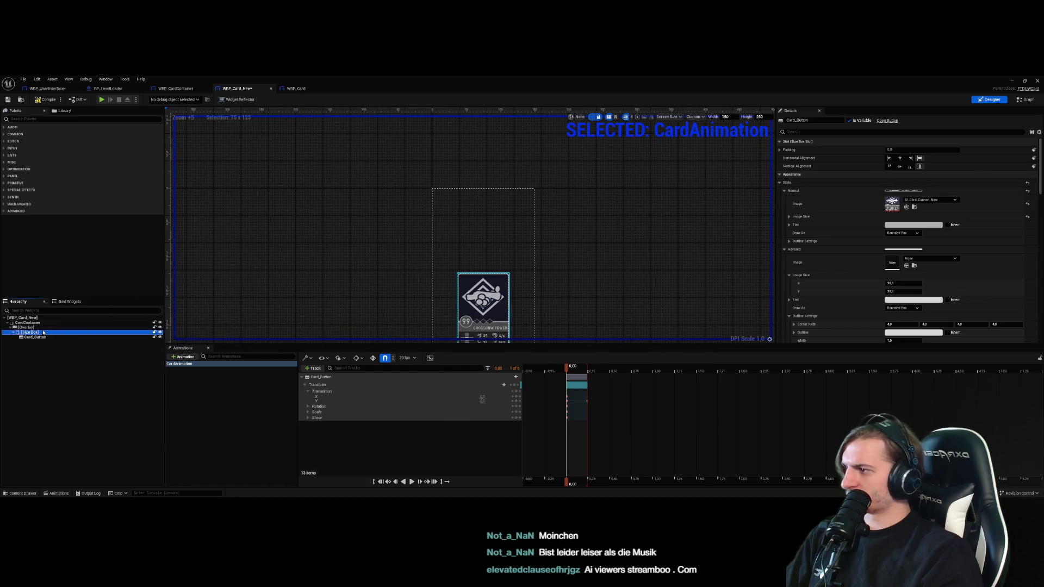
left_click(45, 327)
left_click(45, 332)
left_click(904, 182)
type("150")
key("Return")
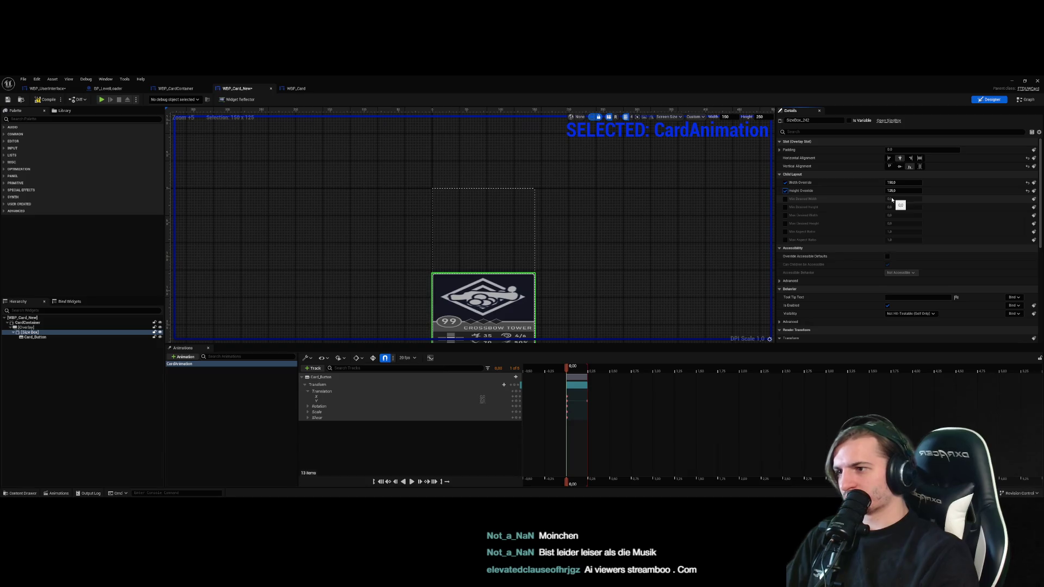
left_click(903, 191)
type("250")
key("Return")
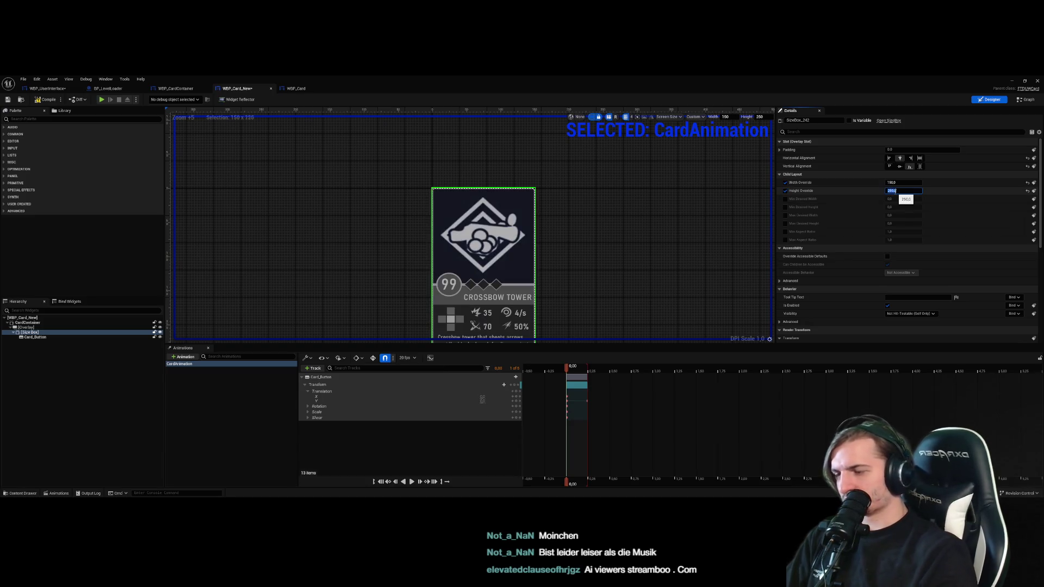
left_click(613, 299)
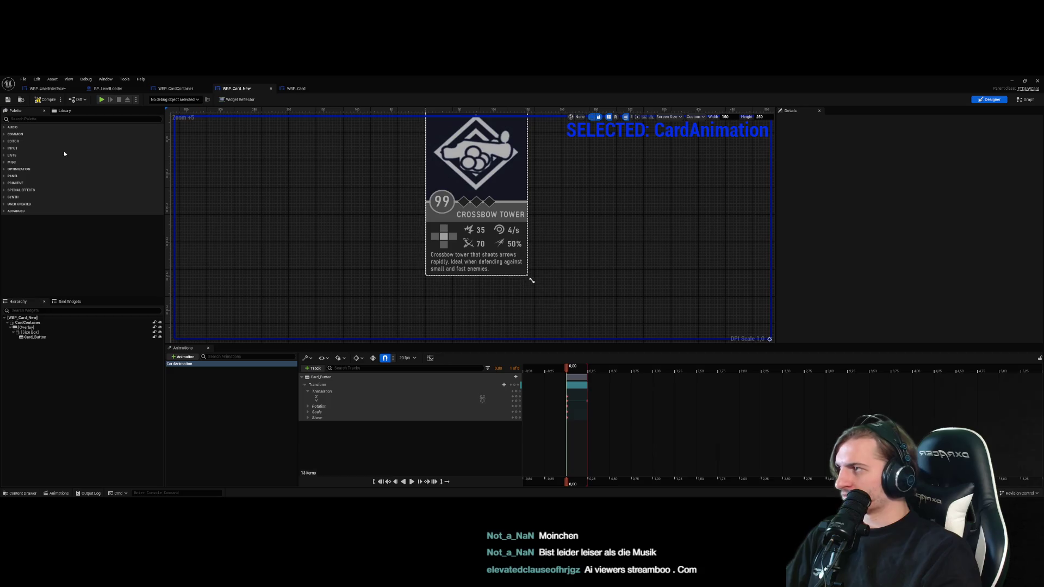
Set the WBP_Card_New widget's Size Y to 250 in WBP_UserInterface and stretch it taller
left_click(47, 88)
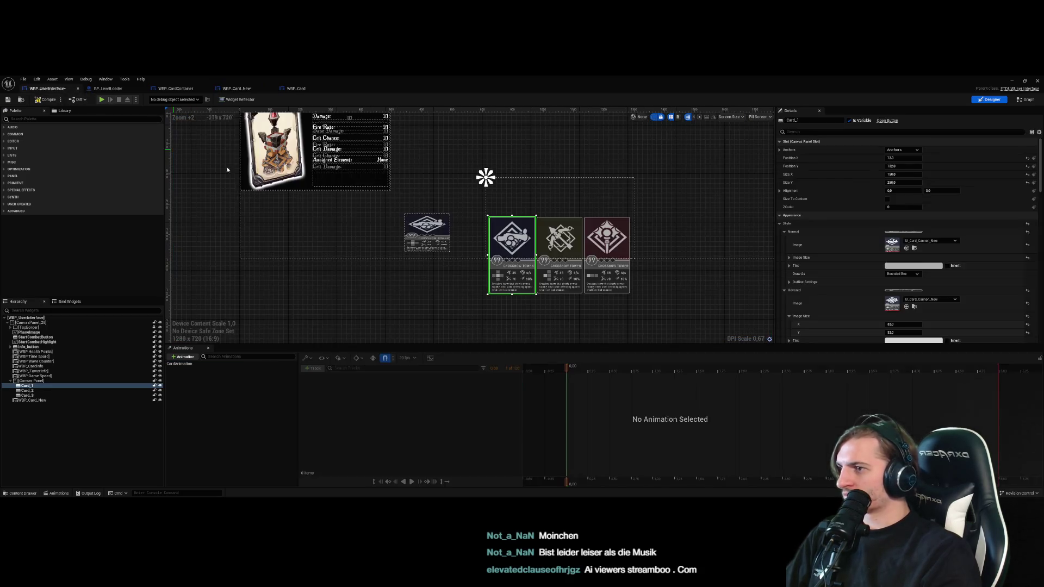
left_click(431, 247)
left_click_drag(427, 253, 427, 286)
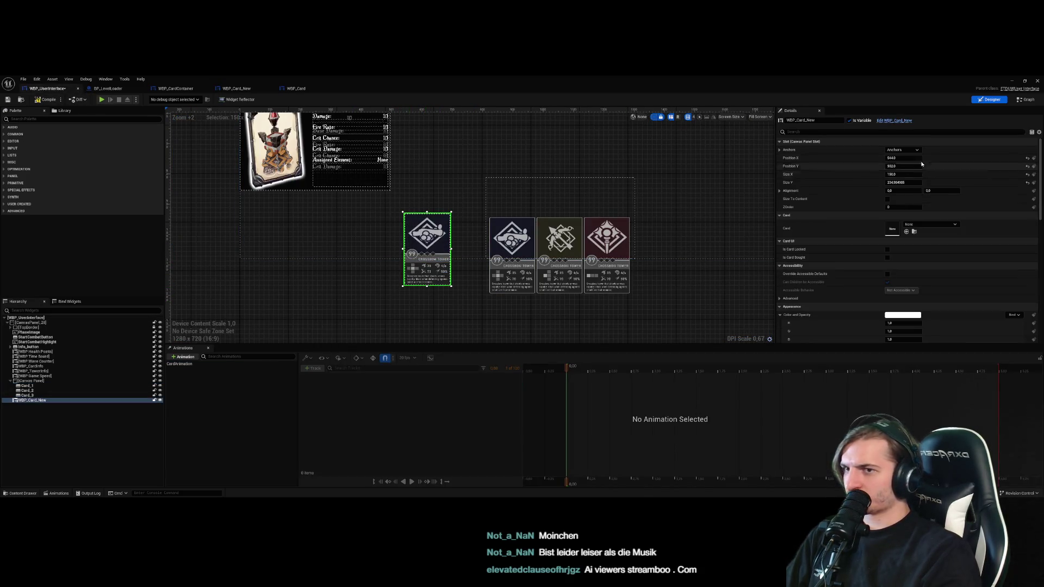
left_click(911, 181)
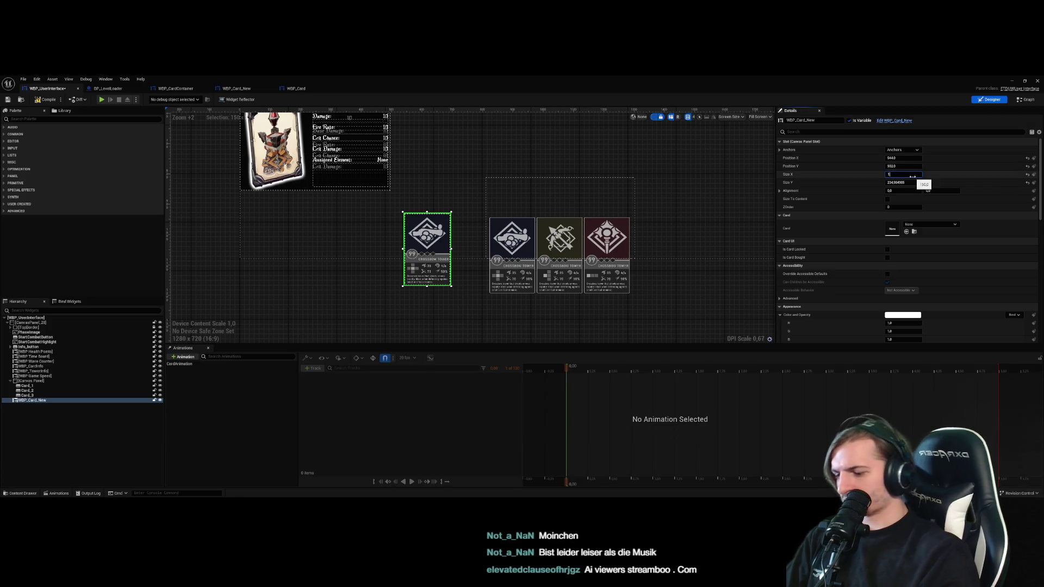
type("250")
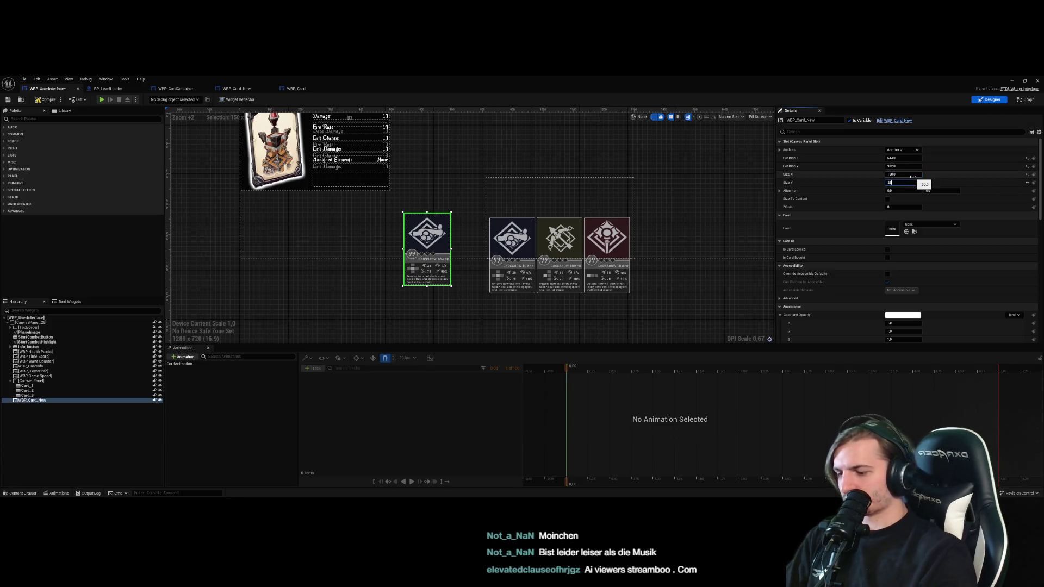
key("Return")
left_click_drag(427, 209, 427, 184)
Move Card_1 to the third slot and put the new card first, matching the row height
mouse_move(426, 240)
left_mouse_down()
mouse_move(508, 223)
mouse_move(512, 246)
left_mouse_up()
left_click(512, 277)
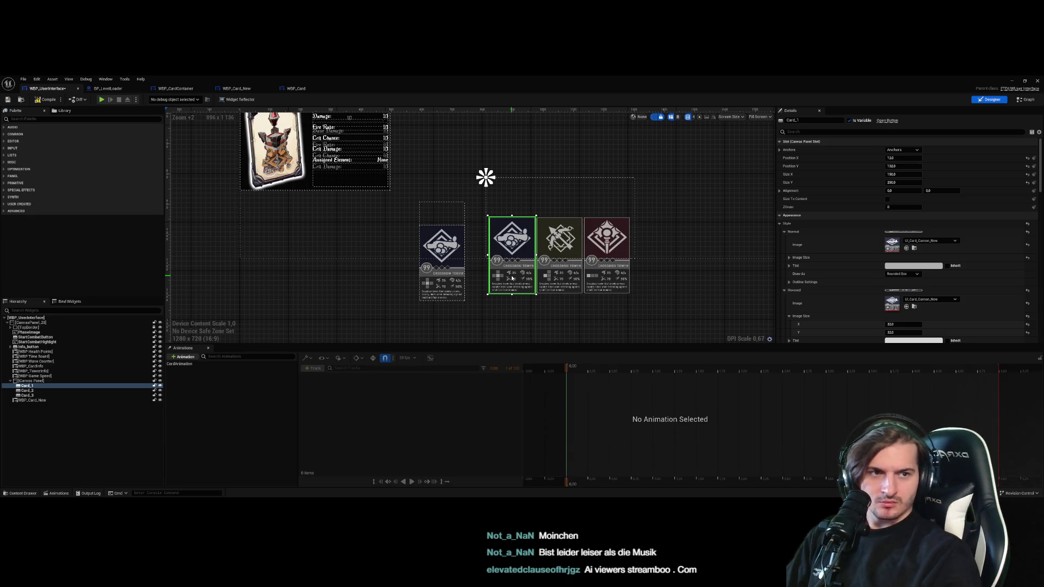
left_click_drag(511, 278, 614, 281)
left_click_drag(438, 279, 506, 279)
left_click_drag(510, 194, 511, 181)
left_click_drag(515, 215, 521, 216)
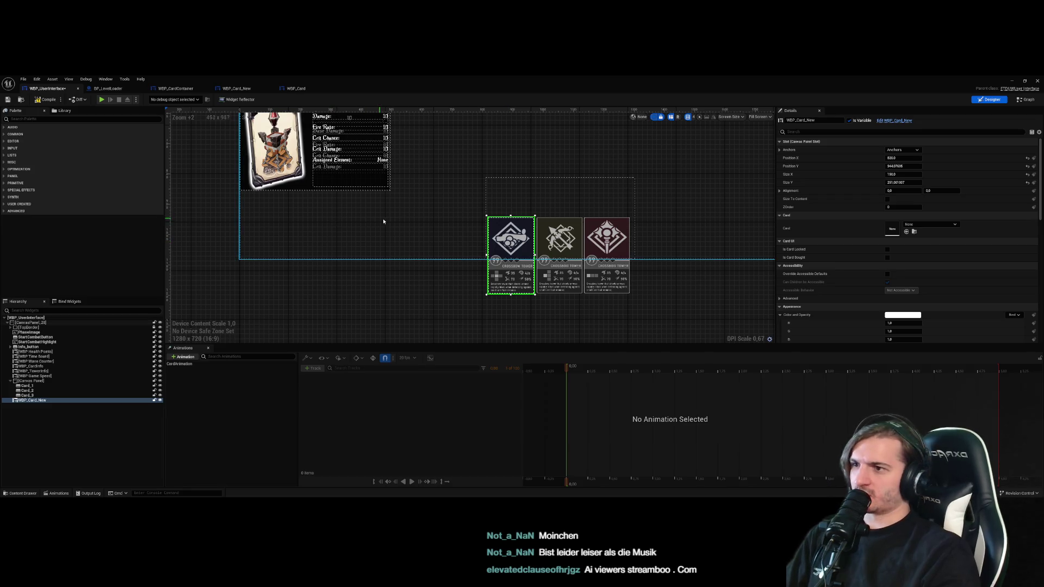
left_click(335, 205)
Compile the user interface widget and launch the game in the editor
left_click(52, 100)
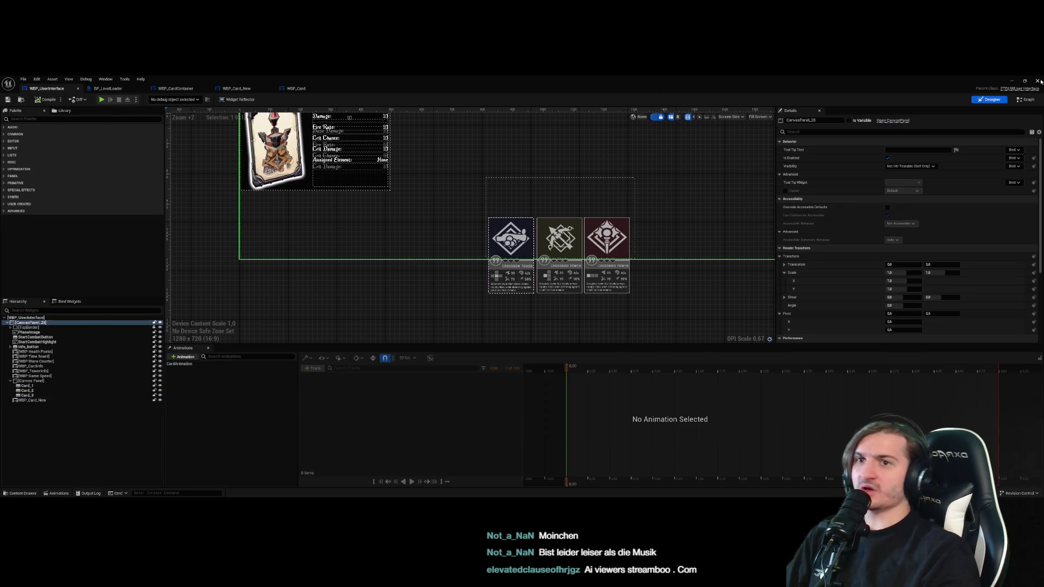
left_click(1012, 81)
left_click(147, 99)
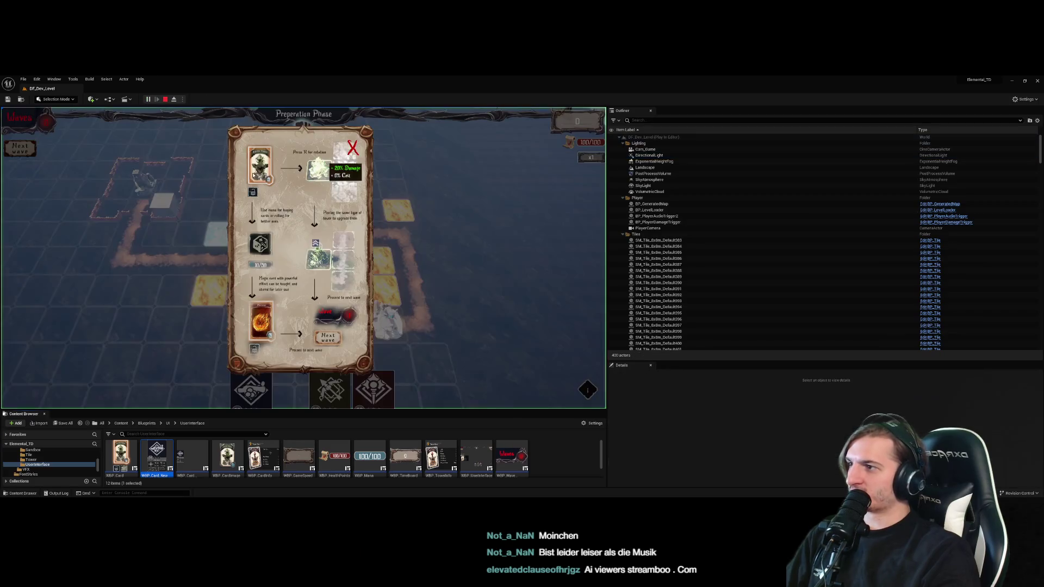
Close the tutorial popup, test the card hover, stop the game, and reopen WBP_Card_New
left_click(358, 148)
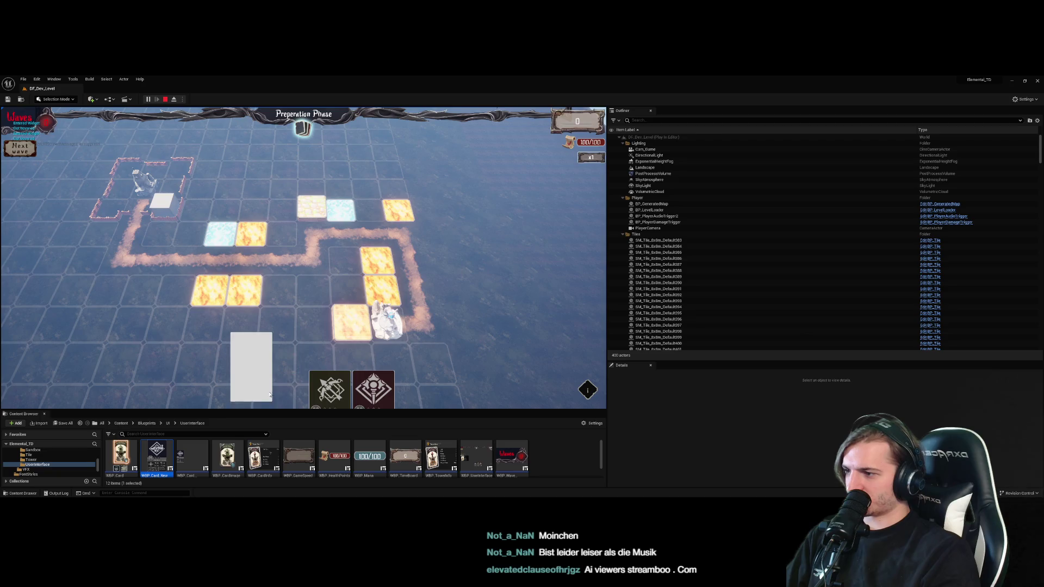
left_click(165, 99)
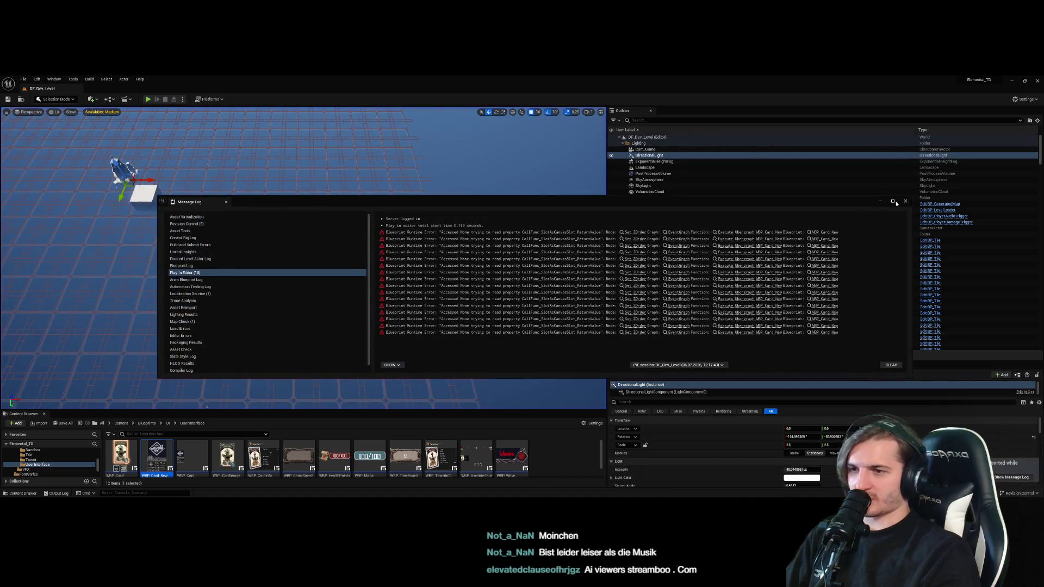
double_click(157, 456)
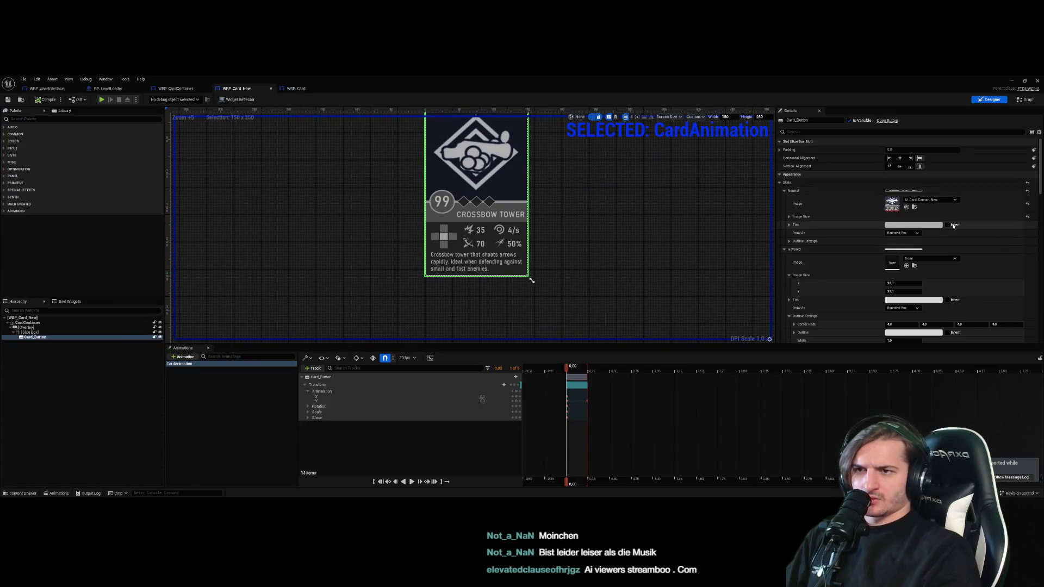
Set the card button's Hovered style image to UI_Card_Cannon_New
left_click(840, 191)
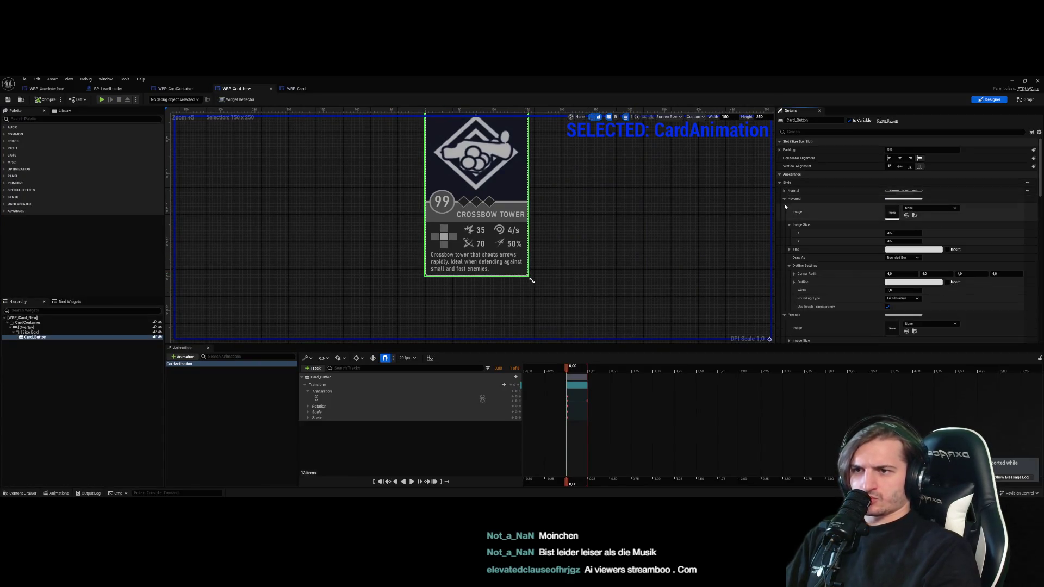
left_click(929, 208)
type("t")
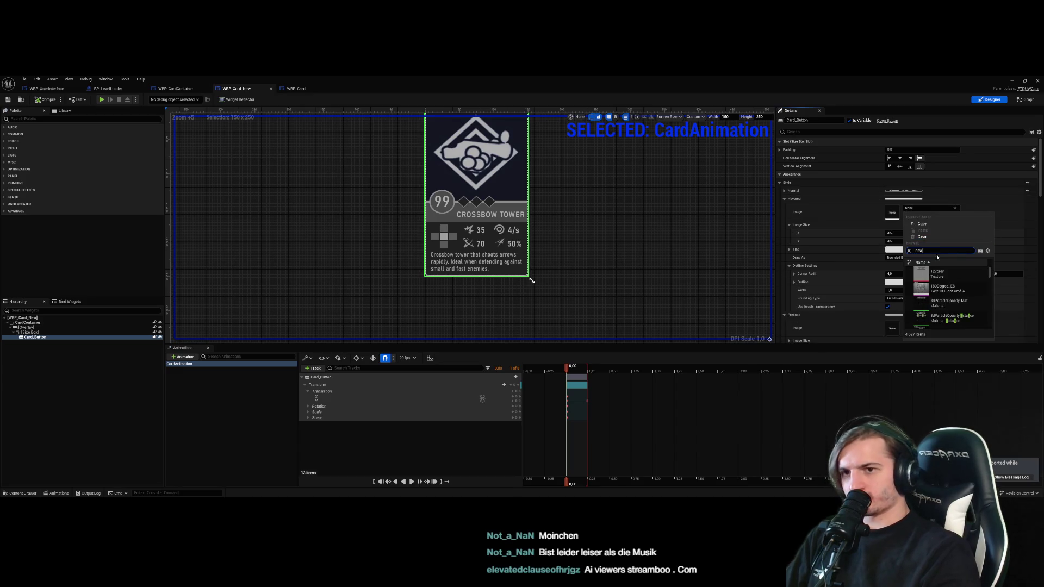
left_click(946, 291)
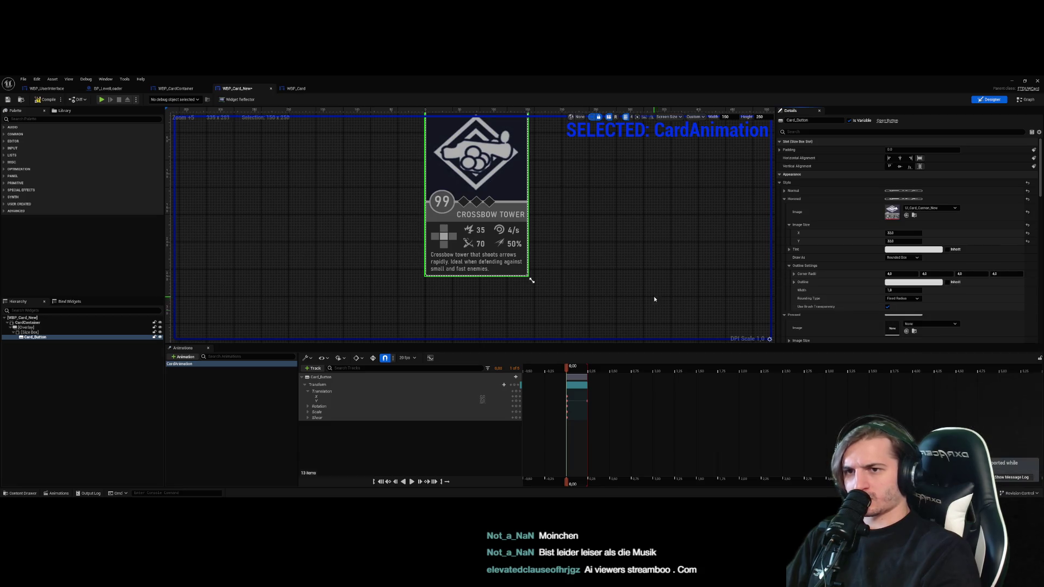
left_click(654, 299)
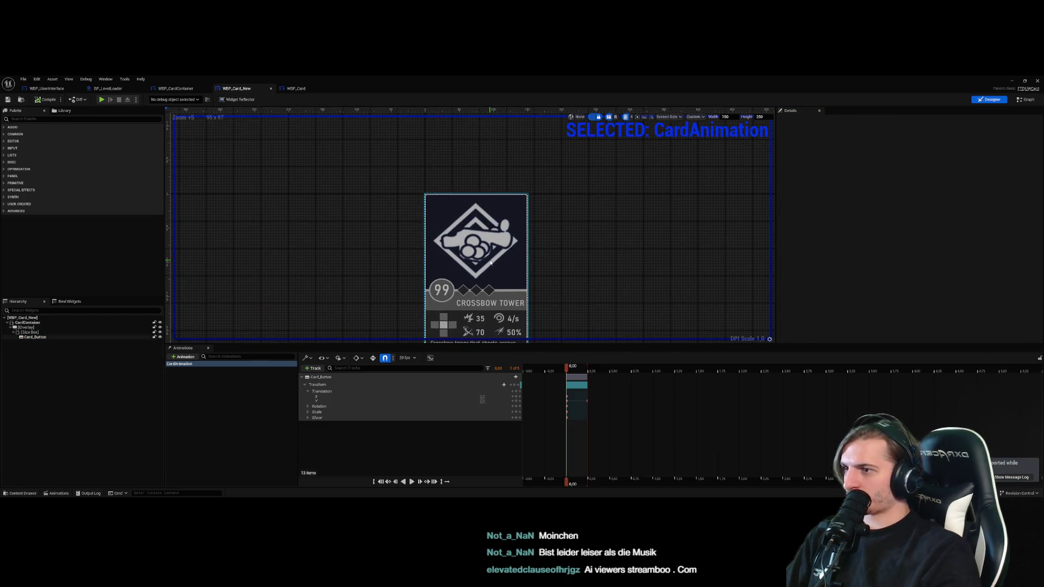
left_click(491, 263)
Set CardAnimation's end Scale X and Scale Y keys to 1.5, then view the WBP_Card graph
left_click_drag(567, 368, 588, 370)
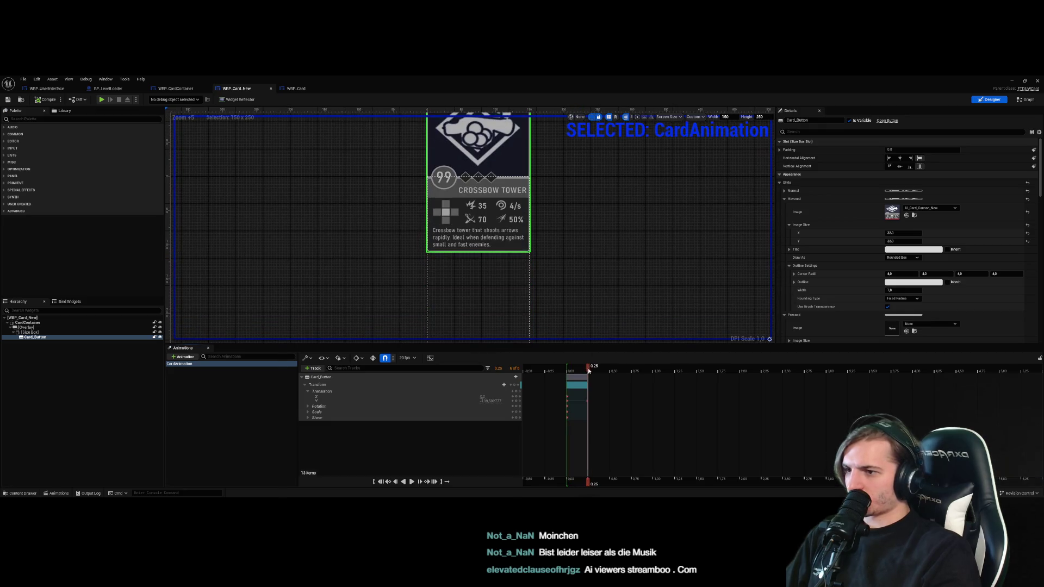
scroll(589, 291, "down", 4)
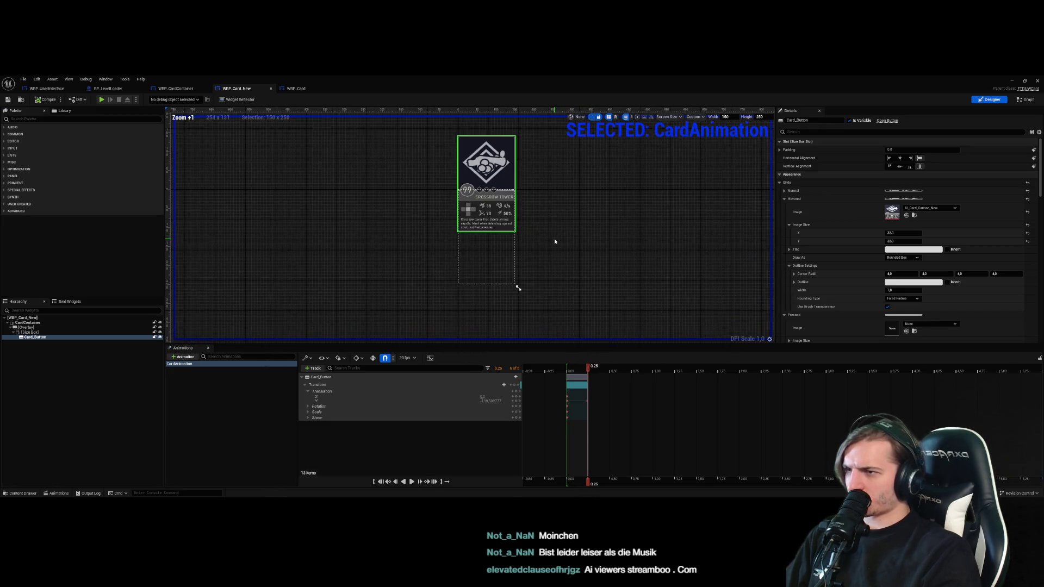
mouse_move(588, 370)
left_mouse_down()
mouse_move(571, 369)
mouse_move(597, 376)
left_mouse_up()
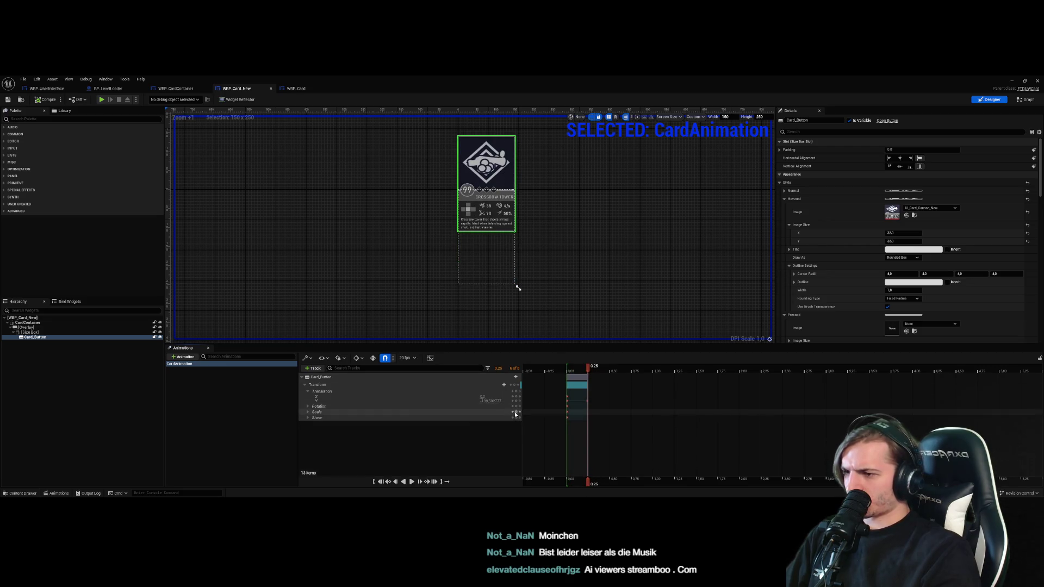
left_click(308, 412)
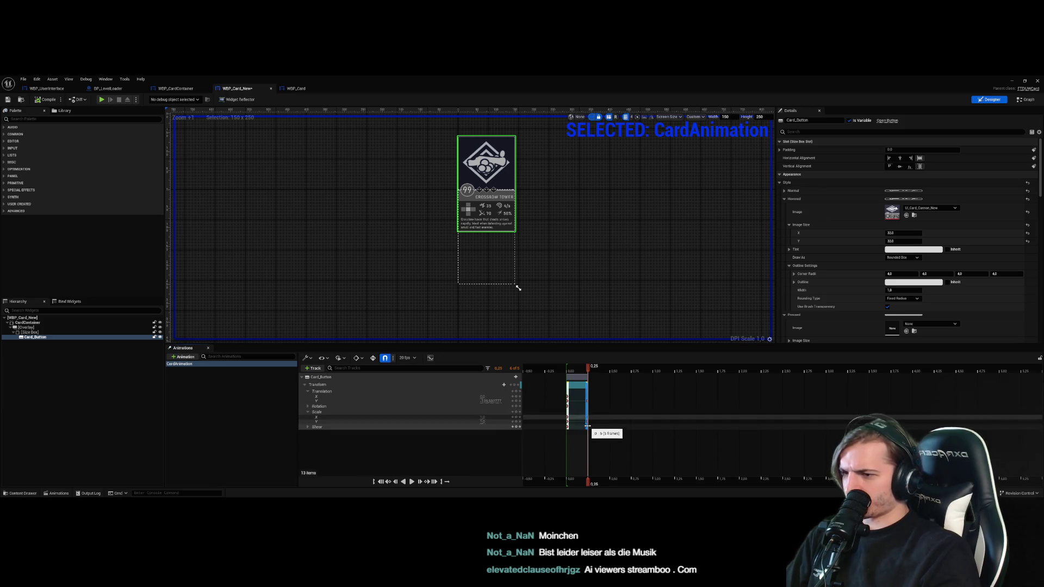
left_click(587, 417)
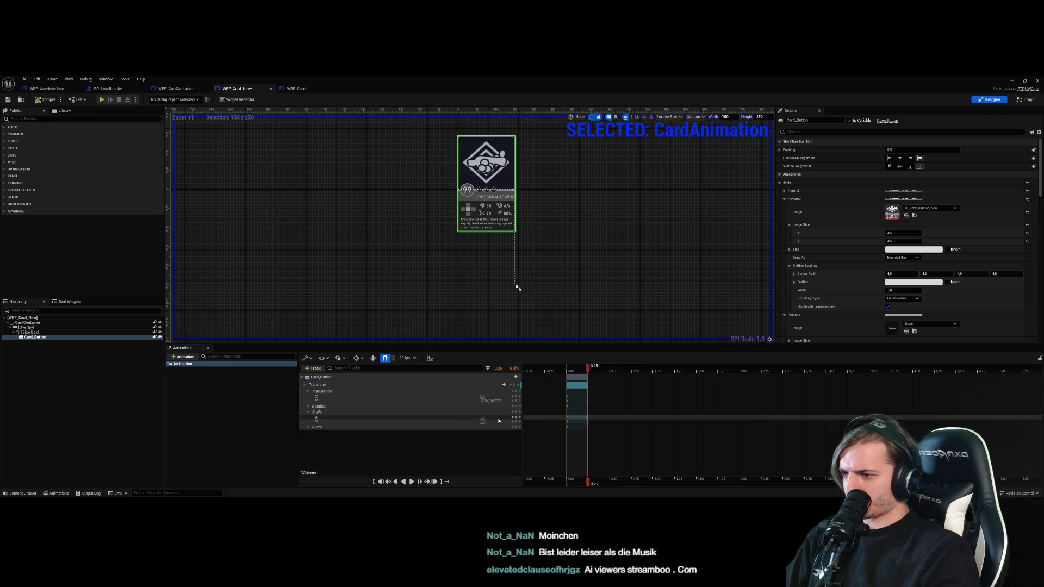
type("1.5")
key("Return")
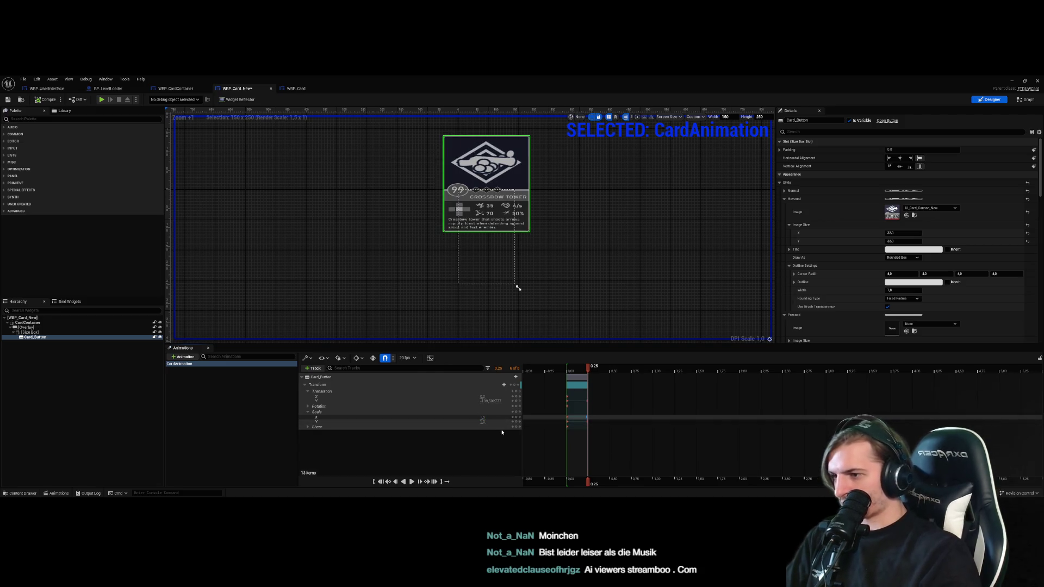
left_click(482, 422)
type("1.5")
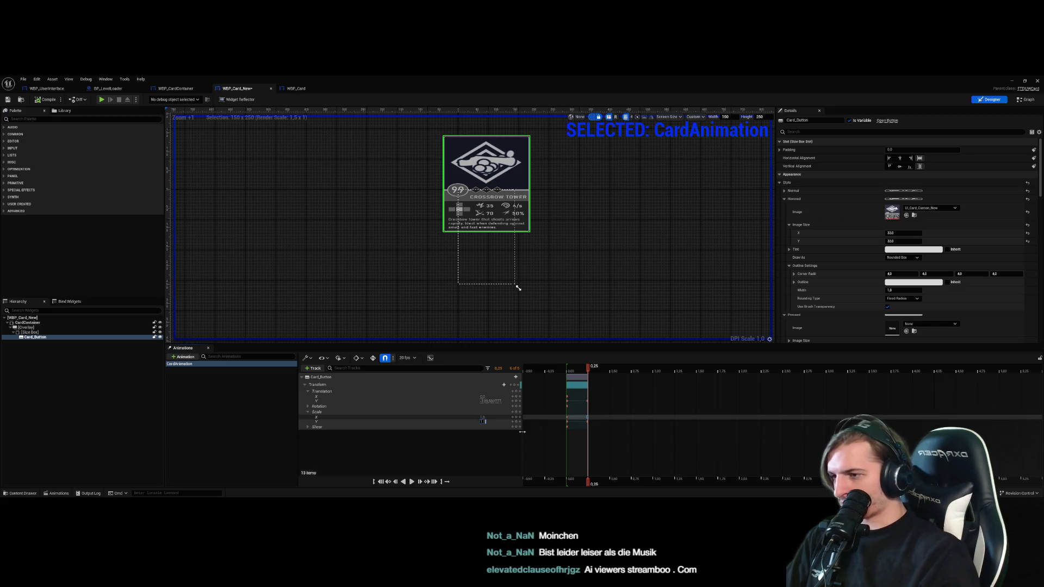
key("Return")
left_click(516, 316)
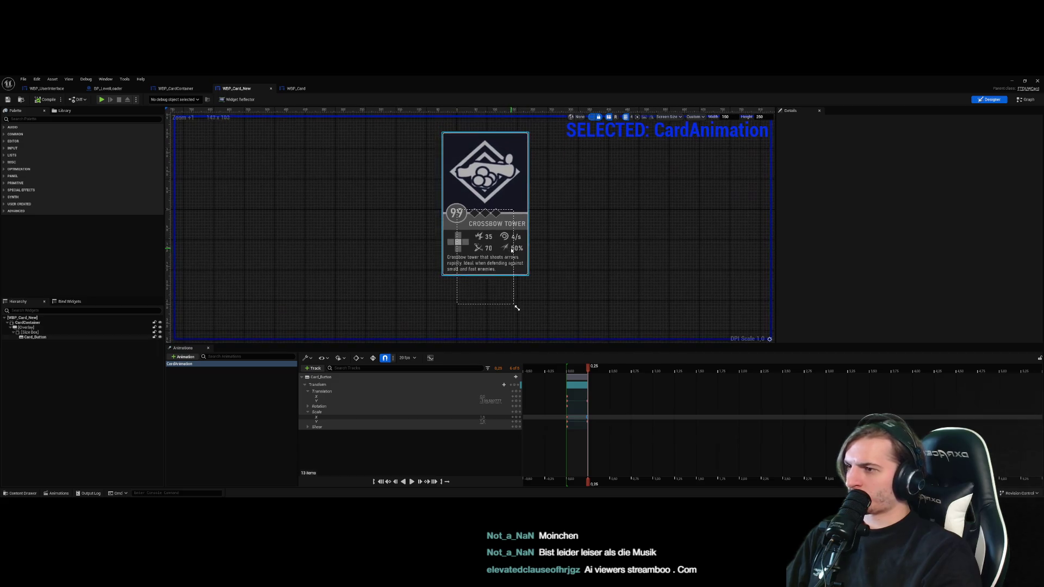
left_click(291, 92)
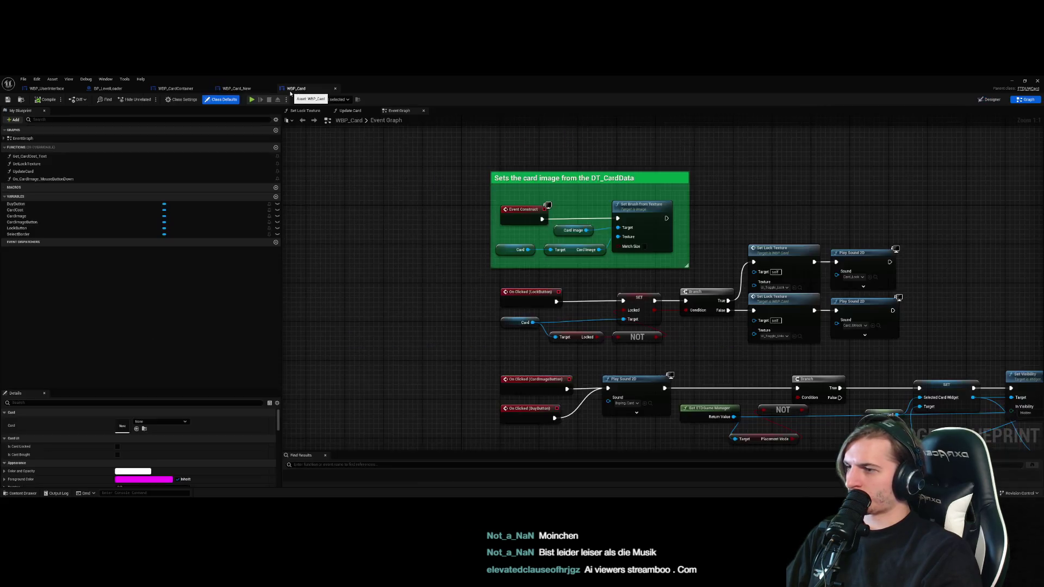
Go through the open blueprints to the WBP_UserInterface designer and select the first crossbow card
left_click(236, 88)
left_click(175, 89)
left_click(108, 89)
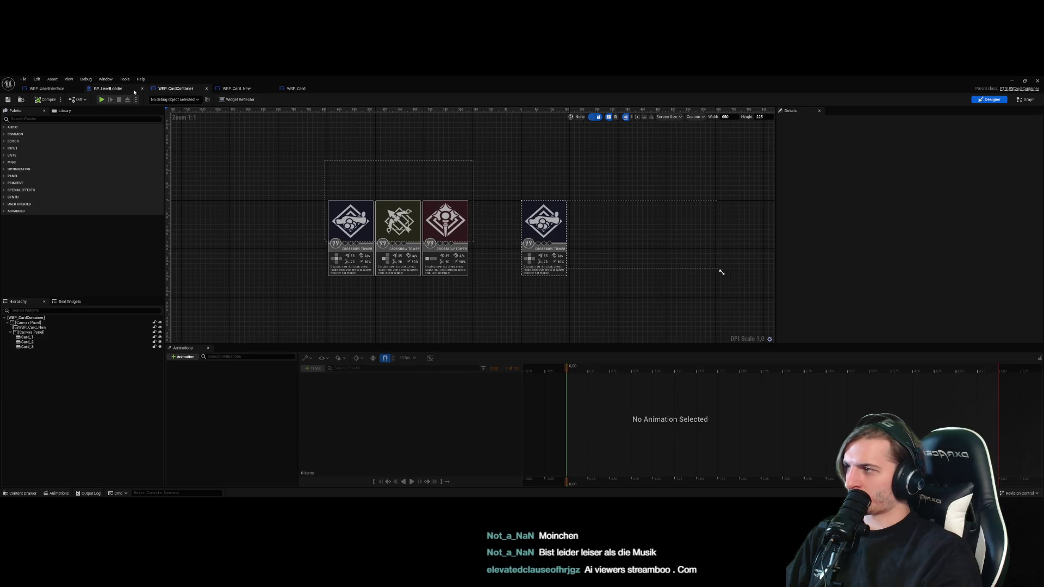
left_click(45, 89)
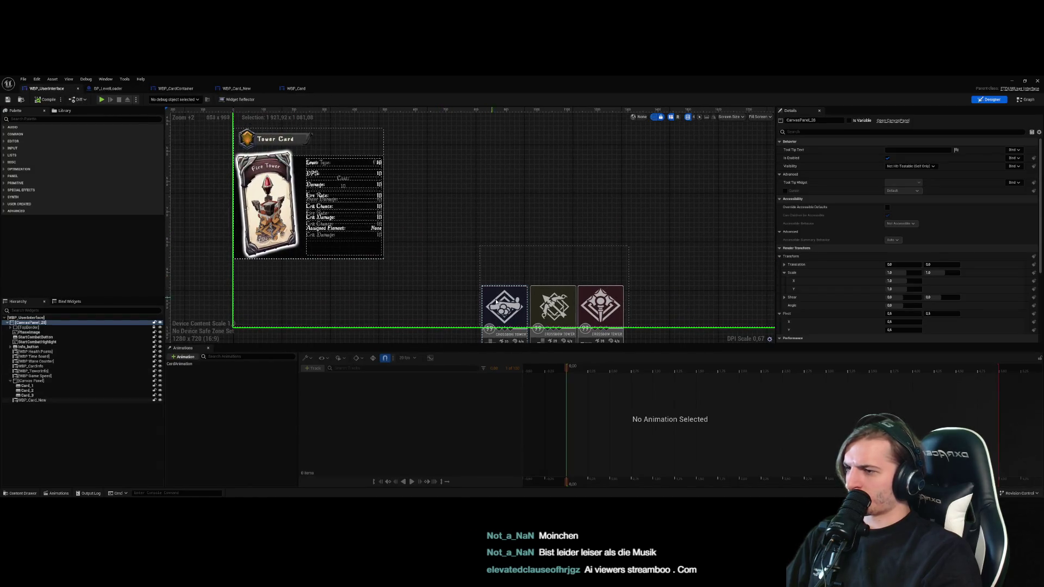
left_click(497, 272)
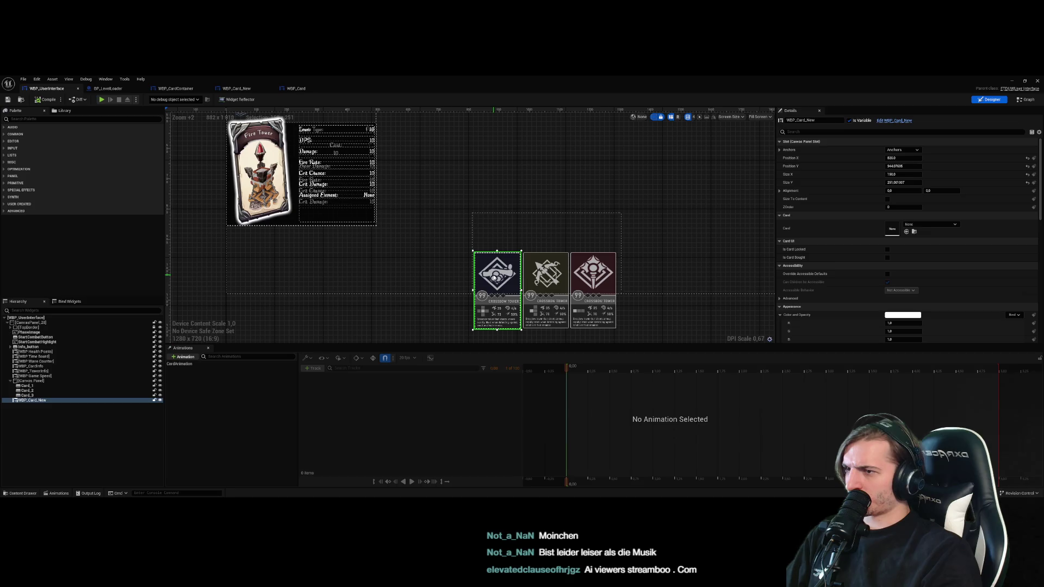
Try moving the crossbow card up, undo it, then adjust its Position Y, ending at 844
left_click_drag(496, 278, 498, 242)
left_click(438, 258)
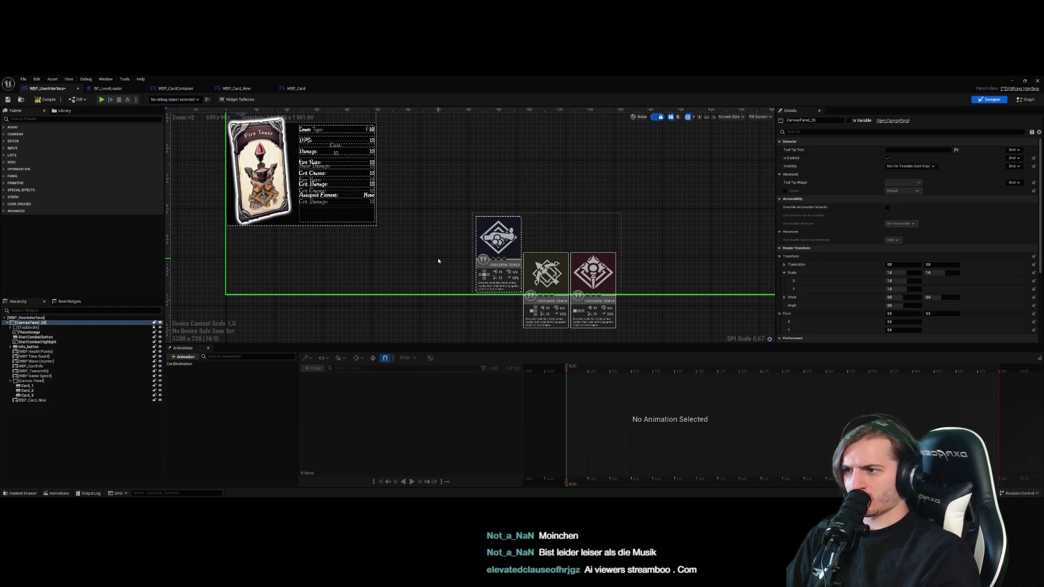
key("ctrl+z")
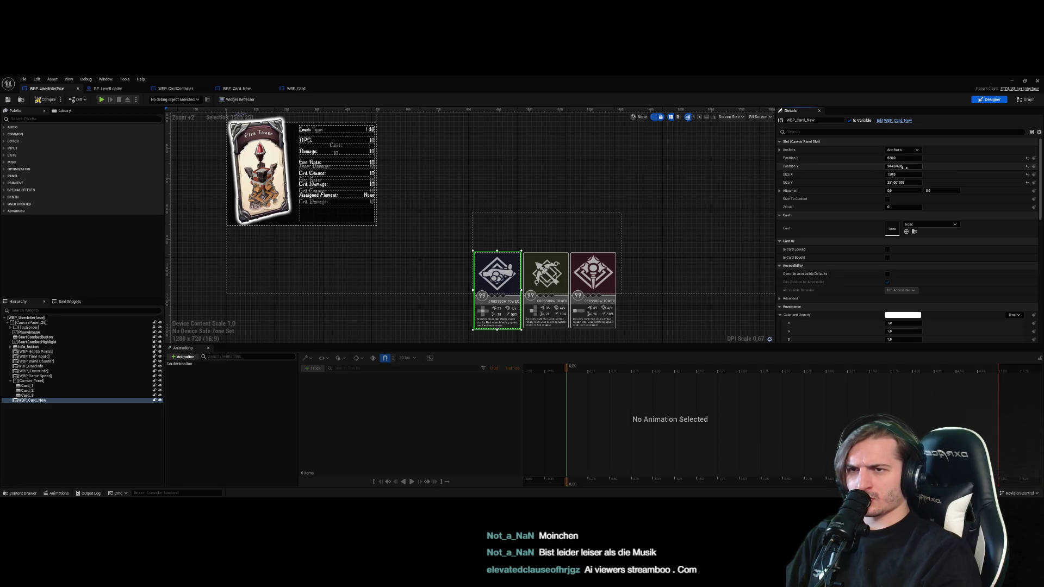
left_click(913, 165)
type("+100")
key("Return")
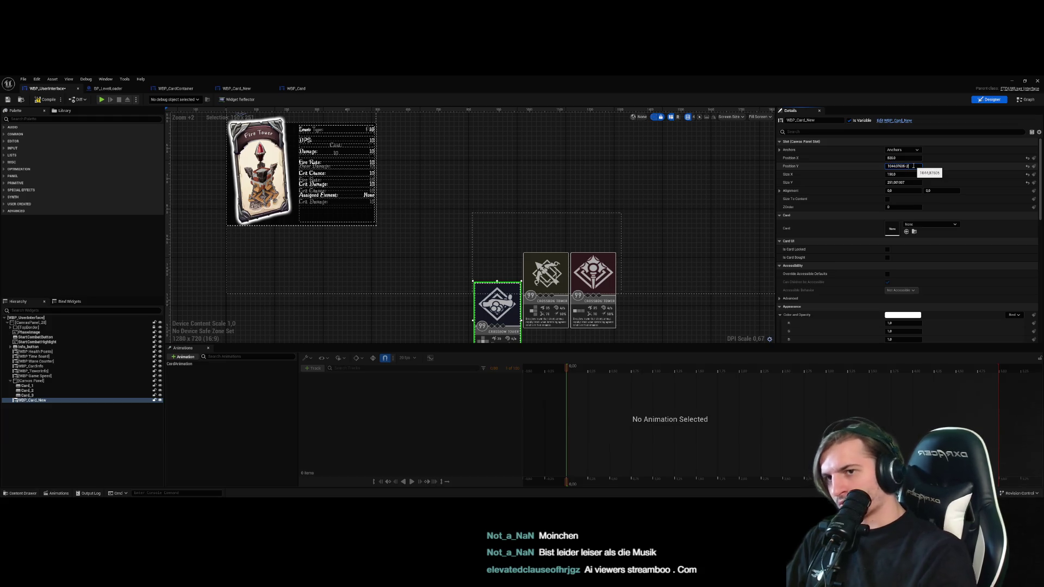
type("00")
key("Return")
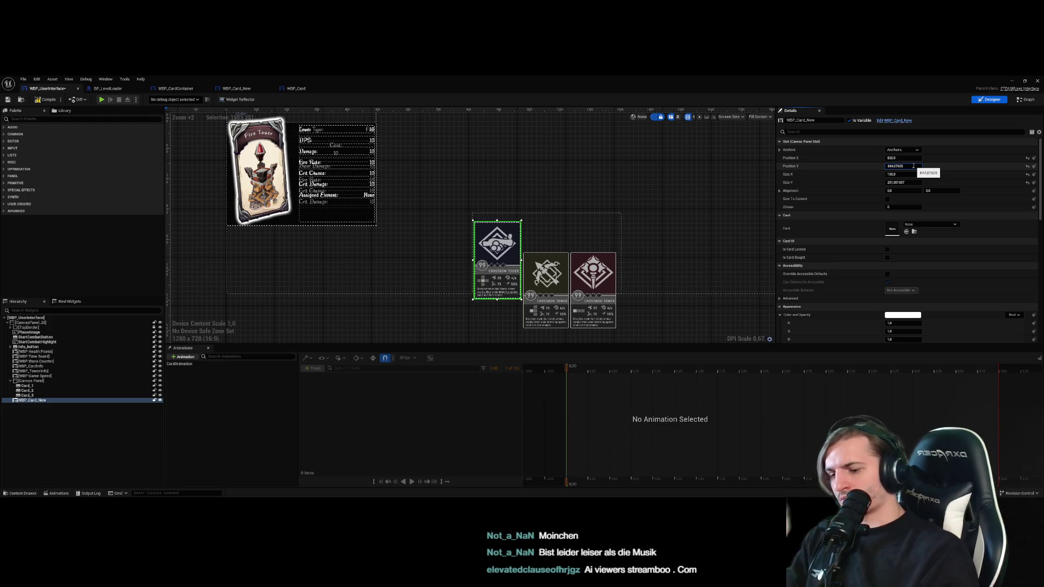
Move through the BP_LevelLoader and WBP_CardContainer blueprints to the WBP_Card_New designer
left_click(117, 88)
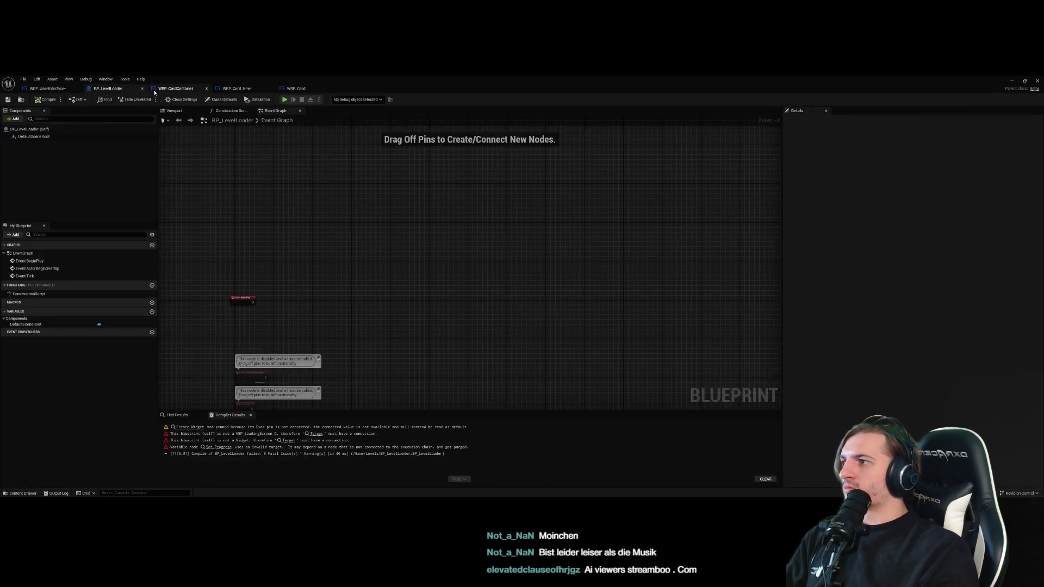
left_click(158, 89)
left_click(237, 89)
left_click(297, 88)
Key Card_Button's Translation Y at -200 in CardAnimation to raise the card
left_click(237, 88)
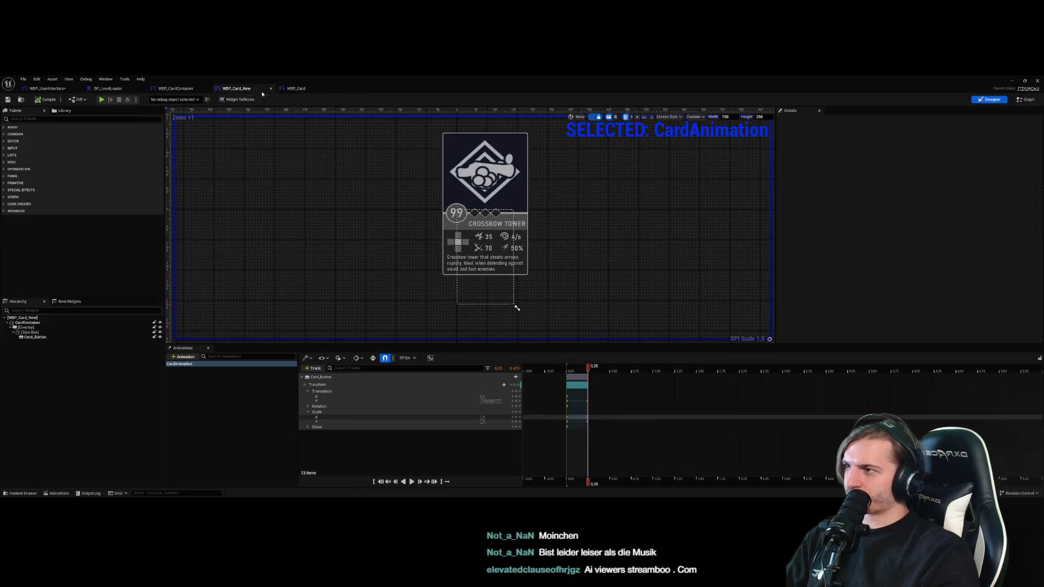
left_click(587, 401)
mouse_move(587, 369)
left_mouse_down()
mouse_move(631, 369)
mouse_move(589, 370)
left_mouse_up()
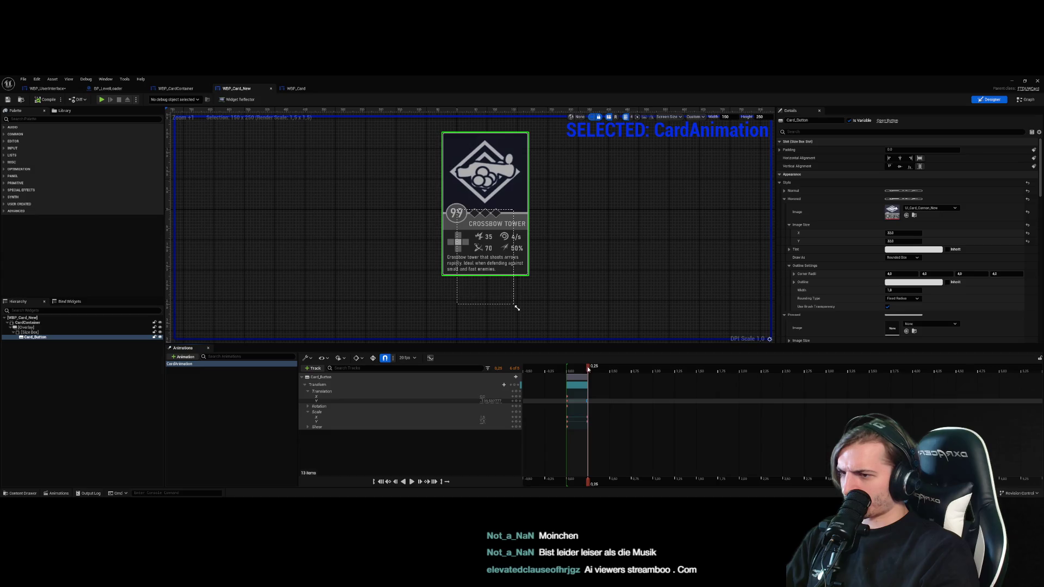
type("-200")
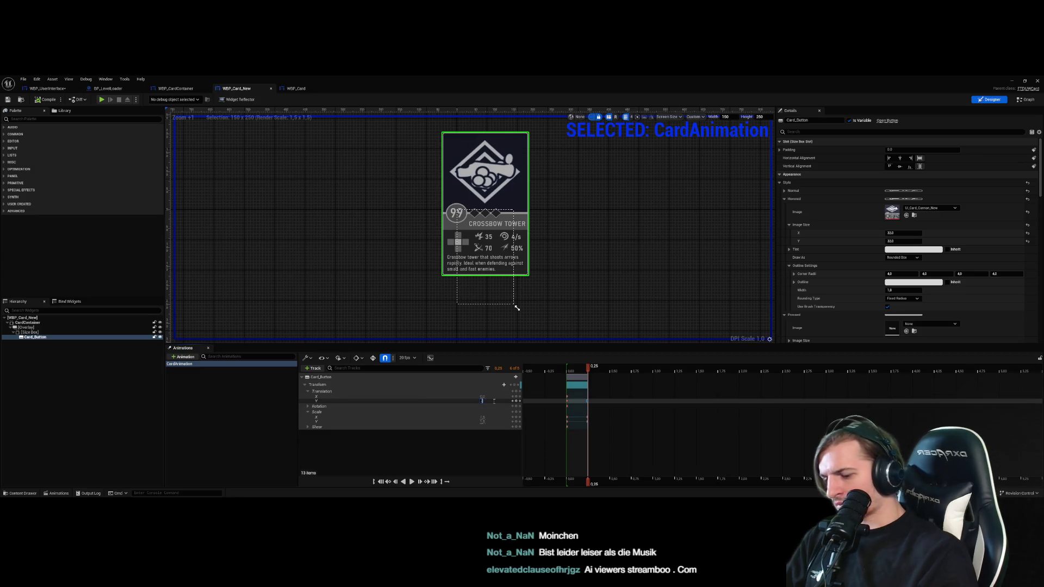
key("Return")
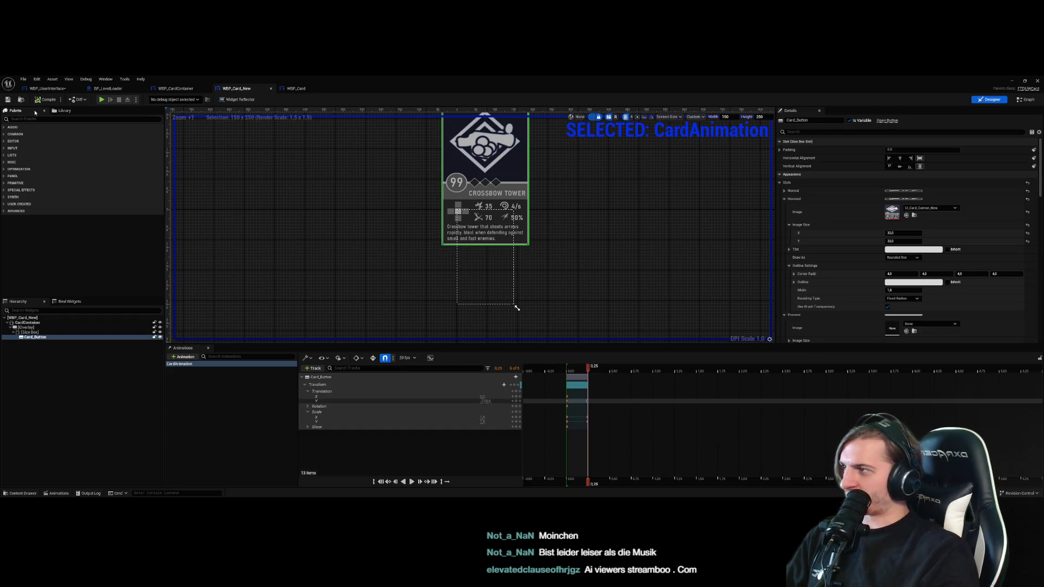
Playtest the hover in DF_Dev_Level, stop the session, and close the Message Log
key("alt+Tab")
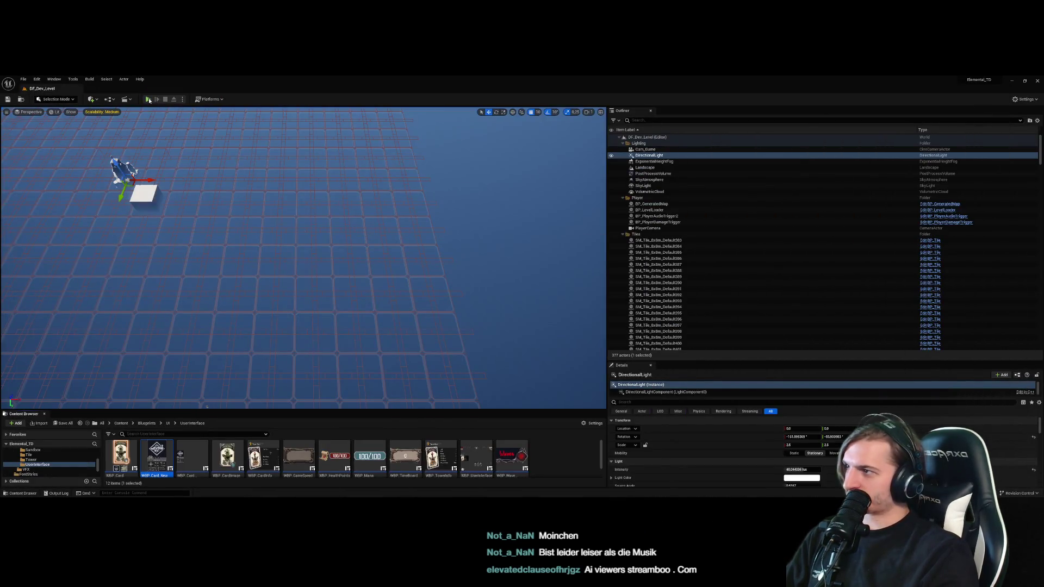
left_click(149, 100)
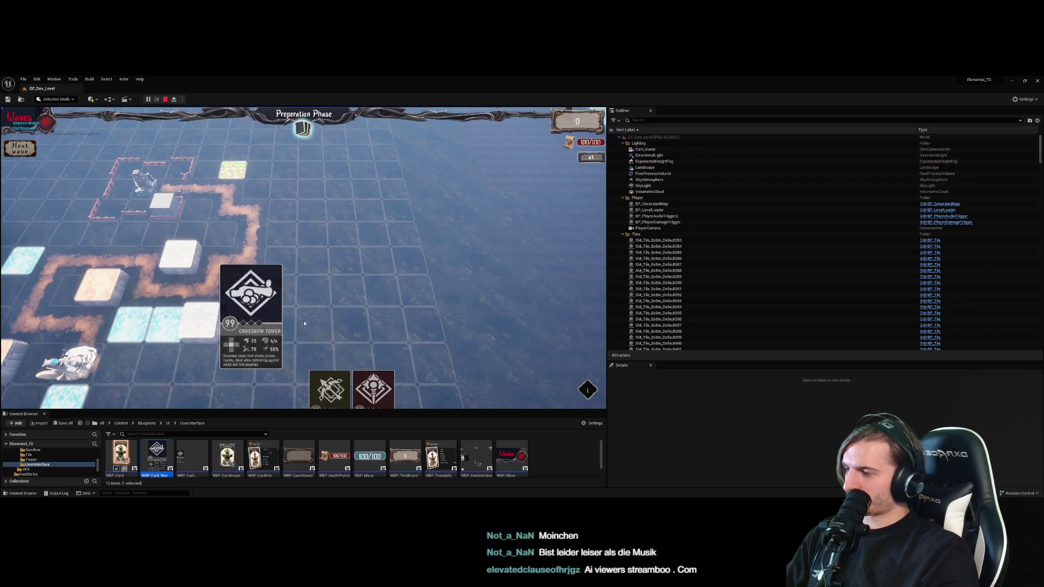
key("Escape")
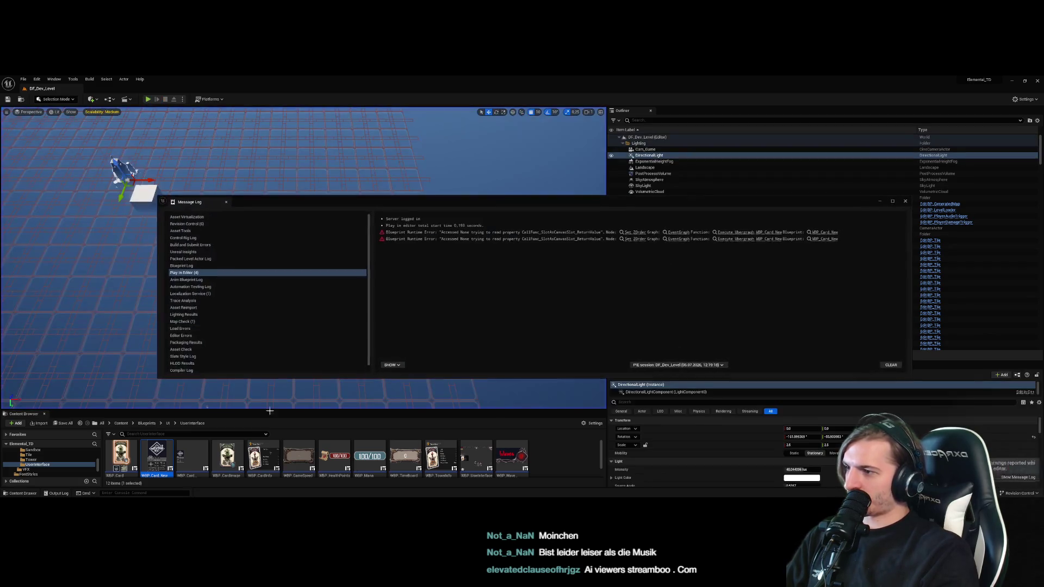
left_click(904, 202)
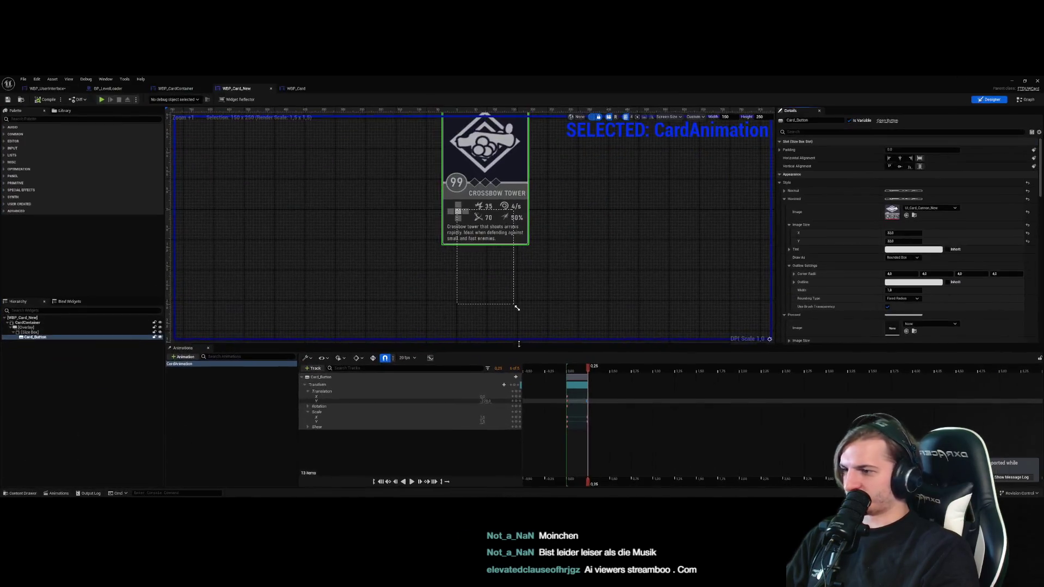
Scrub CardAnimation to its start, then reopen WBP_Card_New from the WBP_UserInterface designer
mouse_move(588, 369)
left_mouse_down()
mouse_move(568, 372)
mouse_move(589, 370)
left_mouse_up()
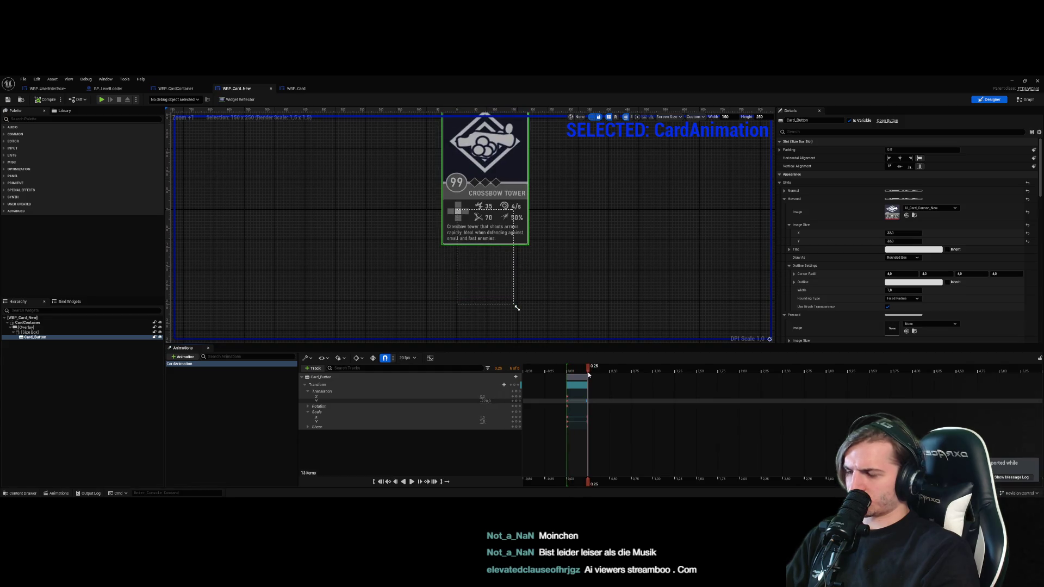
left_click(294, 89)
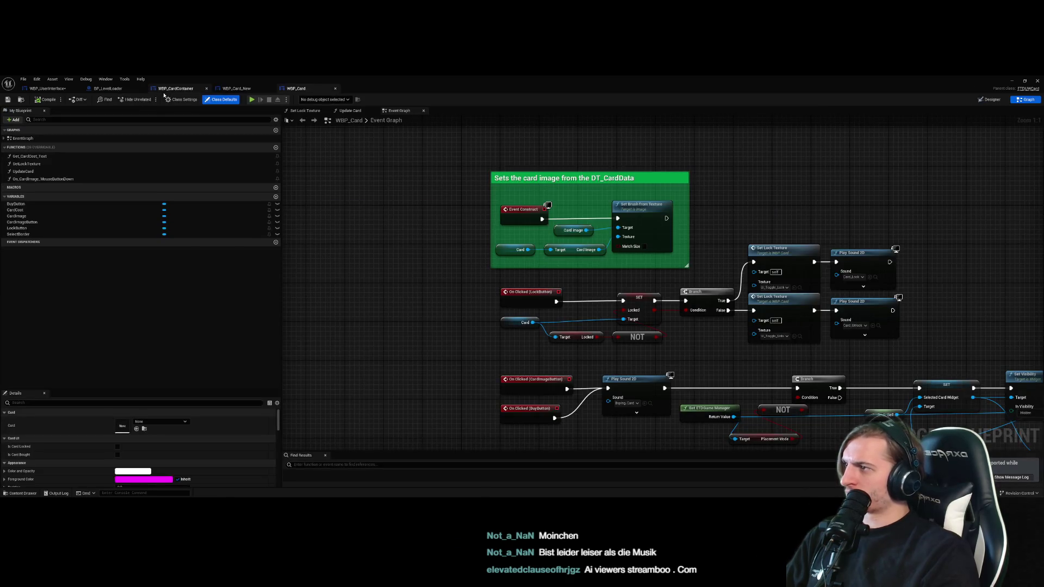
left_click(103, 88)
left_click(48, 88)
left_click(497, 250)
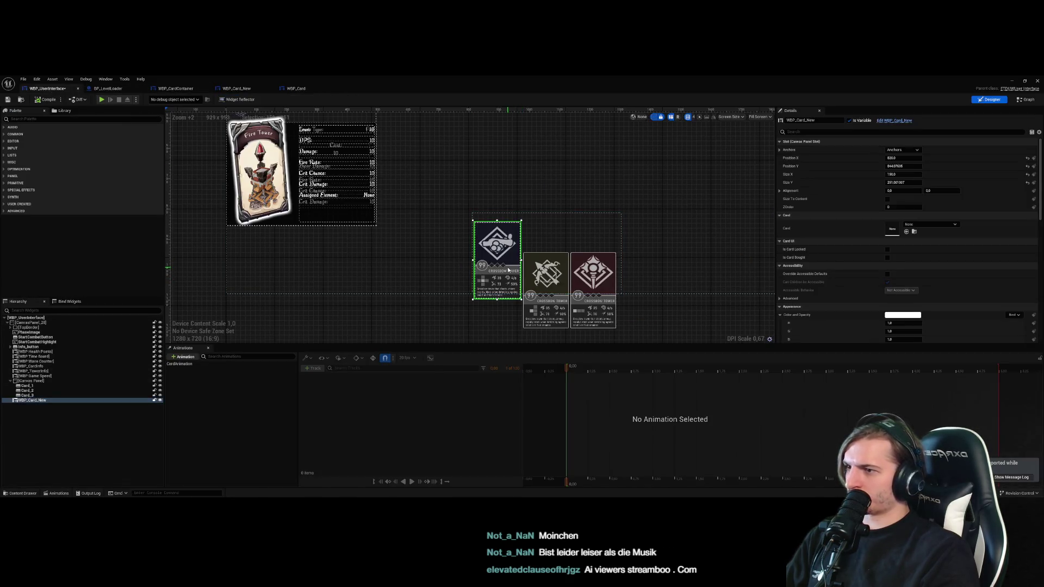
left_click(670, 225)
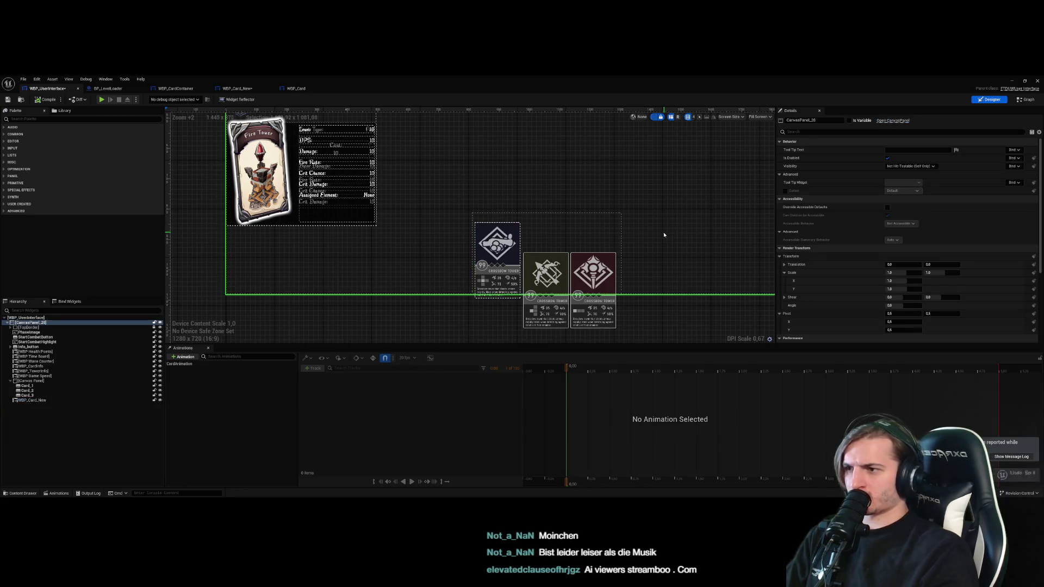
double_click(510, 266)
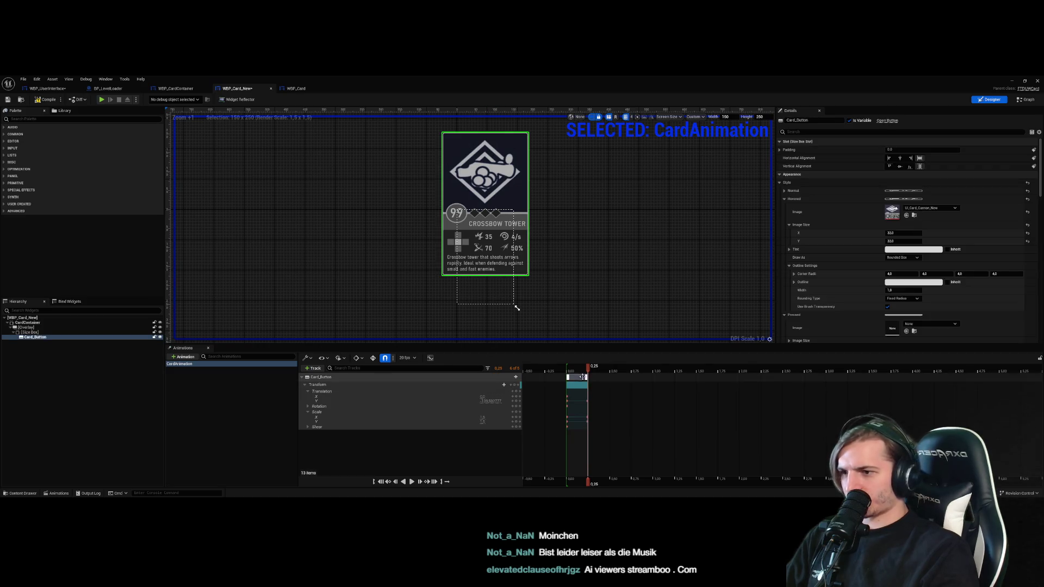
Change the animation's Translation Y key to -330 to raise the card further
left_click(492, 400)
type("-330")
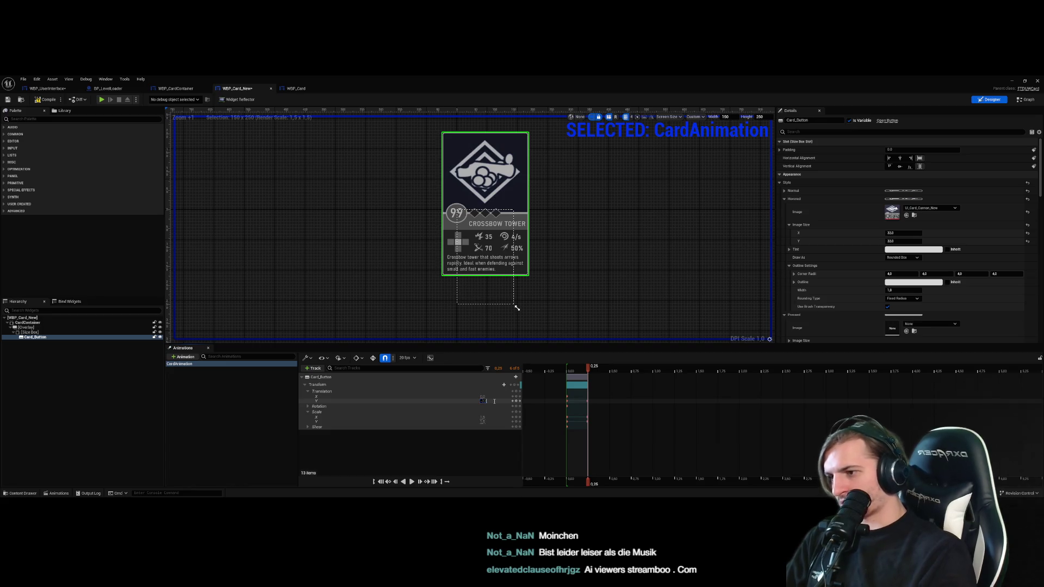
key("Return")
Drag the first card down in line with the others in WBP_UserInterface, then minimize the editor
left_click(48, 88)
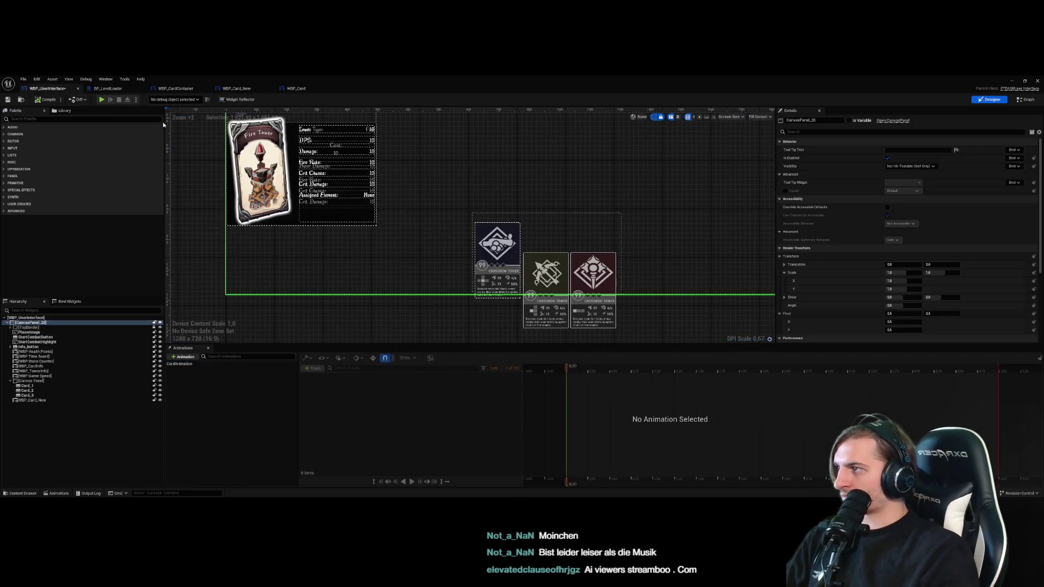
left_click_drag(493, 270, 494, 314)
left_click(413, 245)
left_click(493, 311)
left_click(454, 295)
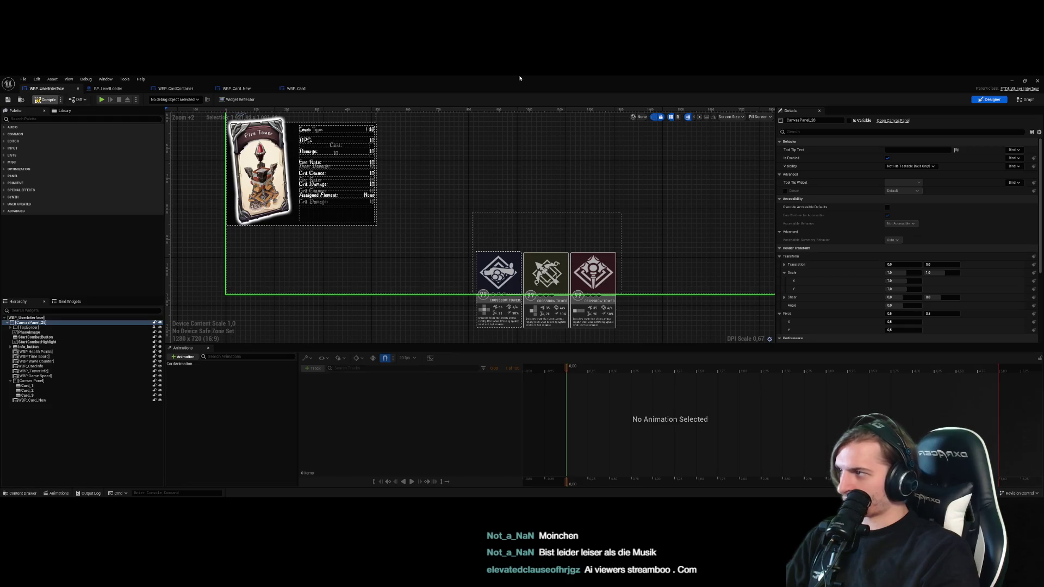
left_click(1013, 81)
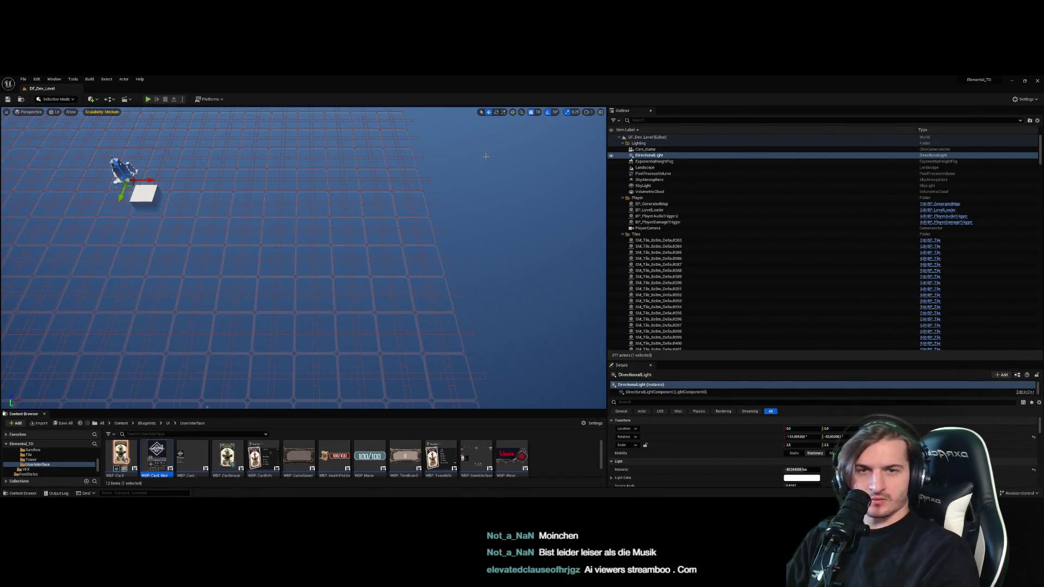
Run and stop a DF_Dev_Level play session, close the Message Log, and reopen WBP_Card_New
left_click(148, 99)
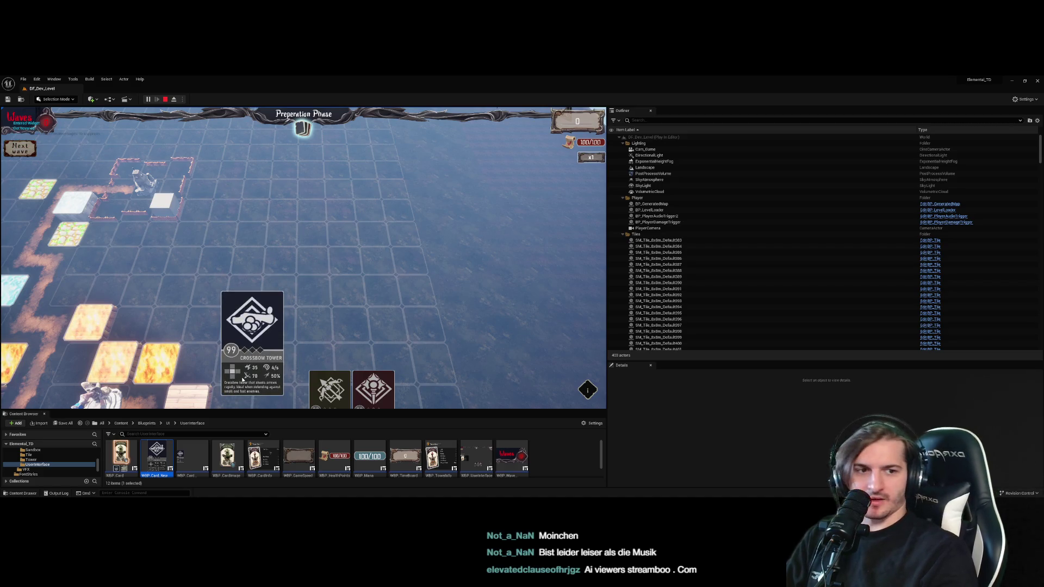
left_click(165, 99)
left_click(905, 200)
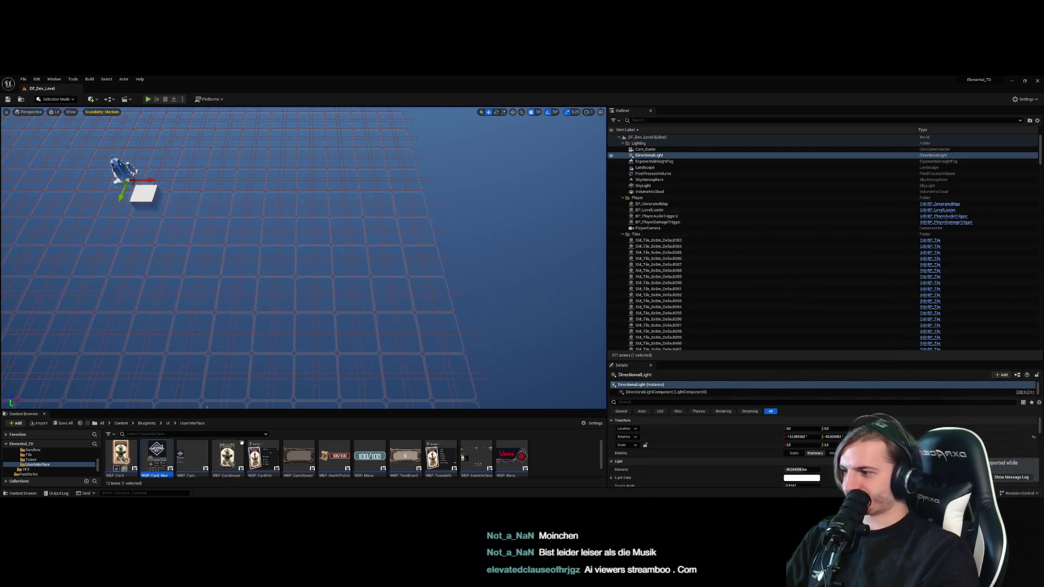
double_click(166, 457)
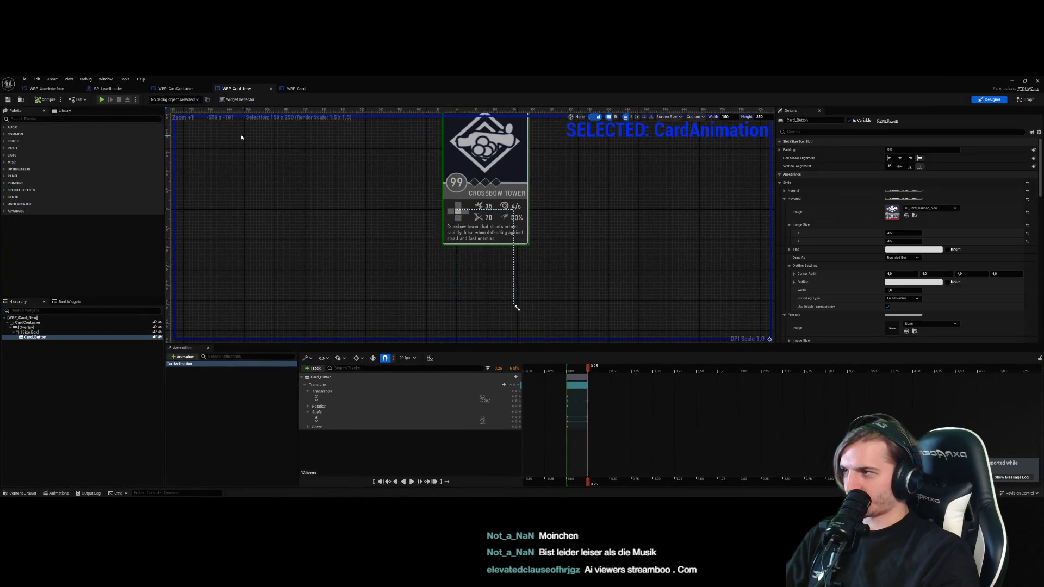
Go to the WBP_UserInterface designer and select the first card
left_click(280, 89)
left_click(183, 91)
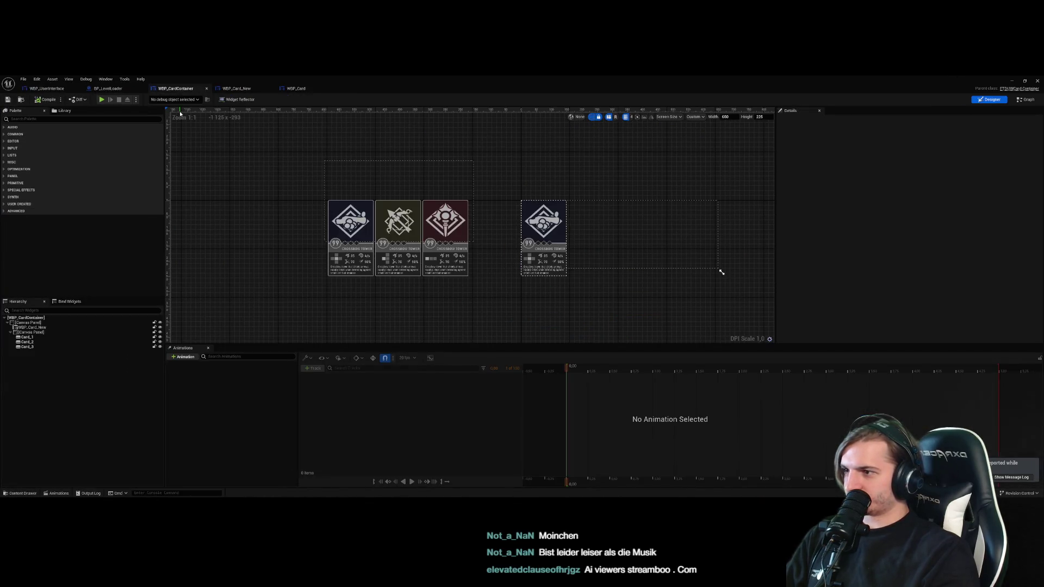
left_click(124, 90)
left_click(59, 89)
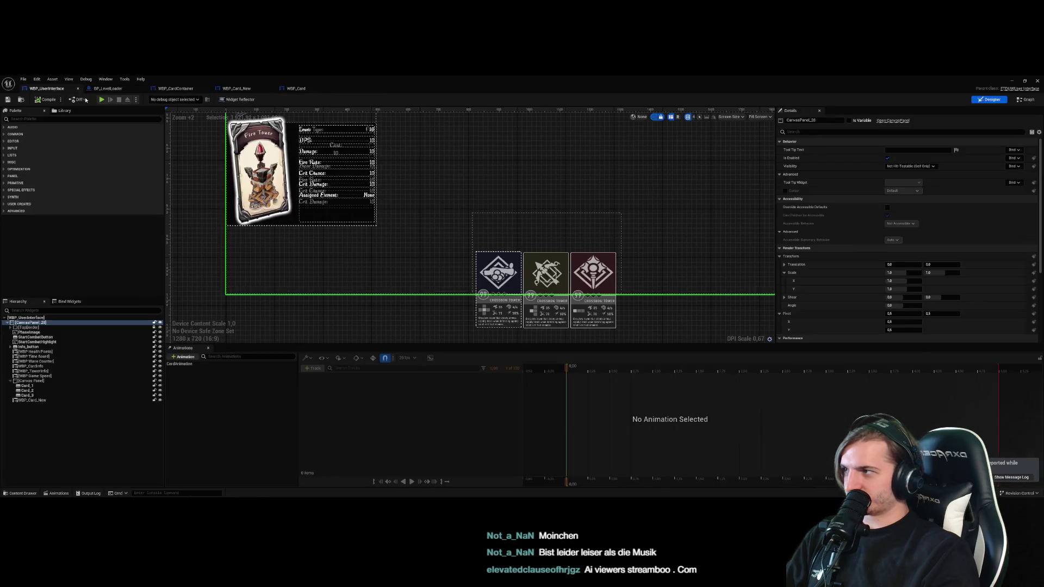
left_click(517, 311)
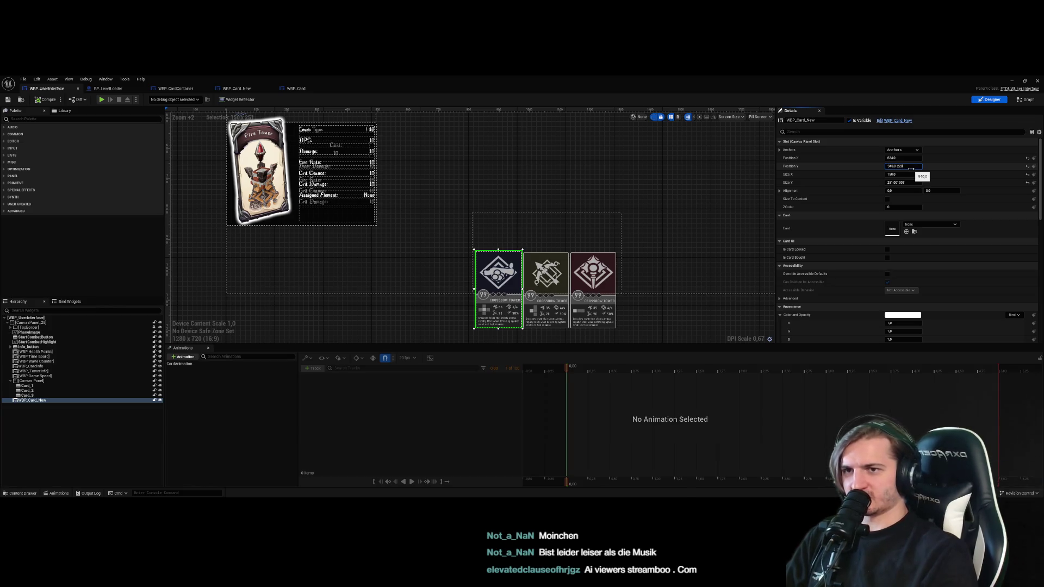
Try raising the card by 220 and making it 1.5 times taller, then revert to Y 940
key("Return")
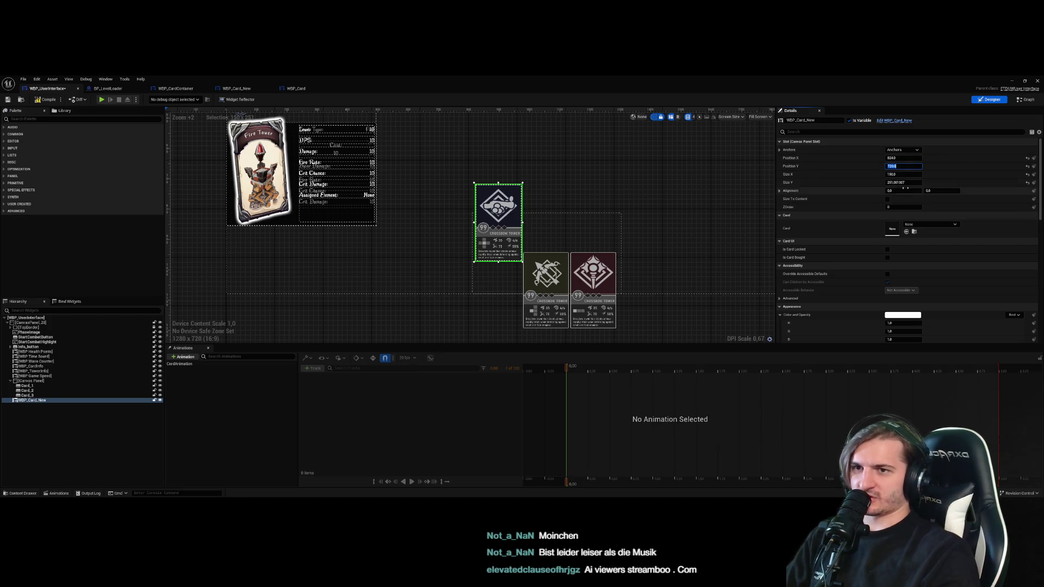
left_click(913, 182)
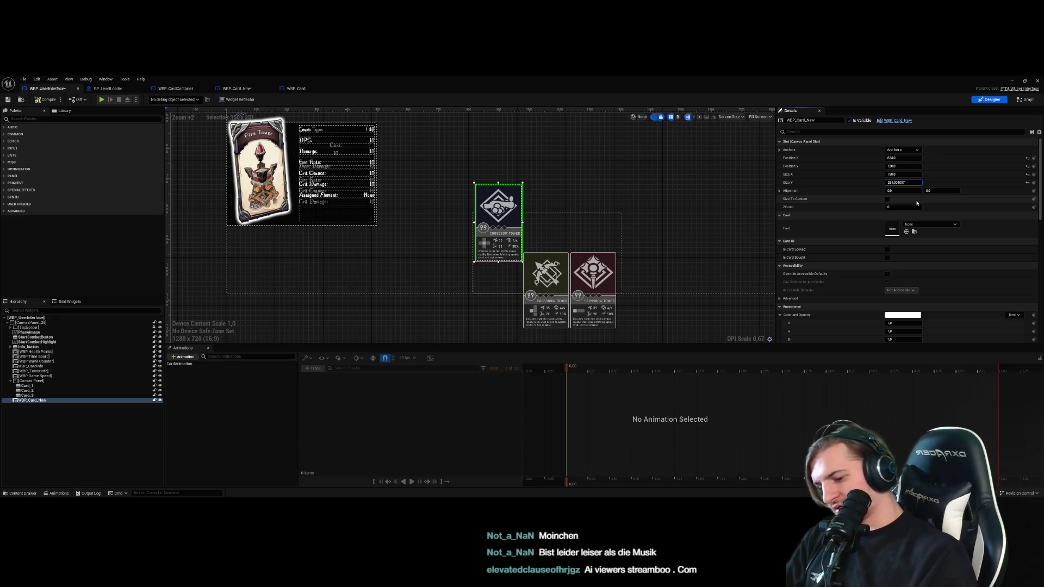
key("Return")
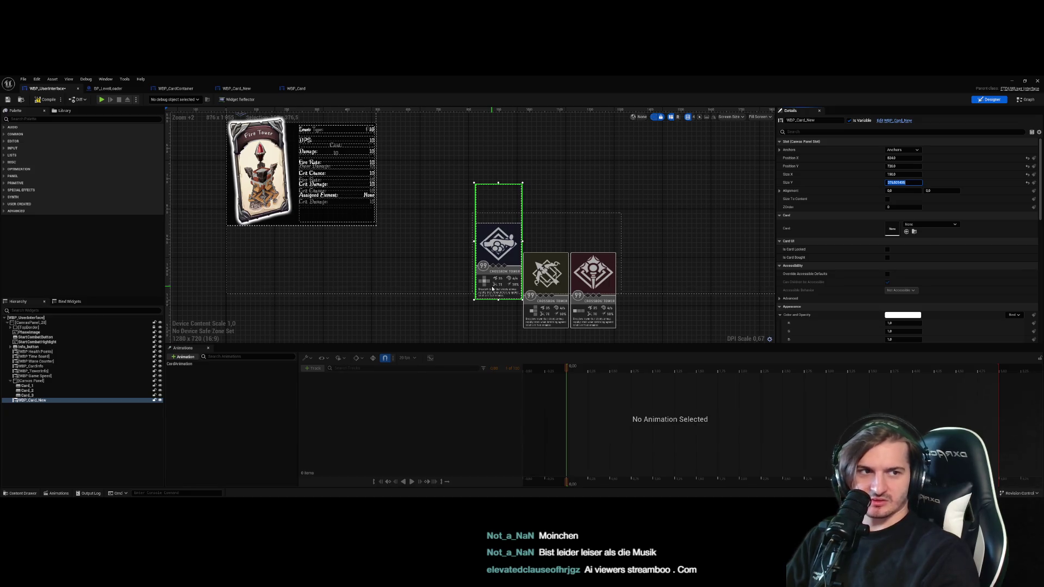
left_click(907, 166)
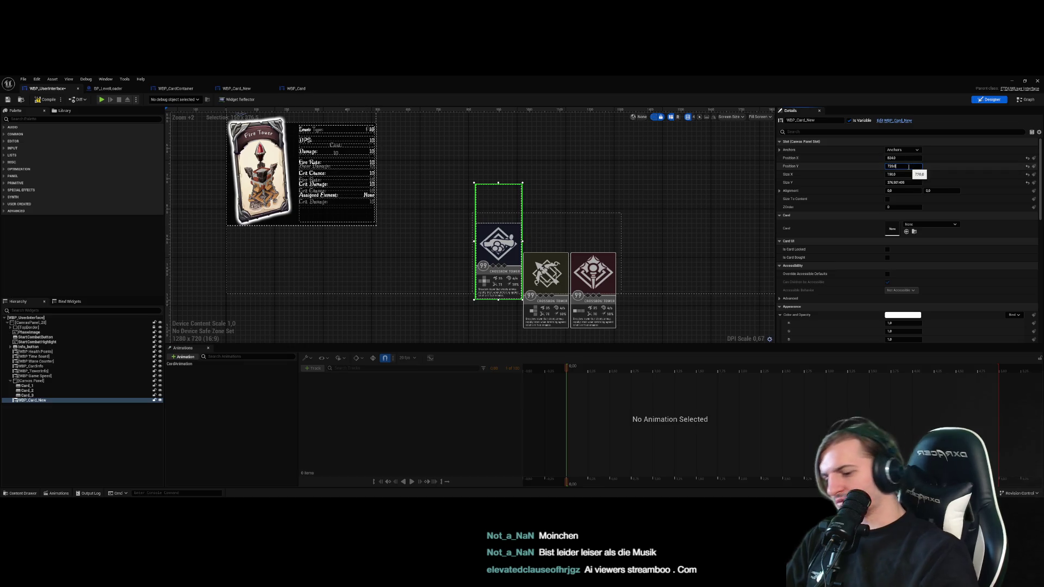
type("220")
key("Return")
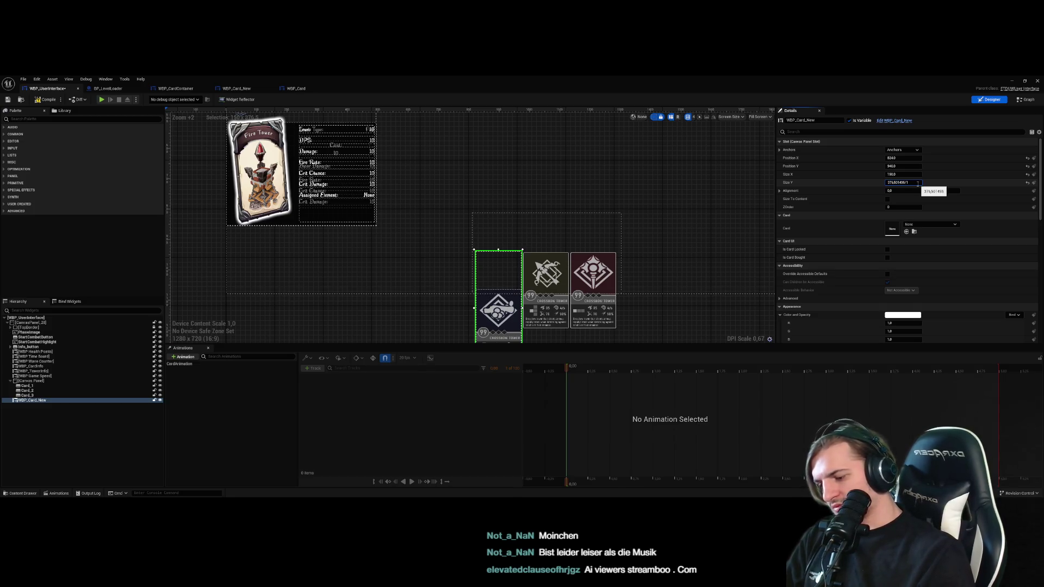
type(",5")
key("Return")
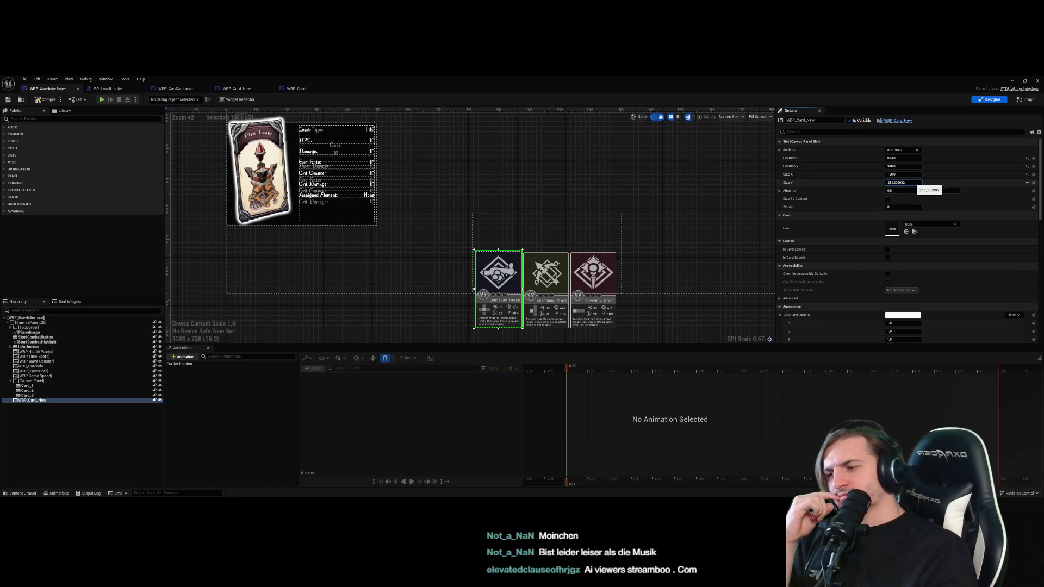
Experiment with the card height at 1.5 times, then set it back to 250
left_click(902, 173)
left_click(904, 166)
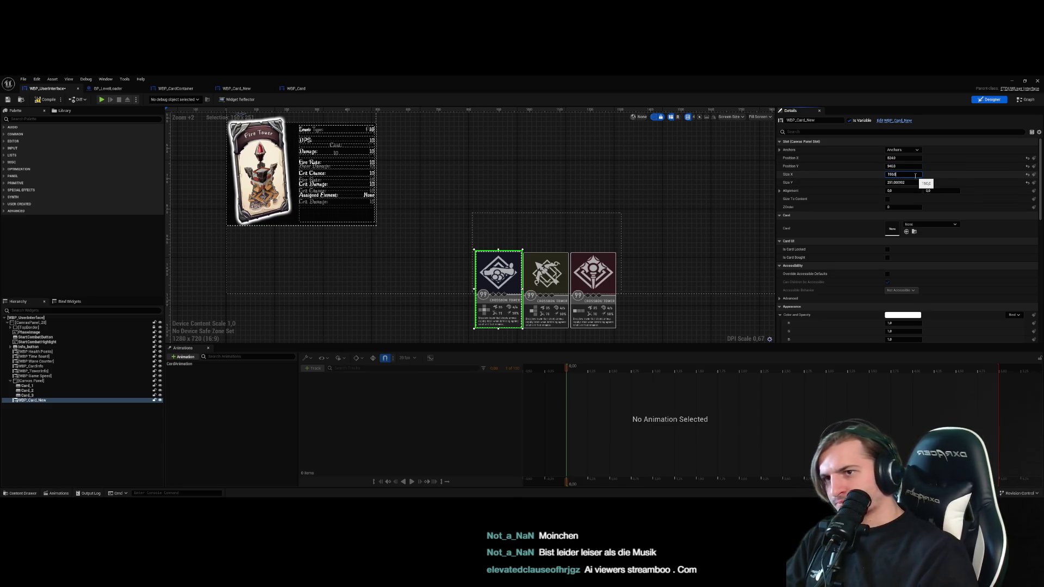
left_click(915, 183)
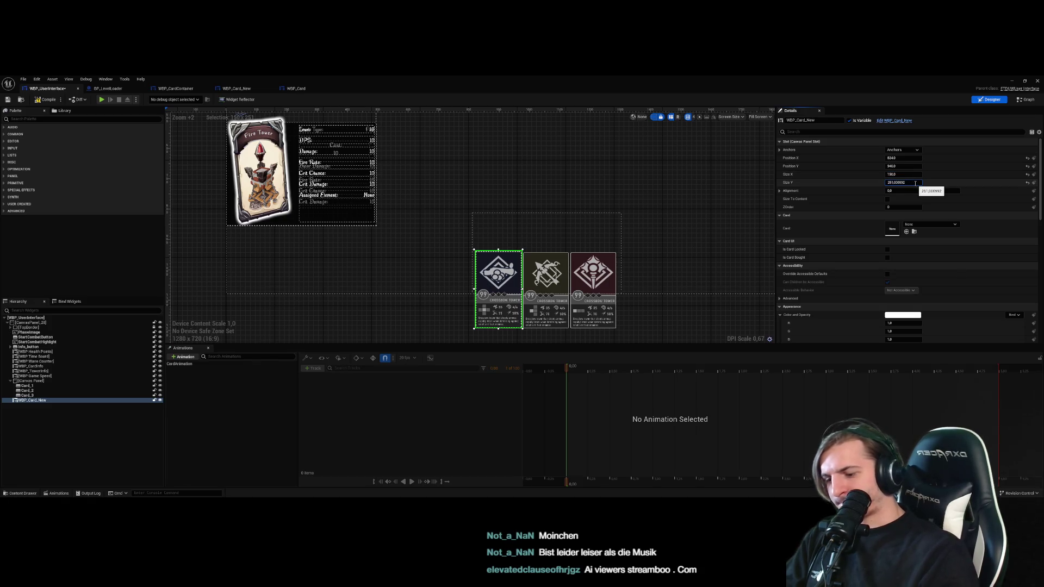
key("Return")
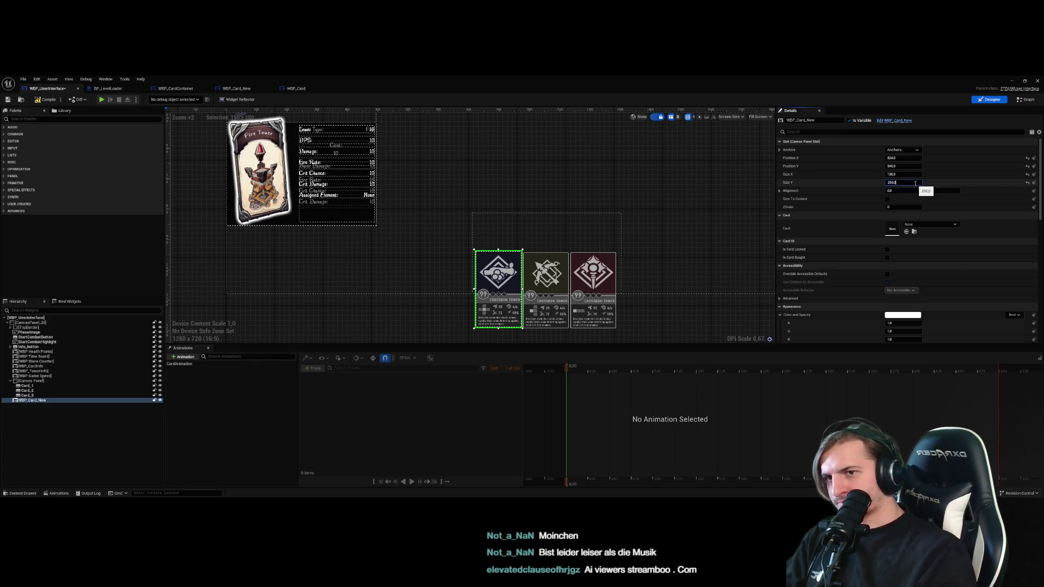
type(",5")
key("Return")
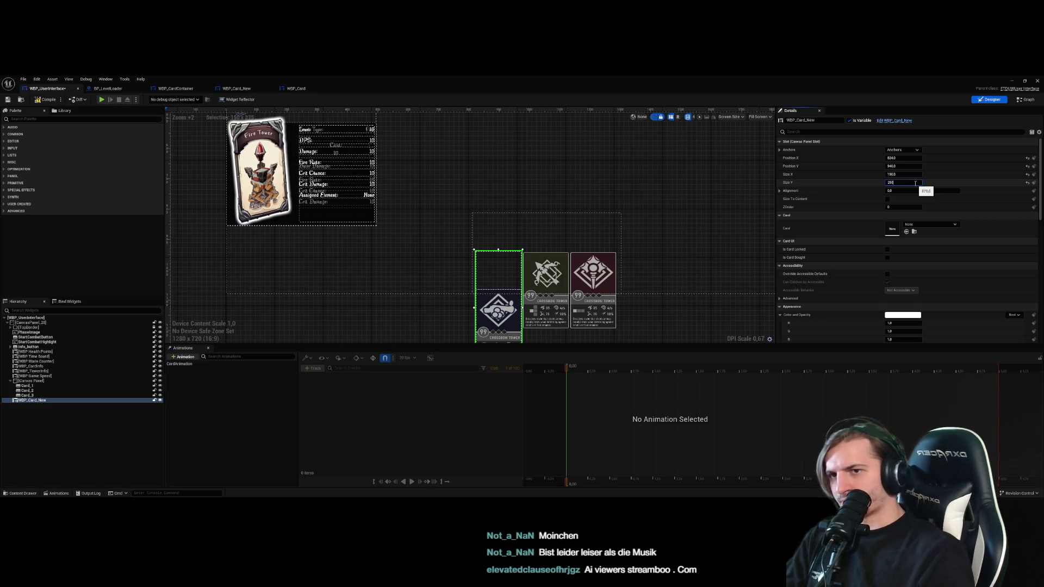
key("Return")
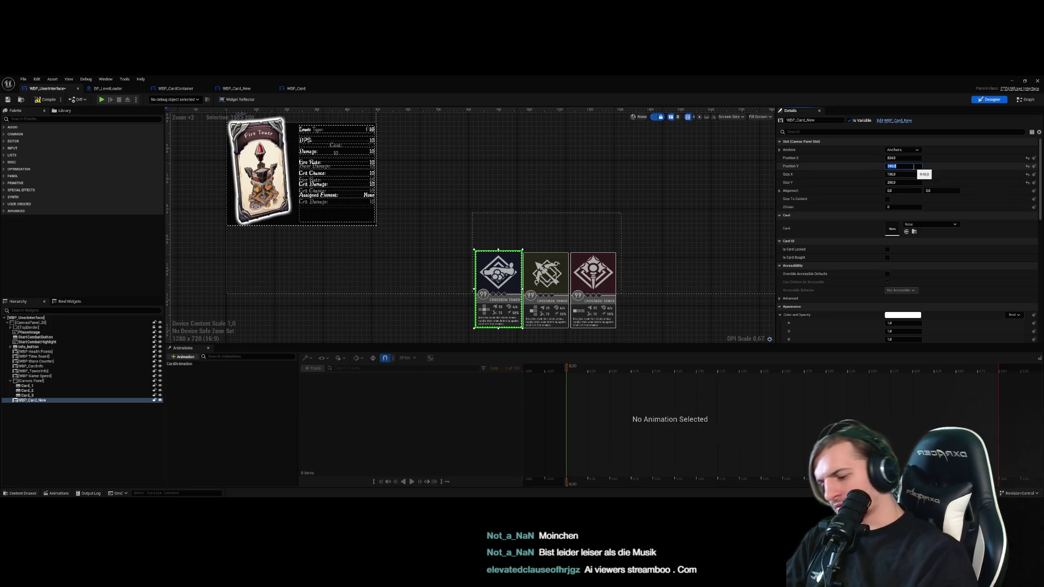
Set the card's Position Y to 700 and its Size Y to 375
type("0")
key("Return")
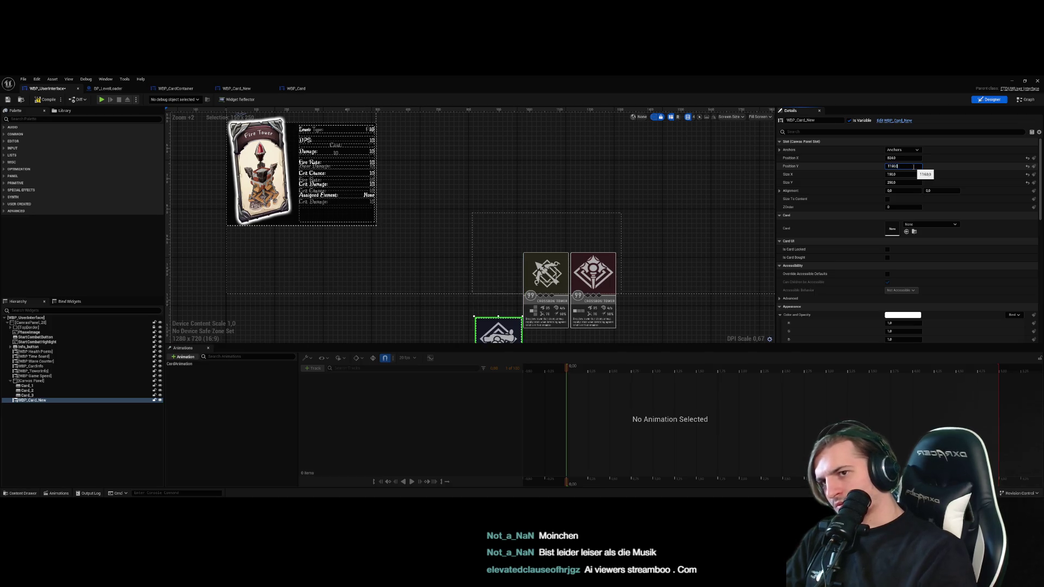
type("0")
key("Return")
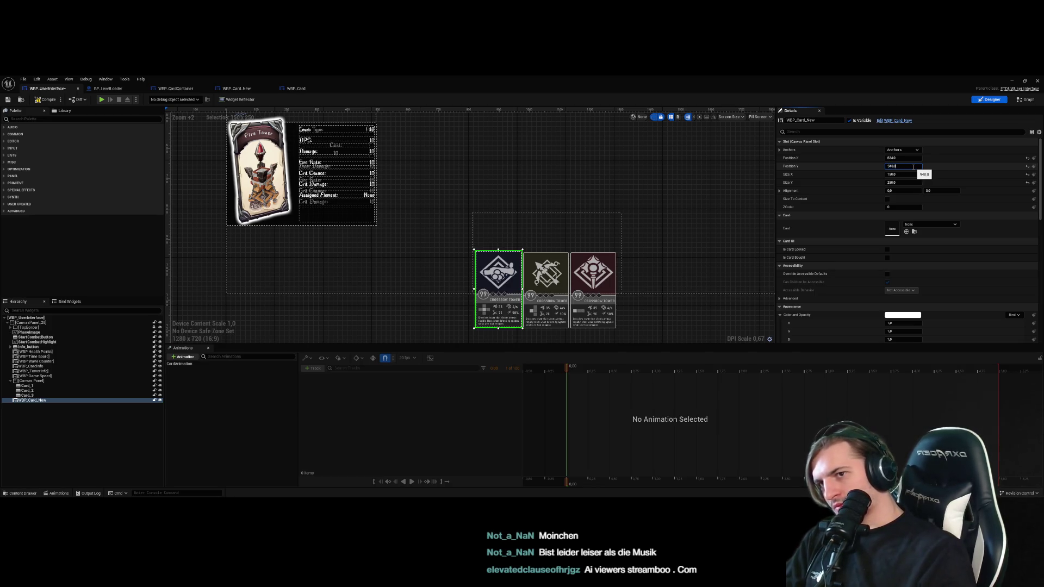
type("20")
key("Return")
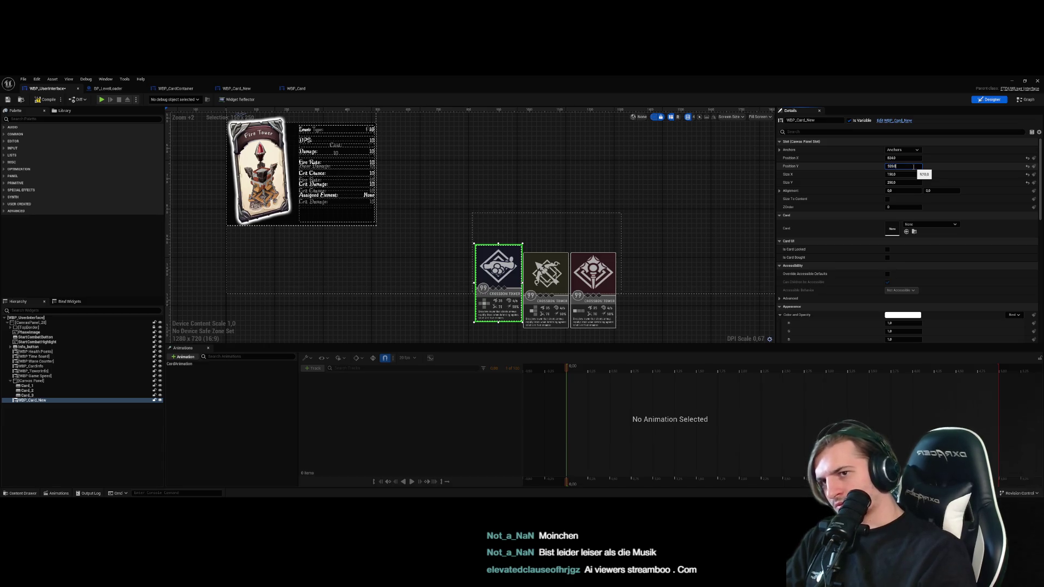
type("220")
key("Return")
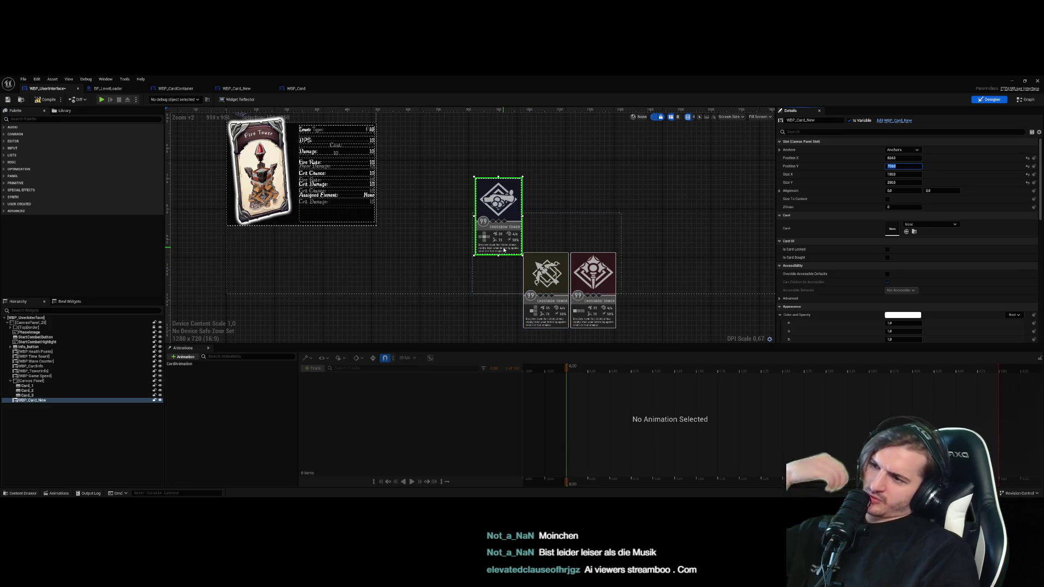
left_click(909, 182)
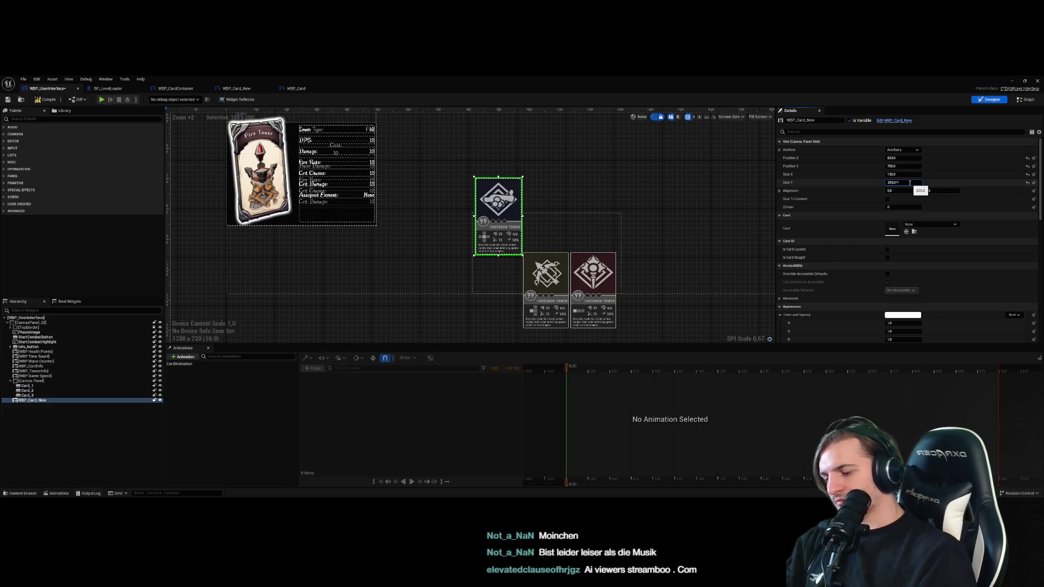
key("Return")
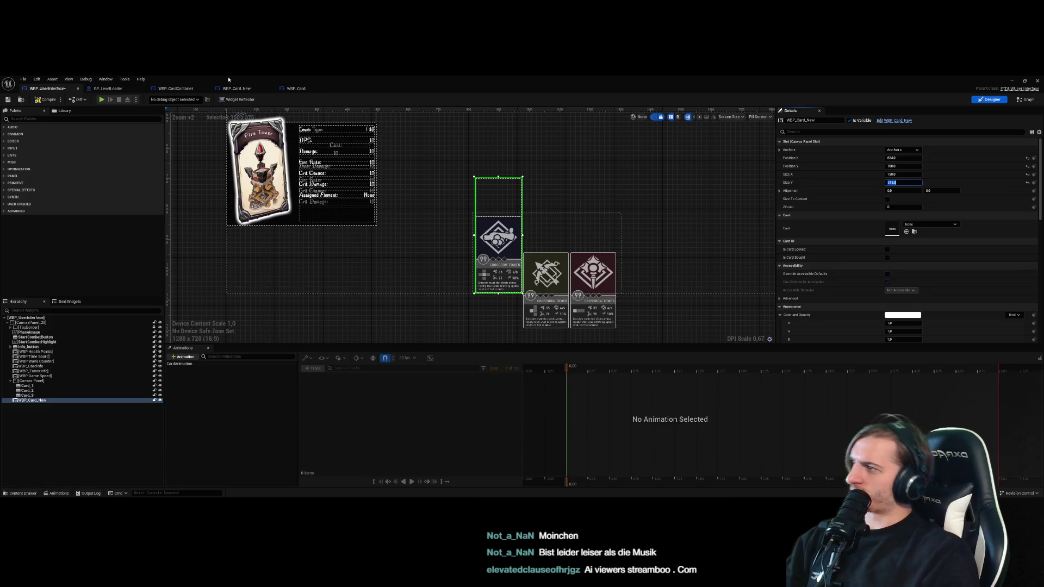
left_click(107, 90)
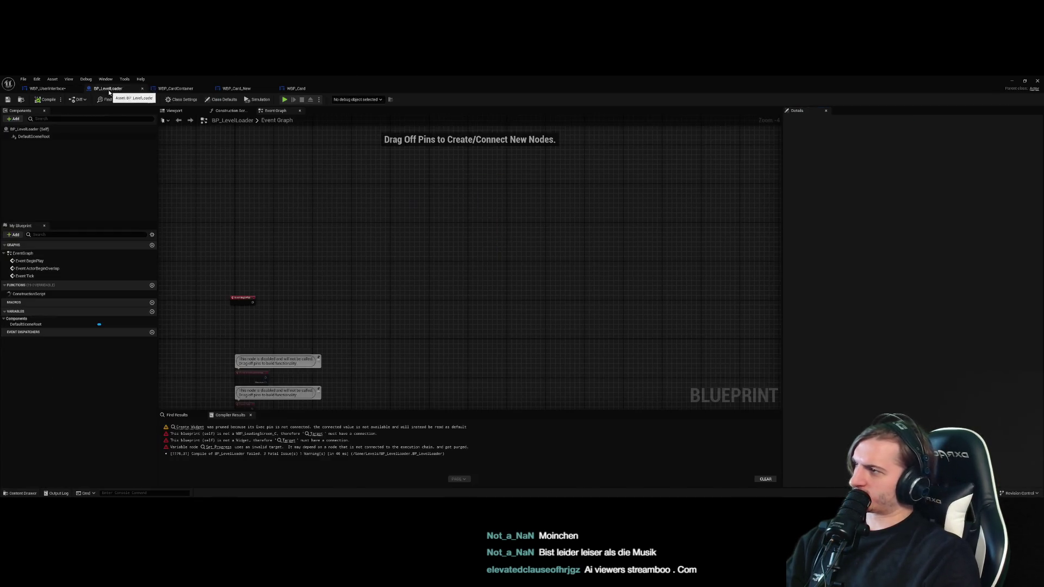
In WBP_Card_New, select the Size Box and scrub CardAnimation from its start pose to 0.25
left_click(249, 90)
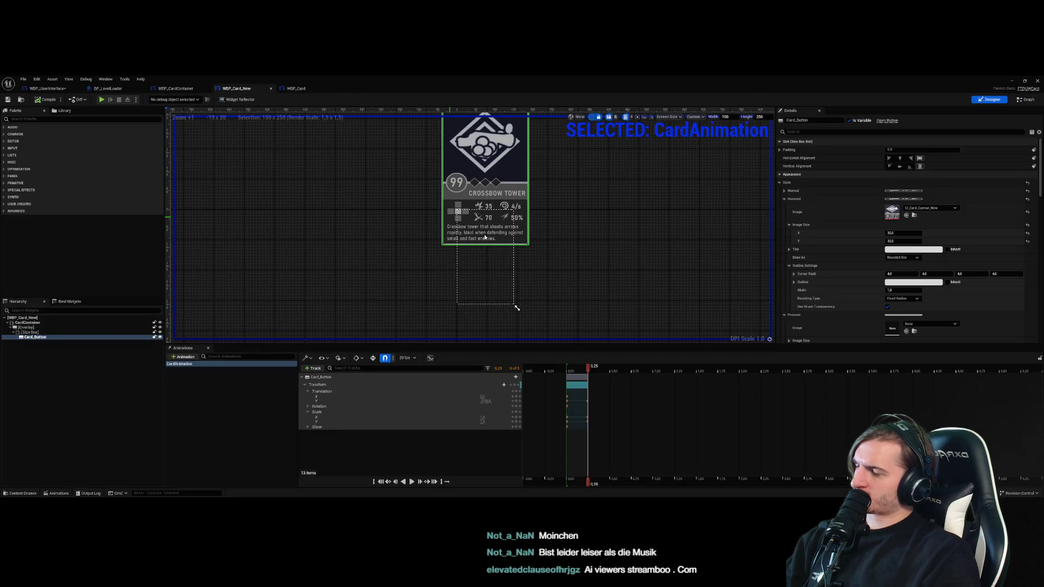
left_click(63, 332)
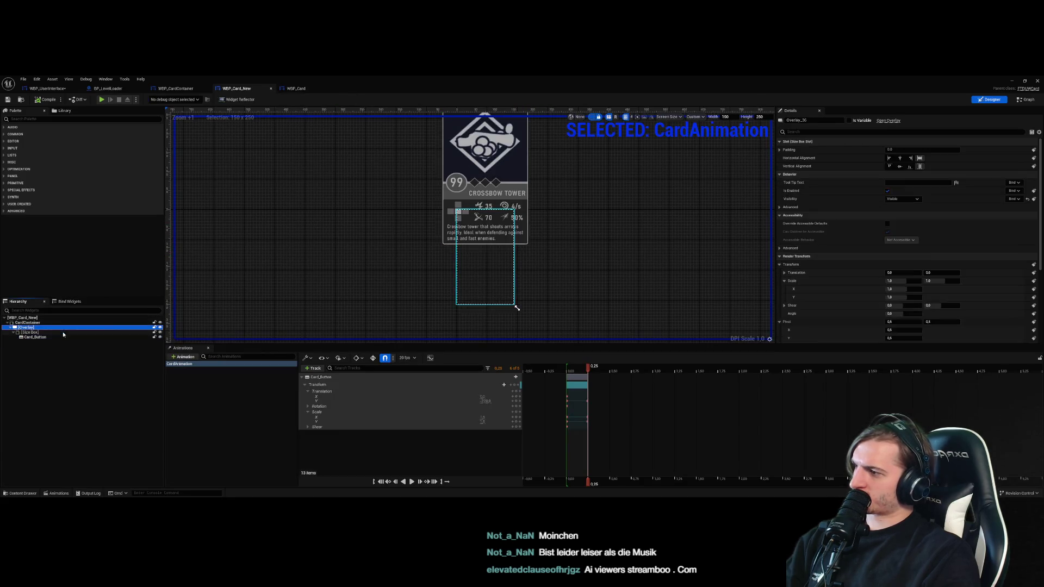
left_click(567, 372)
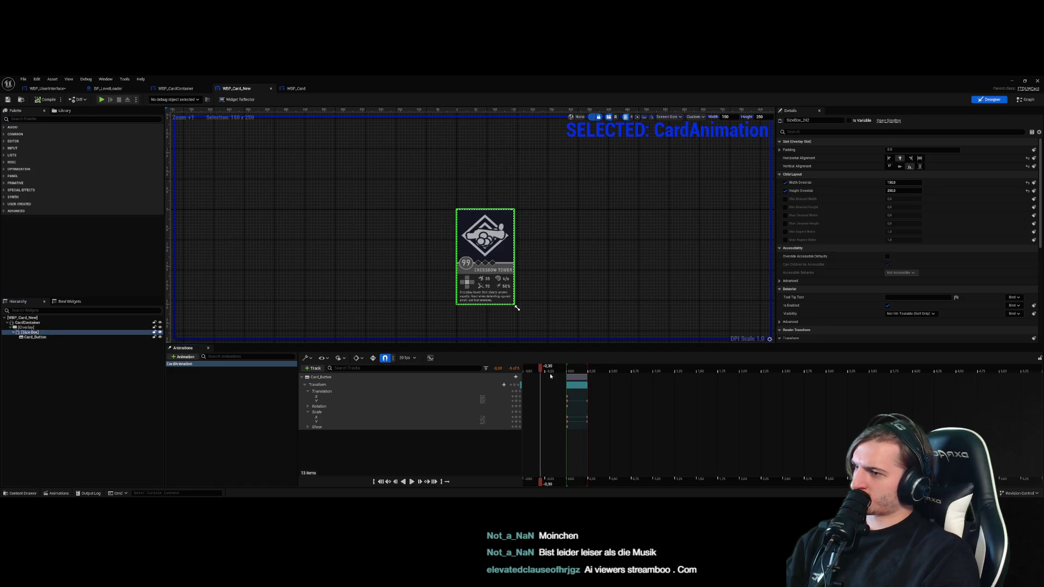
left_click_drag(566, 375, 589, 371)
left_click(558, 276)
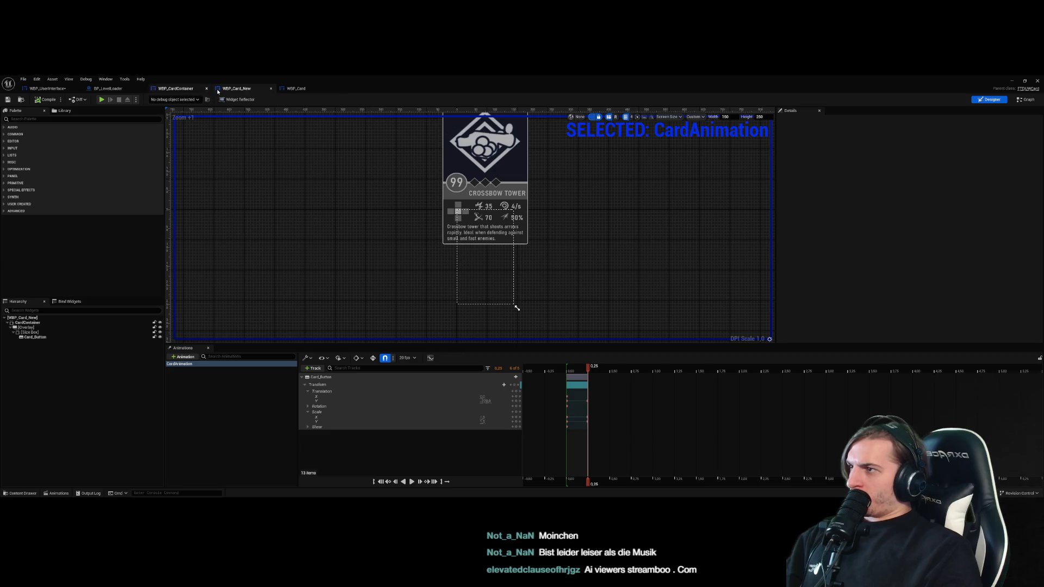
Look through WBP_Card, WBP_CardContainer and BP_LevelLoader, ending on the WBP_UserInterface designer
left_click(296, 88)
left_click(175, 88)
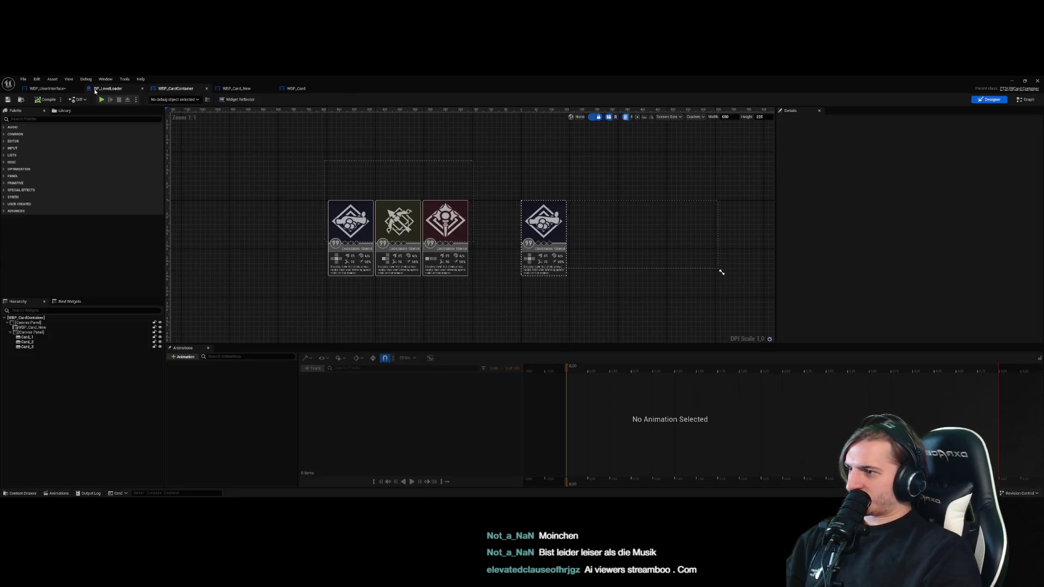
left_click(107, 88)
left_click(47, 88)
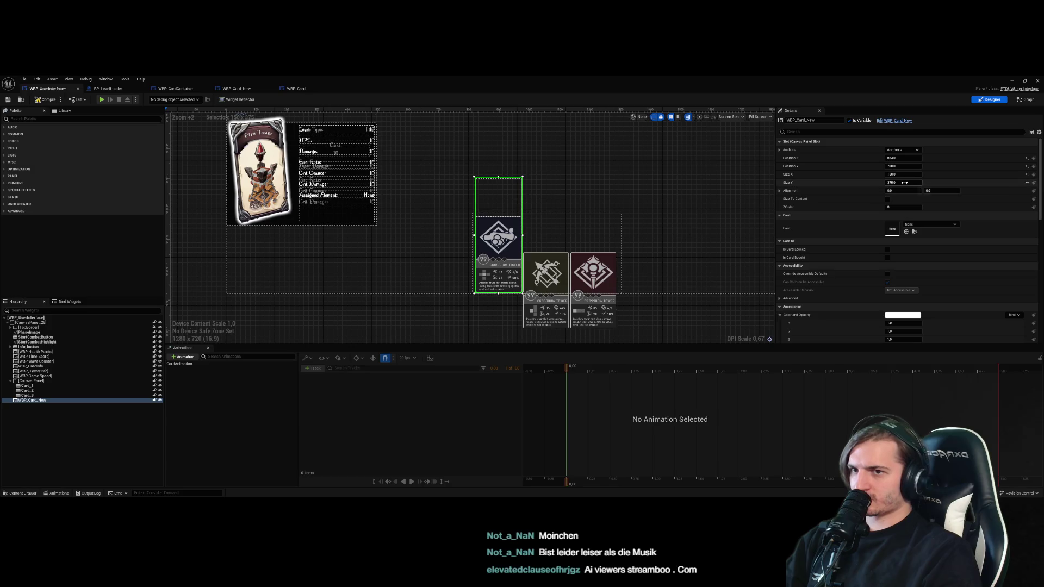
Reset the card height to 250, move it to Y 925, and anchor it top-left
key("Return")
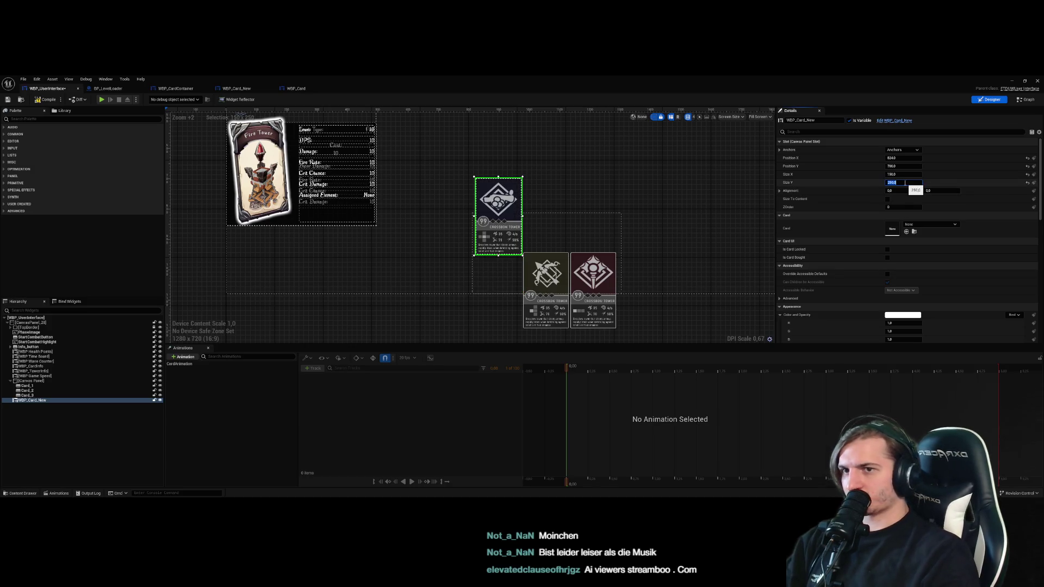
left_click(907, 167)
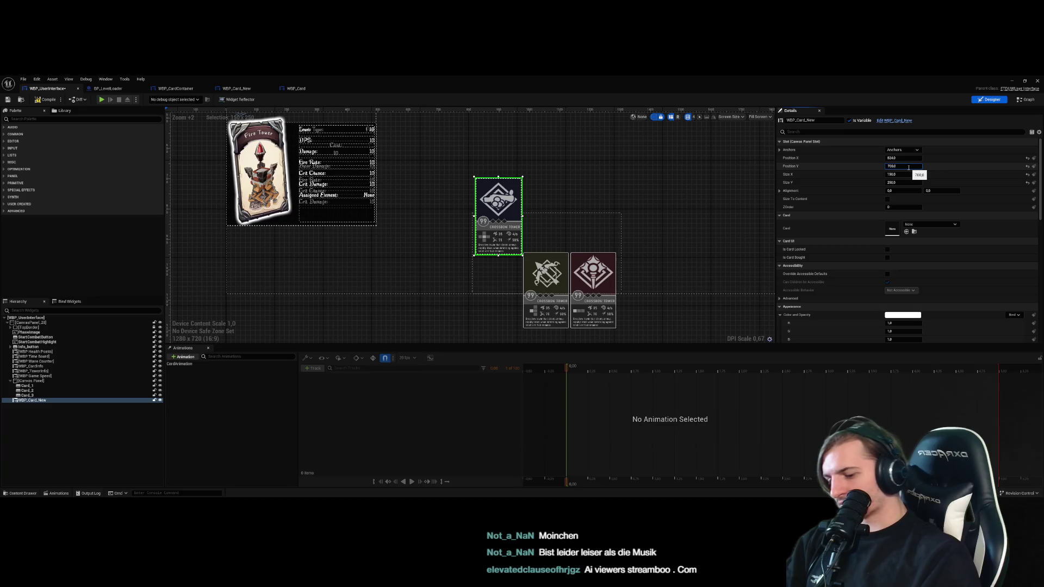
type("25")
key("Return")
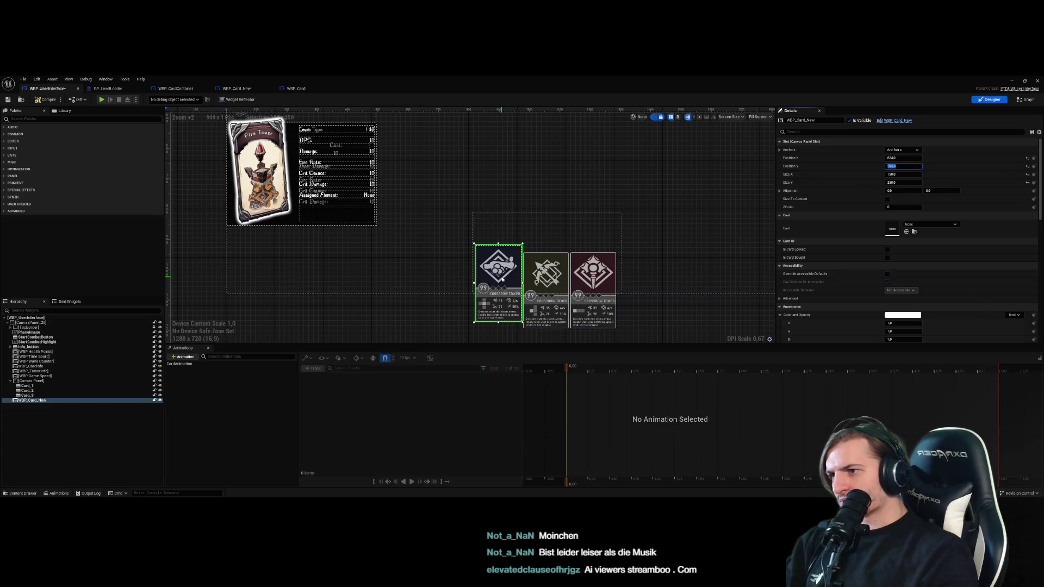
left_click_drag(499, 282, 499, 247)
left_click(902, 149)
left_click(897, 163)
Select WBP_Card_New in the widget tree, comparing it with the Card_3 crossbow card
scroll(569, 240, "down", 6)
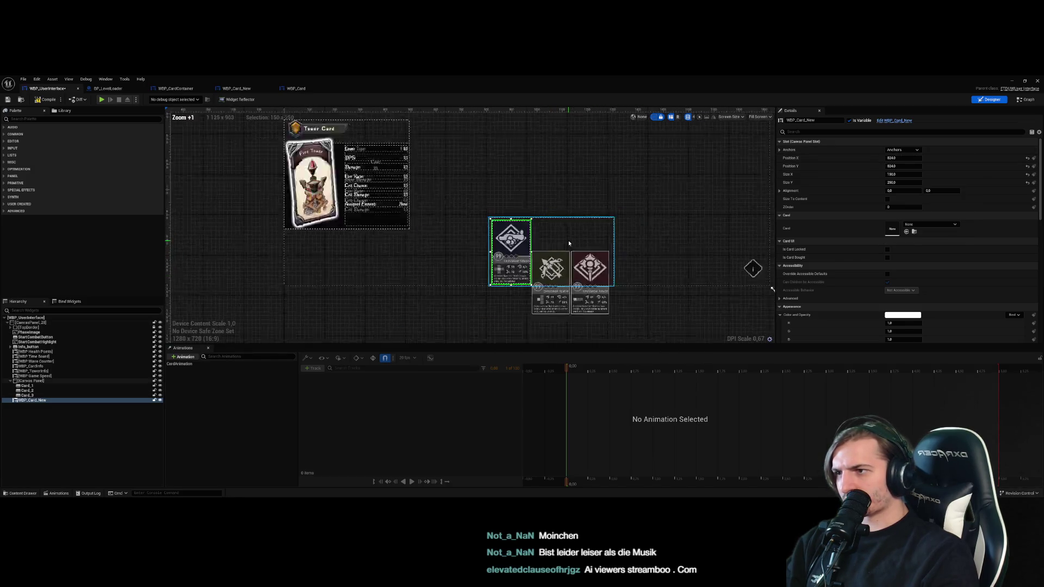
scroll(452, 204, "up", 3)
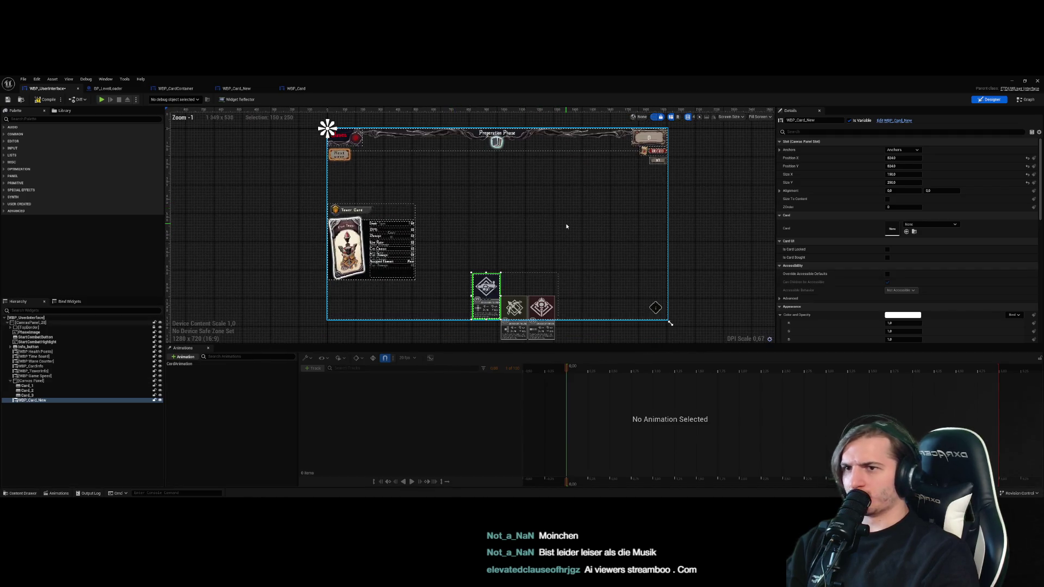
left_click(33, 400)
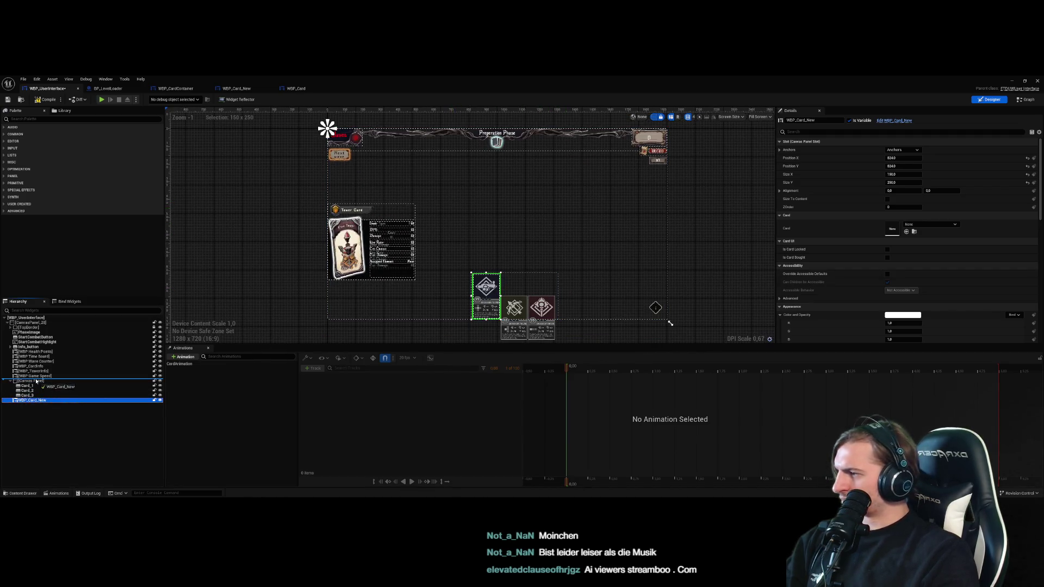
scroll(491, 306, "up", 7)
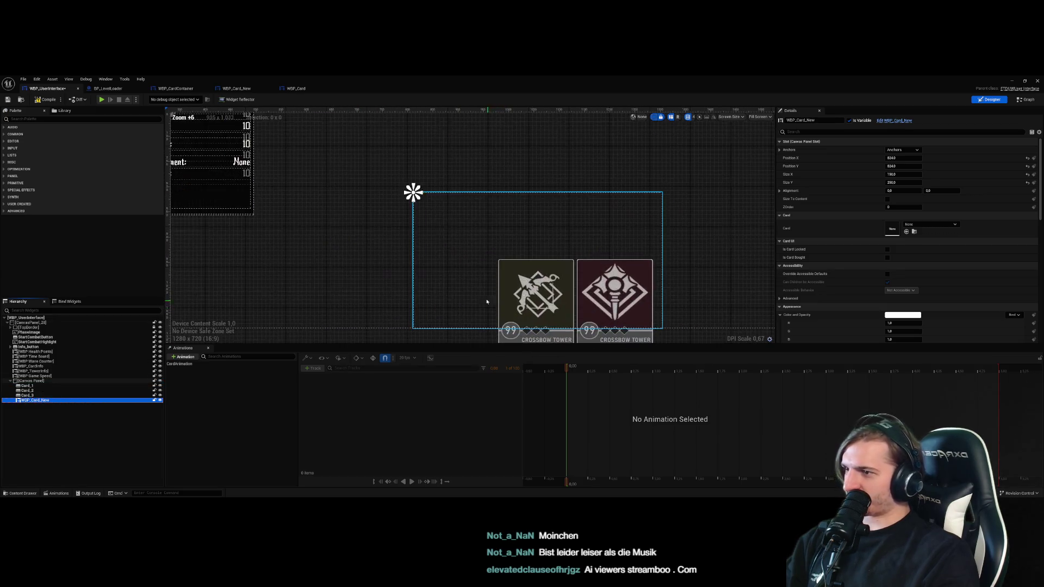
left_click(84, 400)
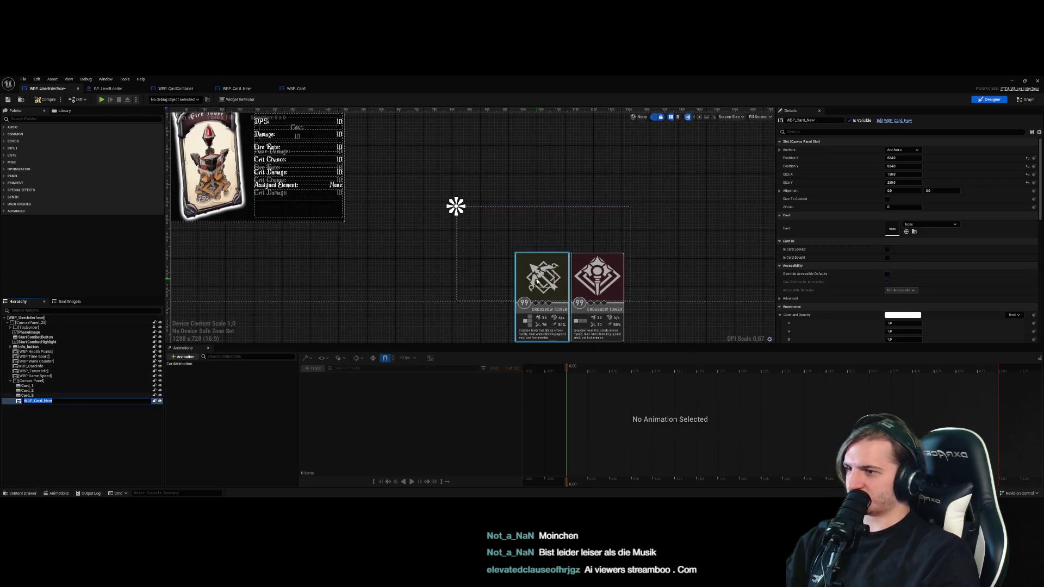
left_click(80, 400)
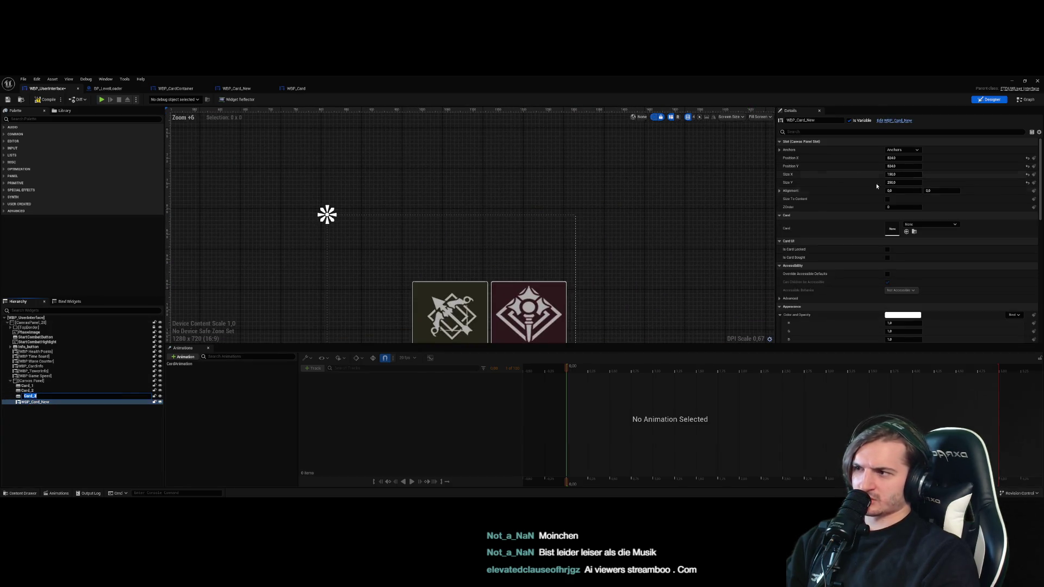
scroll(402, 333, "up", 5)
scroll(402, 333, "down", 6)
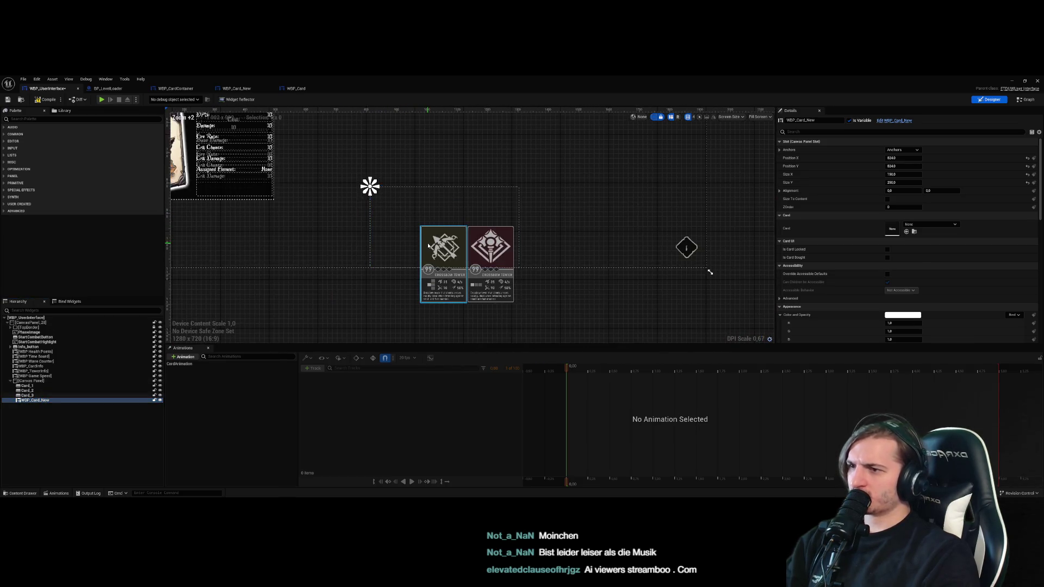
scroll(428, 245, "down", 6)
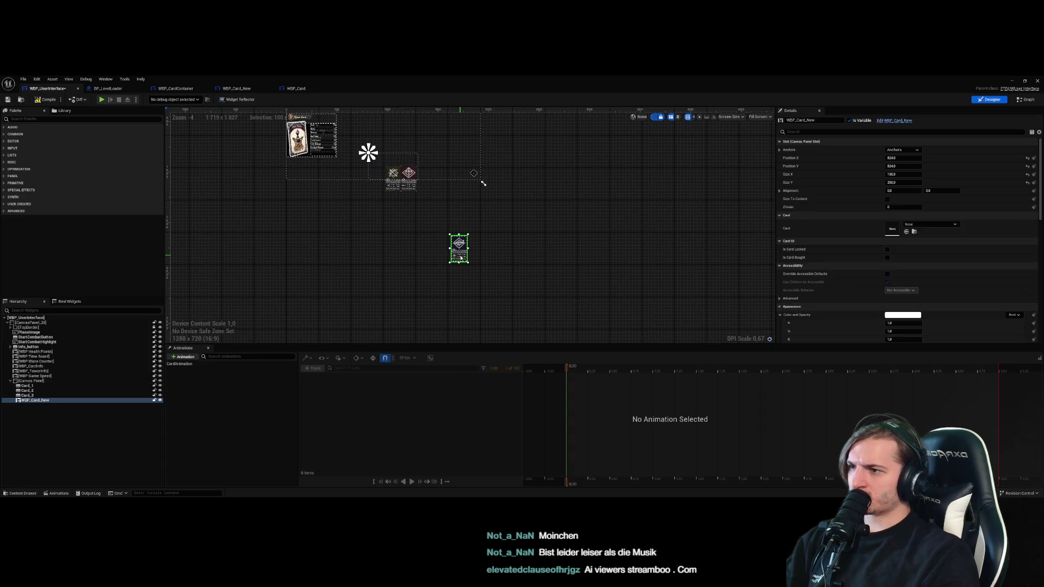
Drag the new card into the row beside the other two cards, then return to the level editor
left_click_drag(459, 258, 370, 191)
scroll(428, 273, "up", 8)
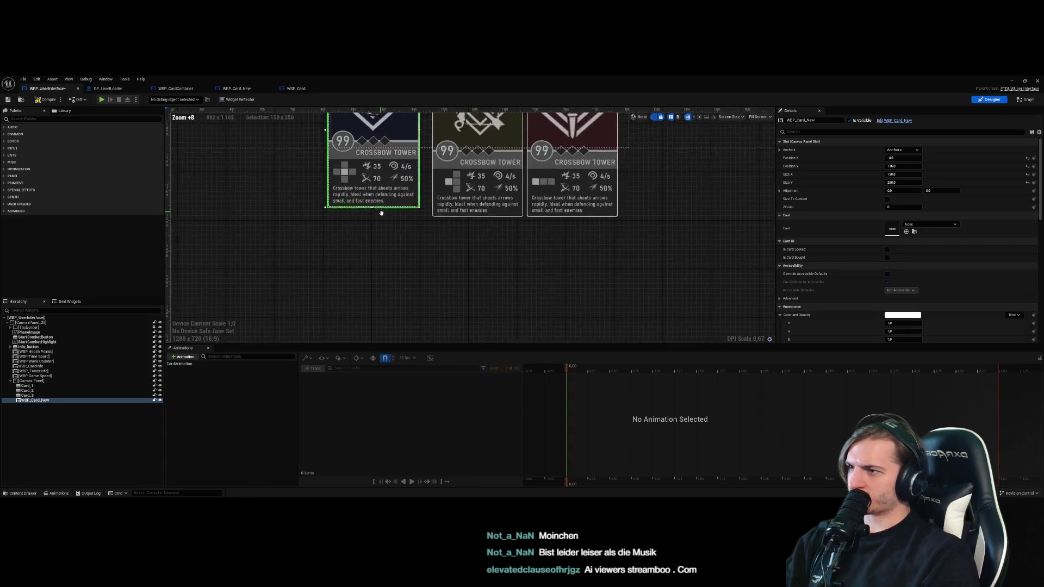
scroll(429, 273, "down", 1)
left_click_drag(429, 272, 435, 268)
left_click(354, 280)
left_click(409, 266)
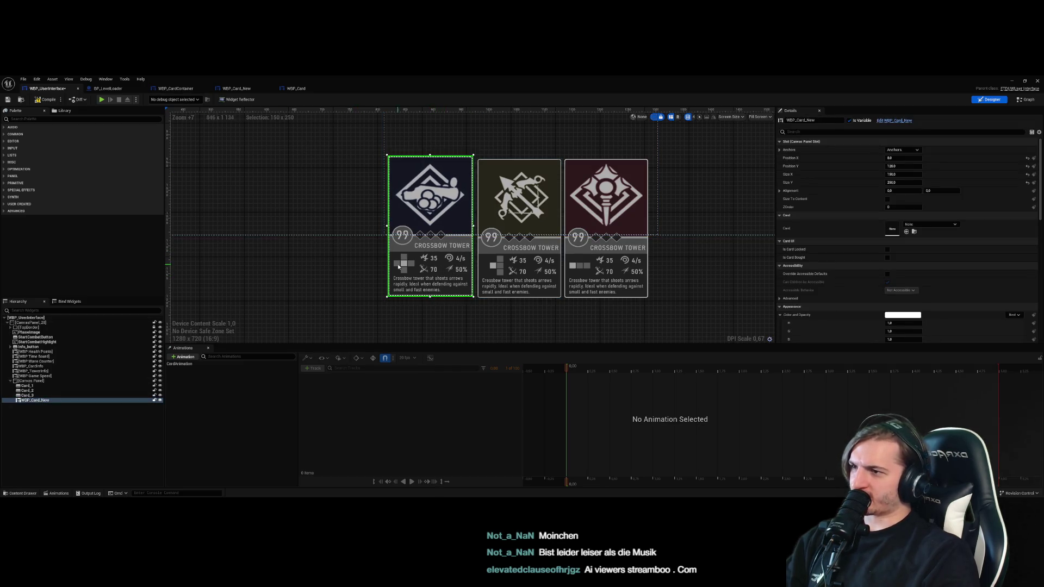
left_click(375, 255)
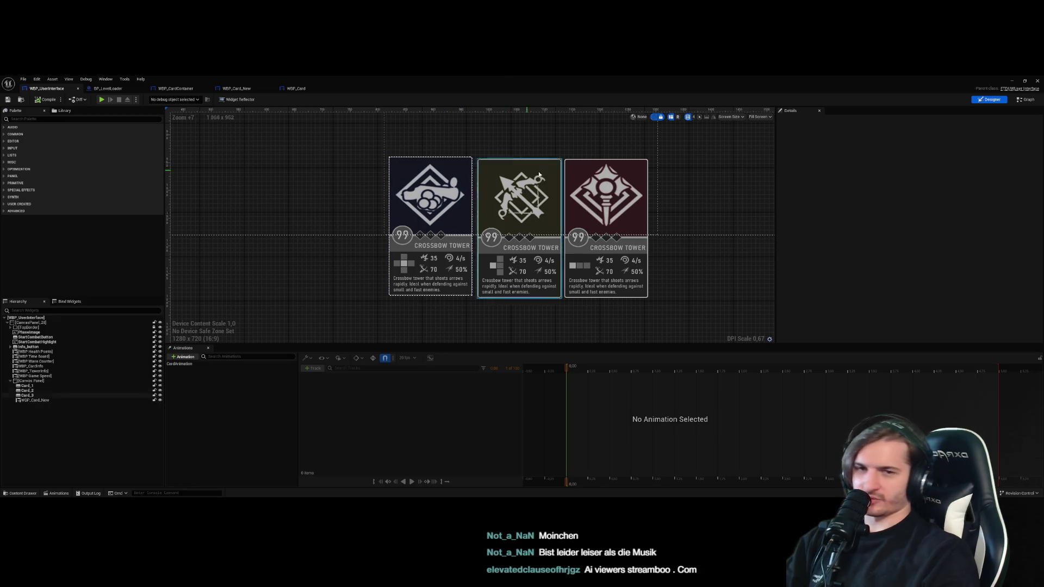
key("alt+Tab")
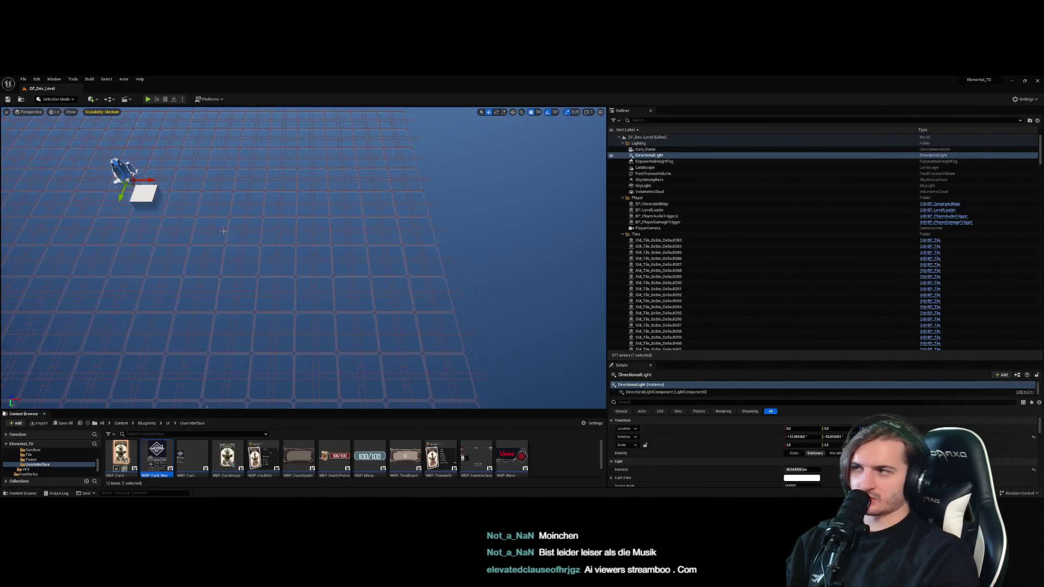
Playtest the Crossbow card's hover enlargement in DF_Dev_Level, then reopen WBP_Card_New
left_click(146, 99)
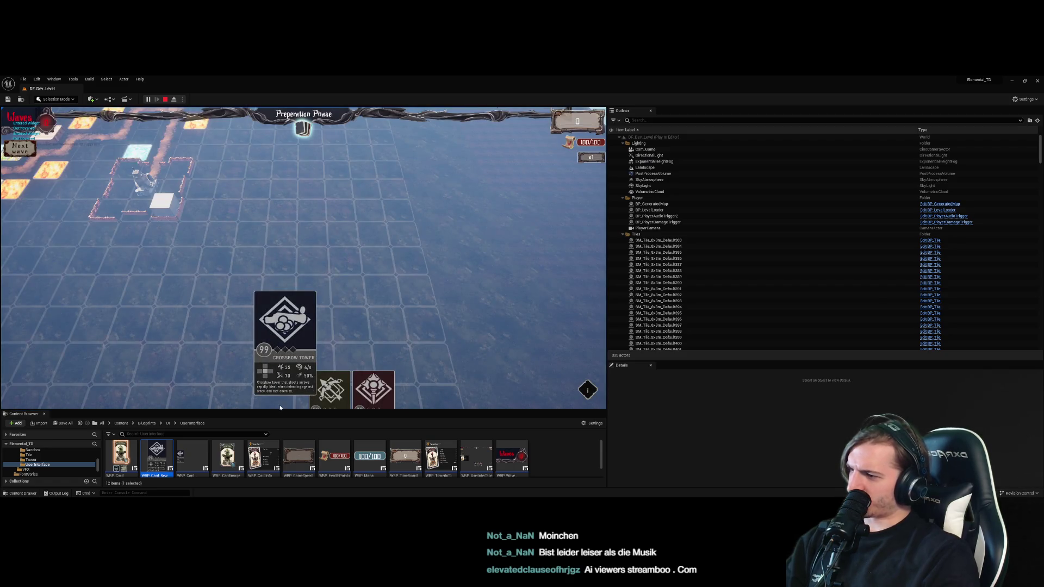
mouse_move(283, 396)
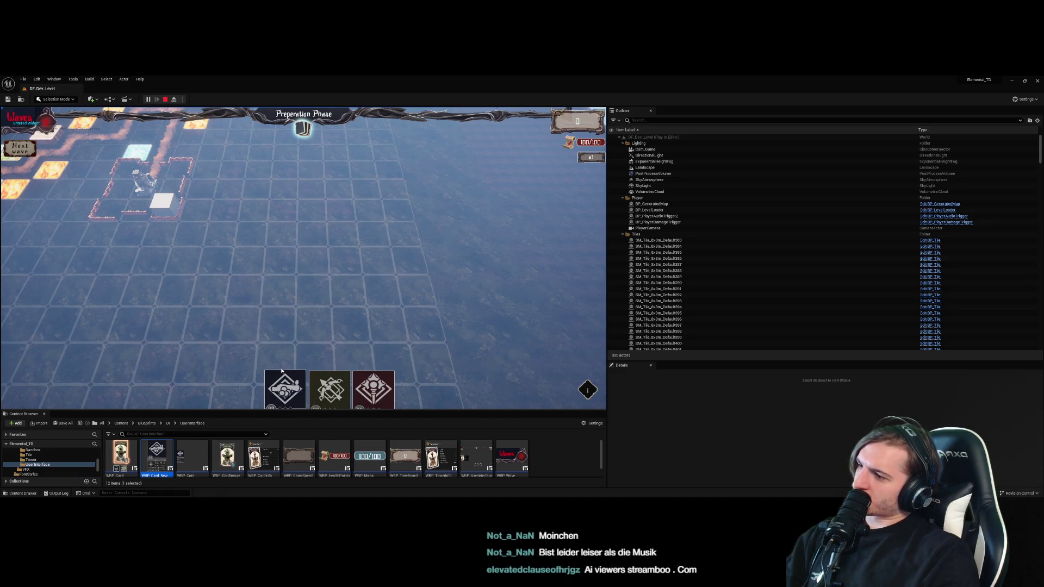
left_click(165, 99)
double_click(168, 452)
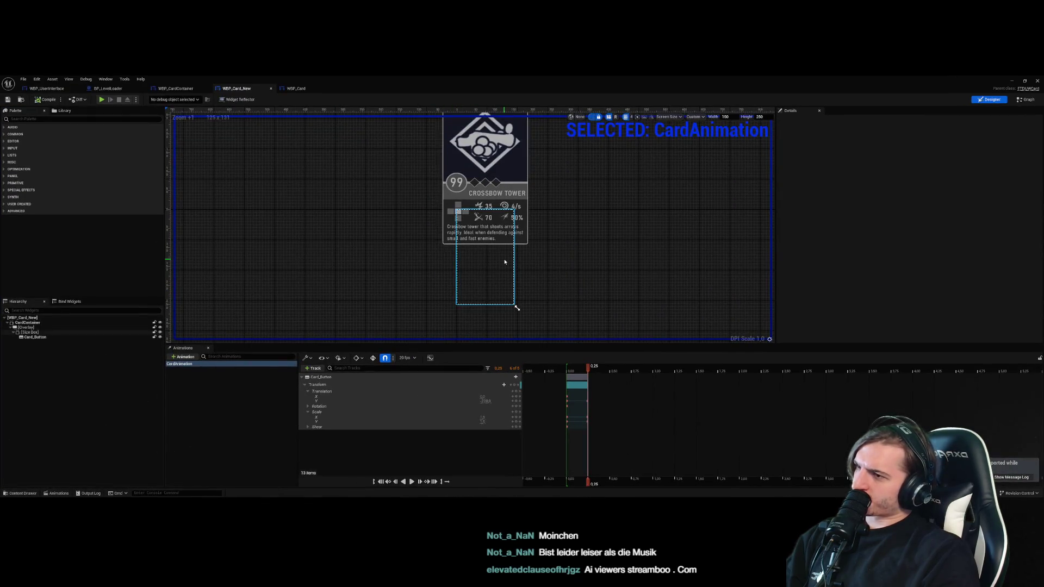
Try a new vertical position and a 375 height on WBP_Card_New, then undo both
left_click(51, 88)
left_click(420, 281)
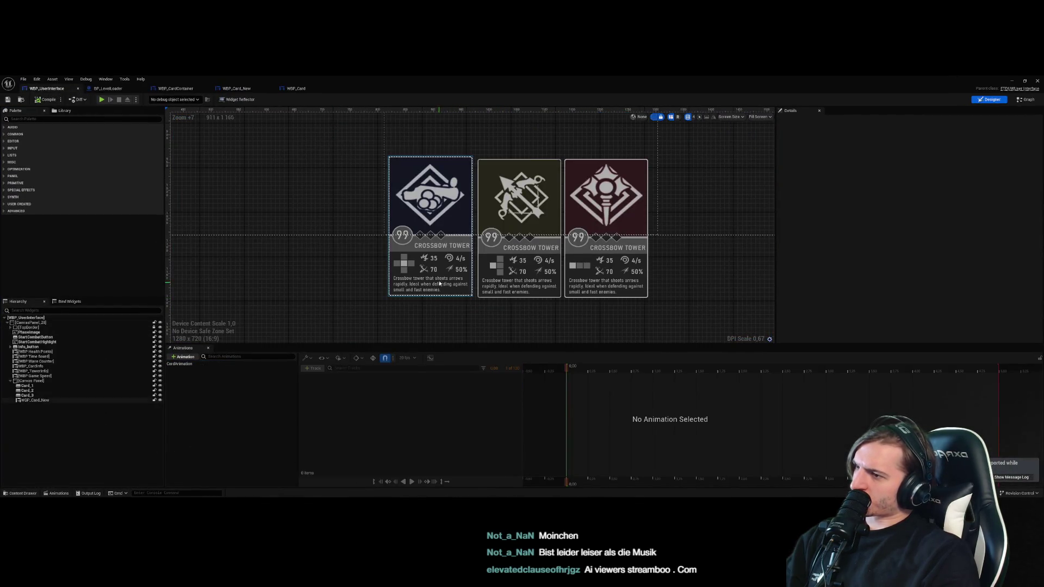
left_click_drag(427, 268, 427, 269)
left_click(911, 166)
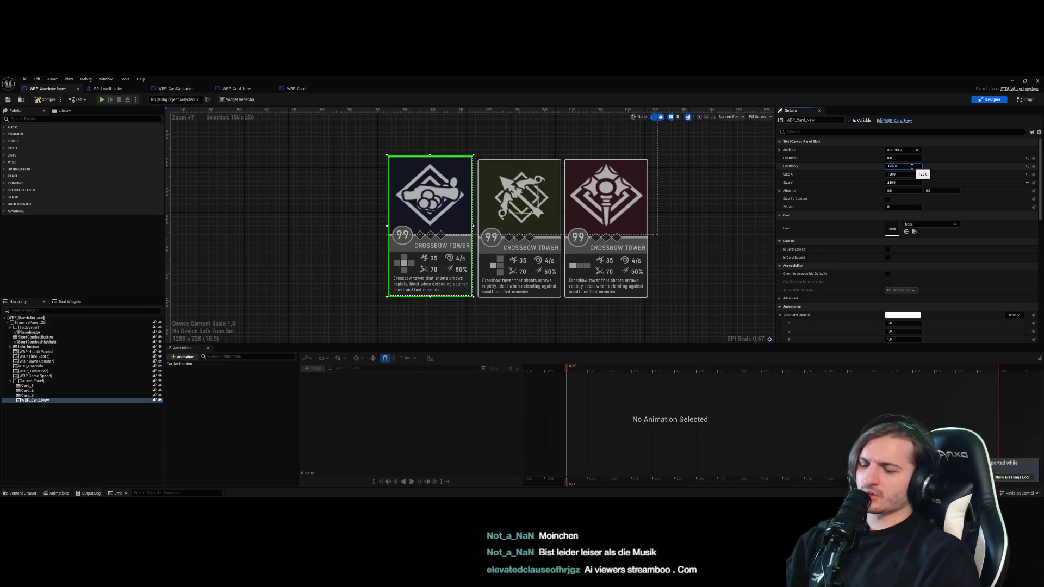
type("0")
key("Return")
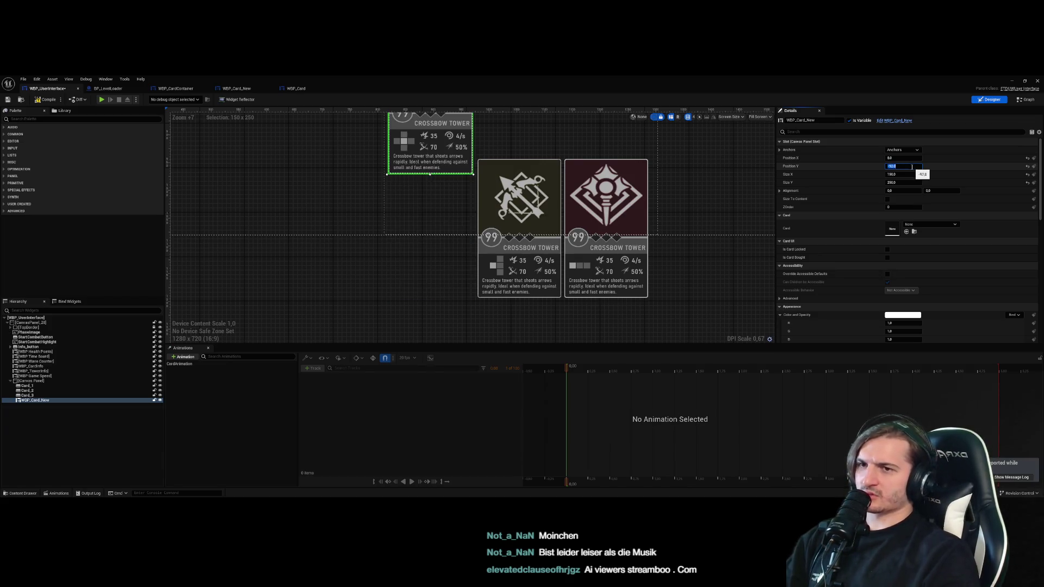
left_click(905, 182)
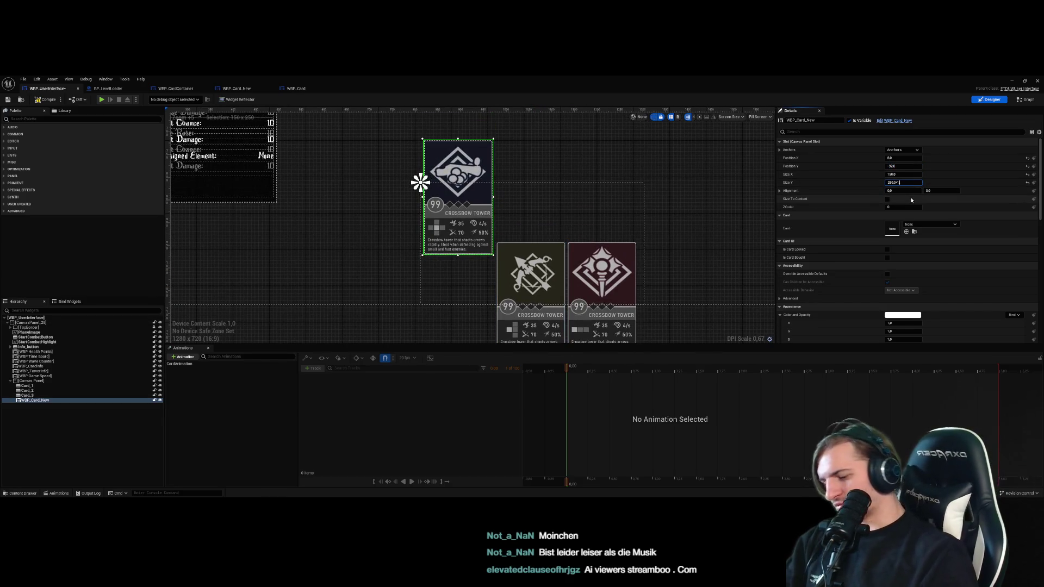
type("375")
key("Return")
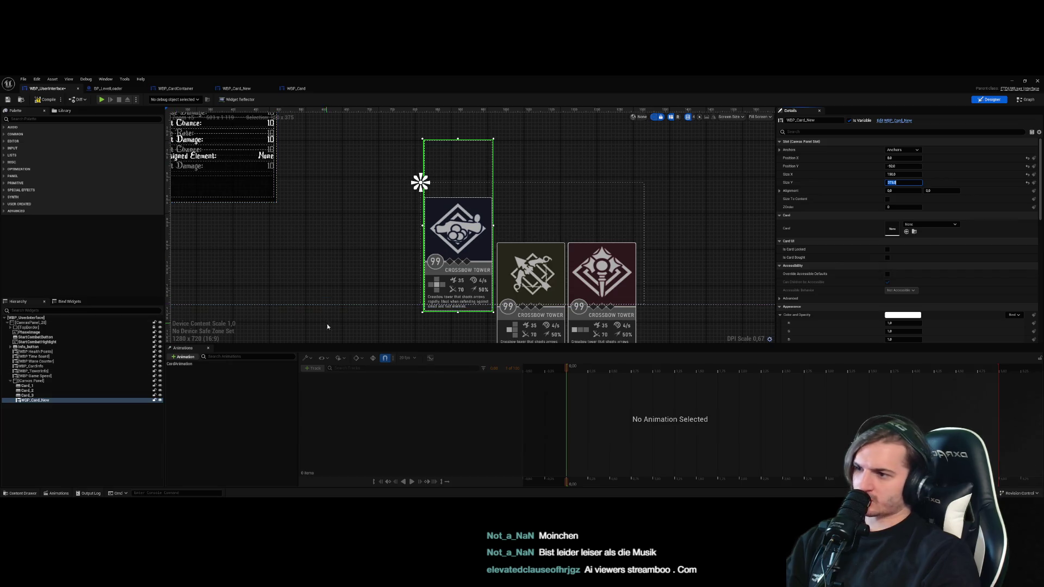
key("ctrl+z")
key("ctrl+z")
key("ctrl+z")
Set WBP_Card_New's Size Y to 375 in the Details panel
left_click(475, 264)
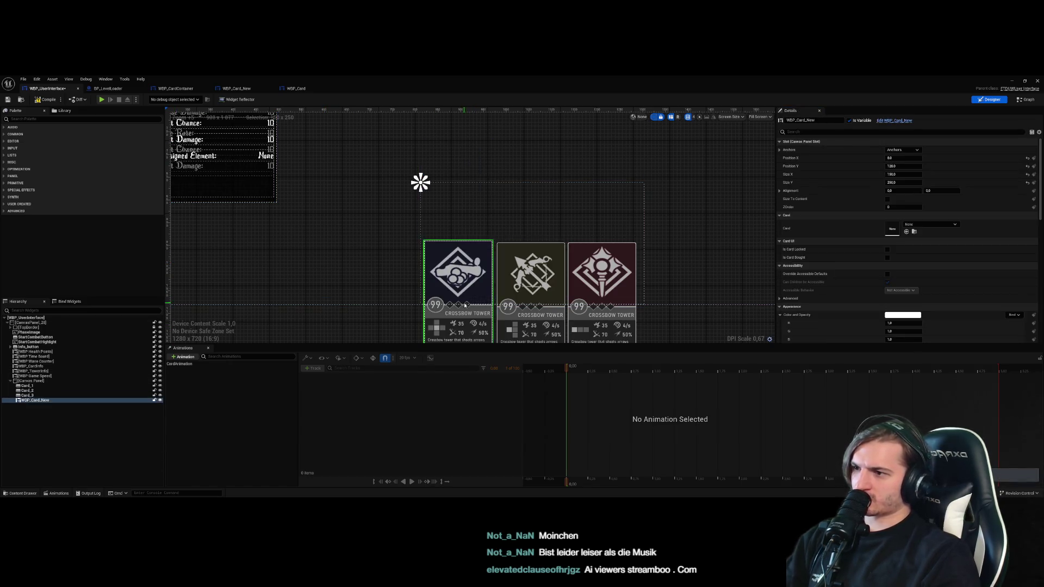
left_click(910, 184)
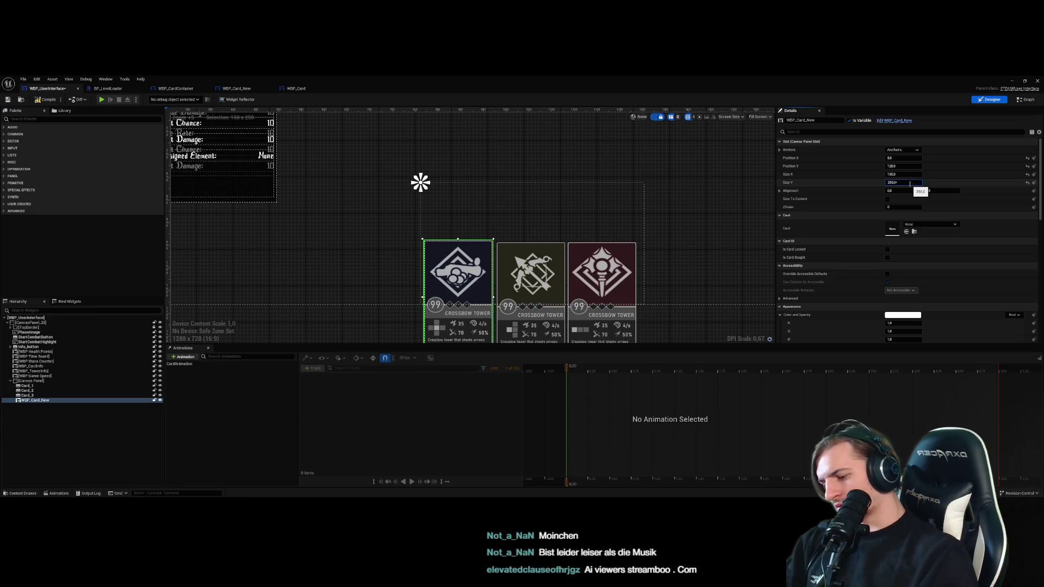
type("1.5")
key("Return")
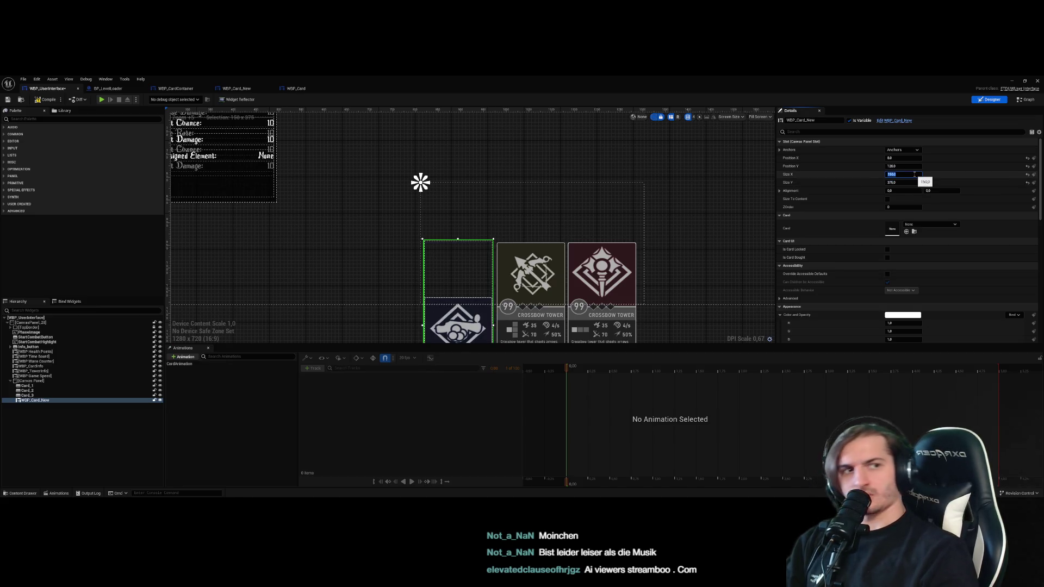
type("1")
left_click(683, 205)
left_click(458, 270)
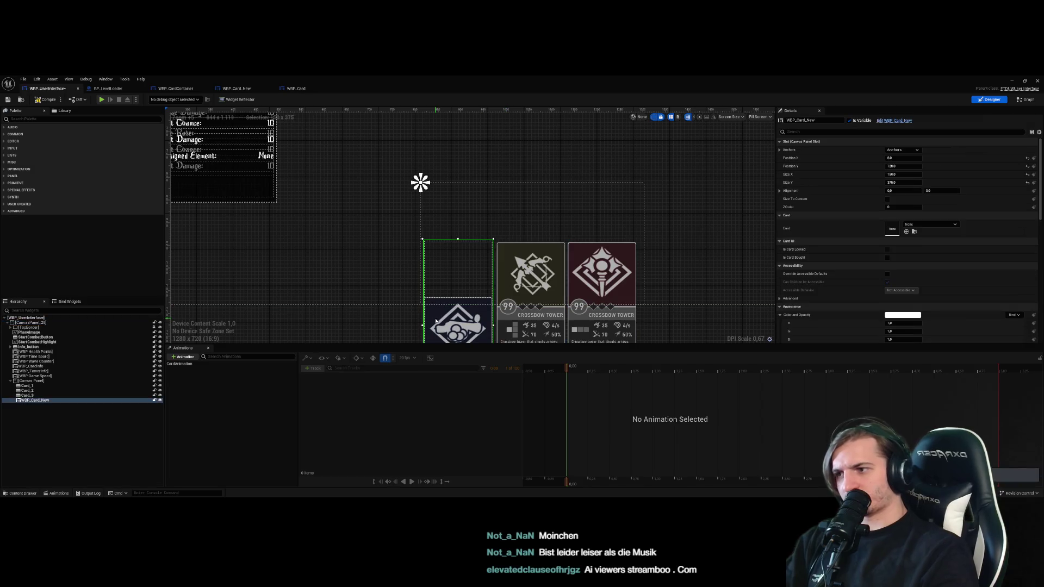
left_click(912, 183)
key("Return")
Check the taller card's alignment with the others, then open WBP_CardContainer
left_click_drag(350, 266, 335, 195)
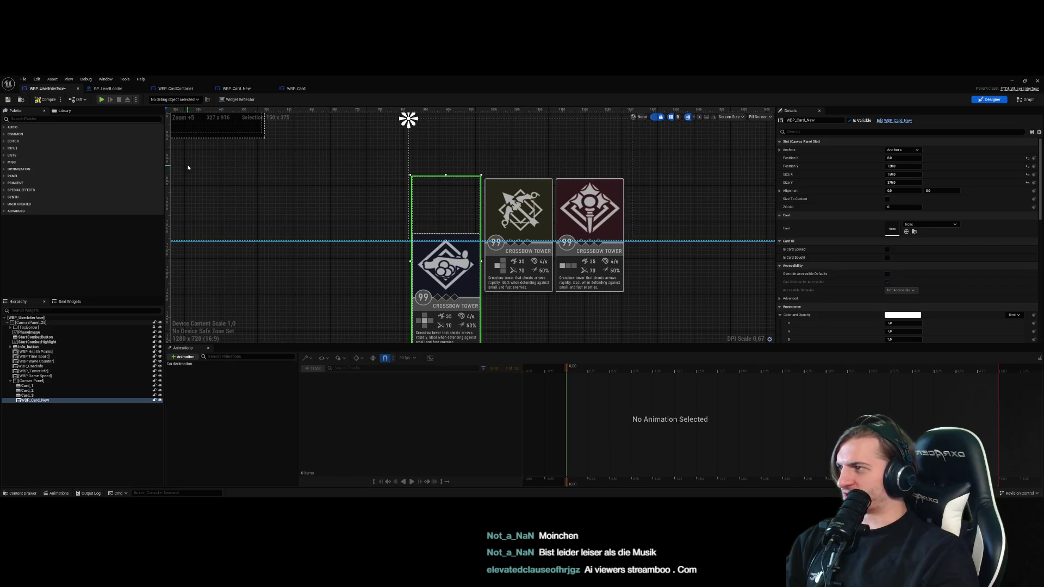
left_click(356, 196)
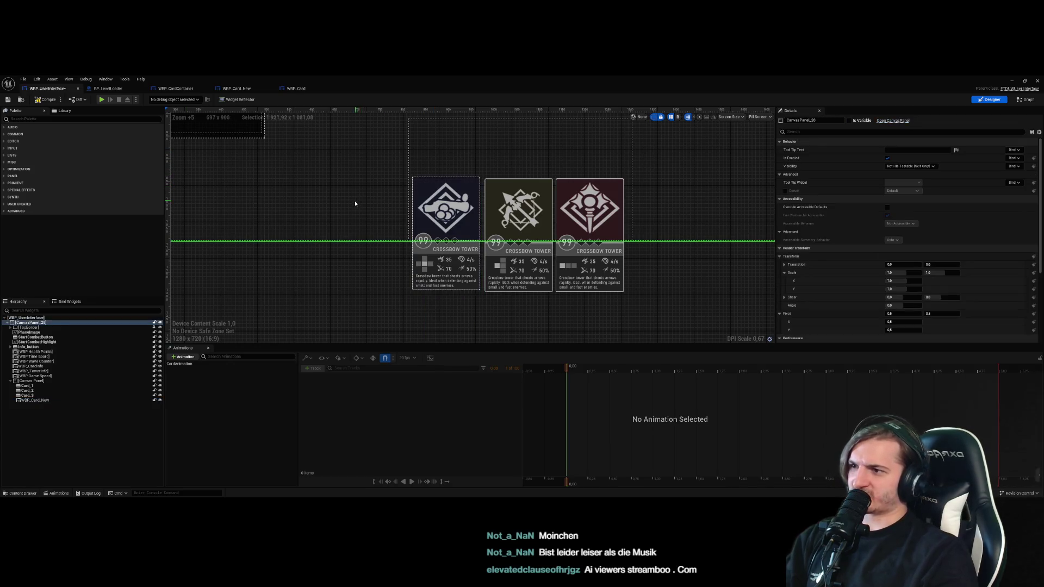
left_click(107, 88)
left_click(175, 89)
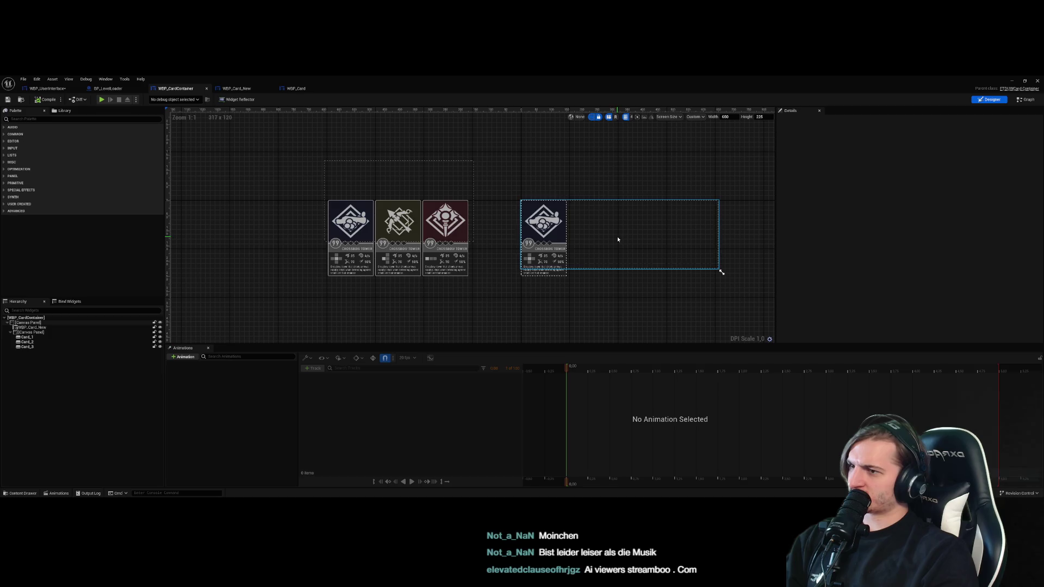
Anchor WBP_Card_New to the bottom-left preset in WBP_UserInterface
left_click(236, 88)
left_click(518, 217)
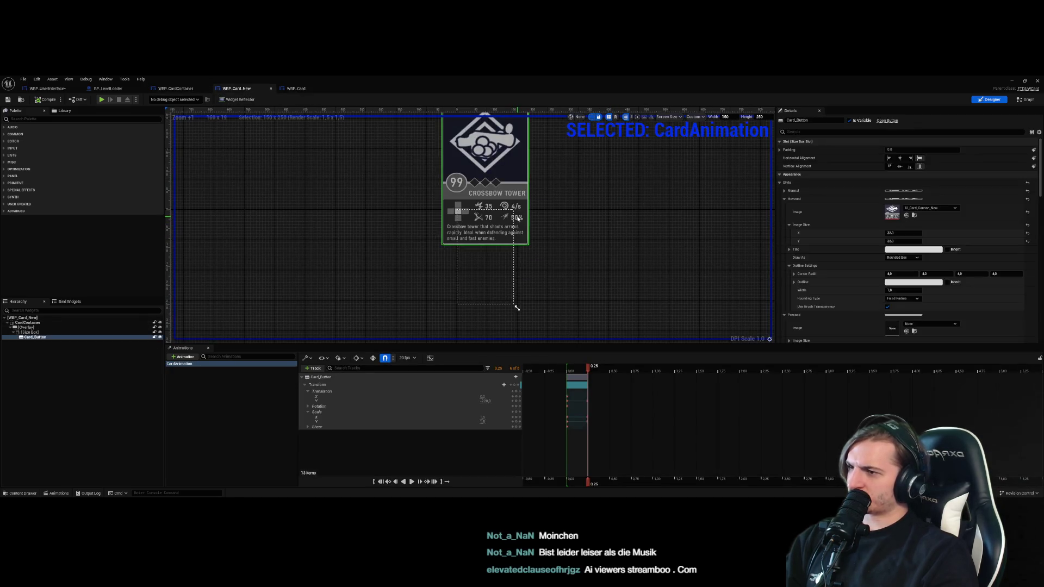
mouse_move(552, 251)
left_mouse_down()
mouse_move(551, 303)
mouse_move(545, 278)
left_mouse_up()
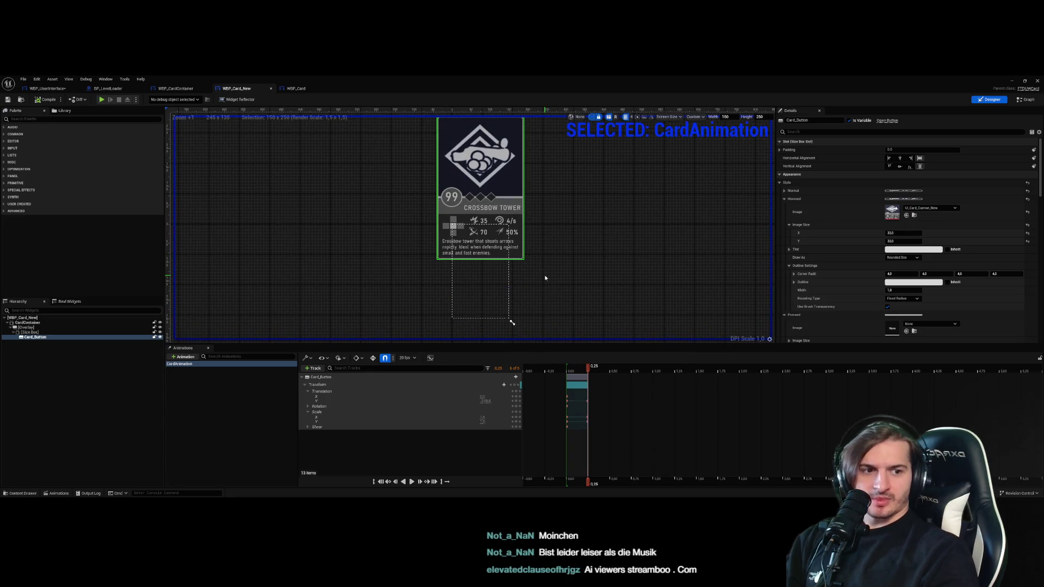
left_click(48, 88)
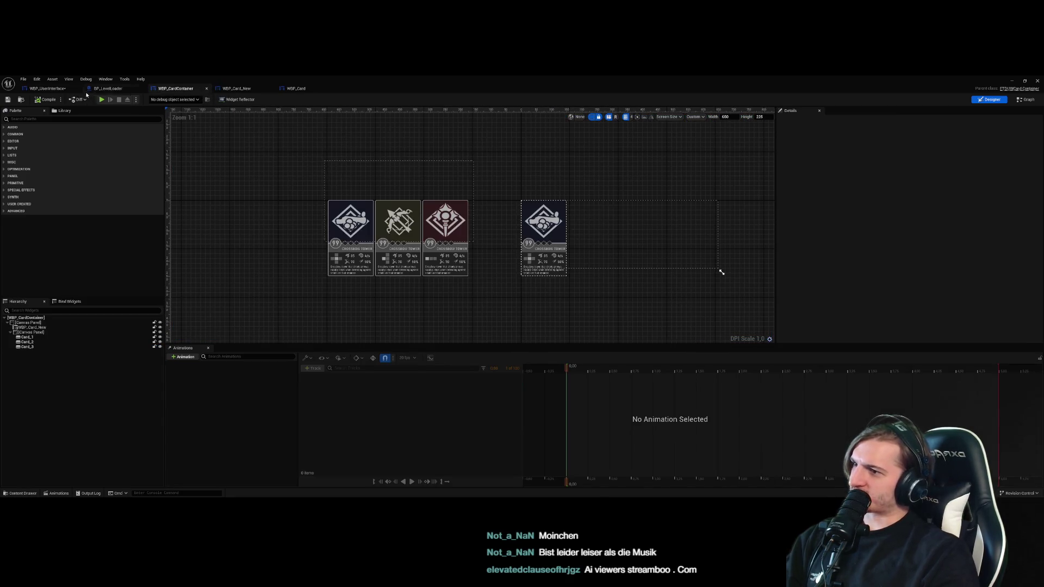
left_click(430, 280)
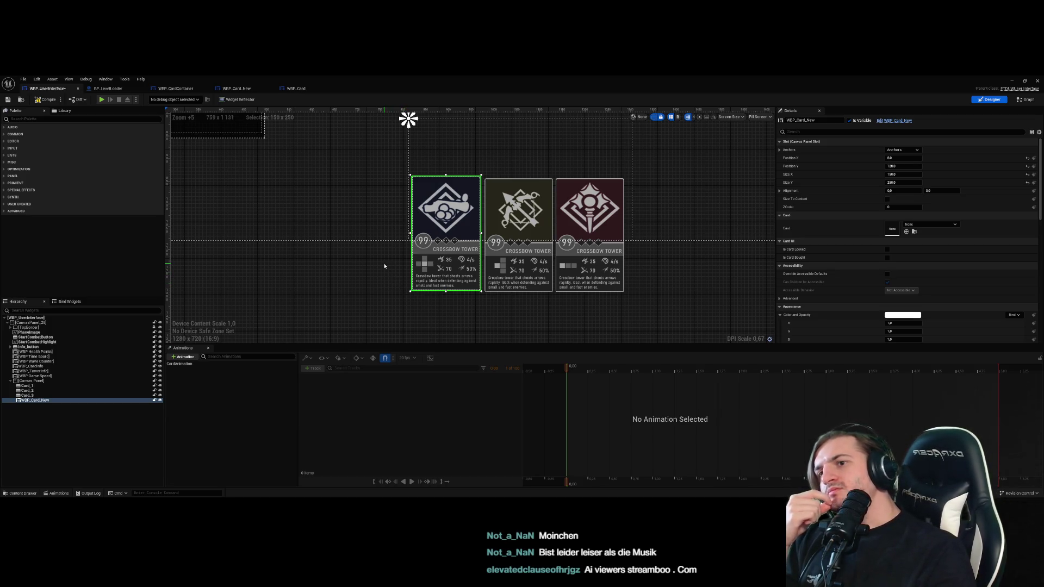
left_click_drag(370, 233, 362, 290)
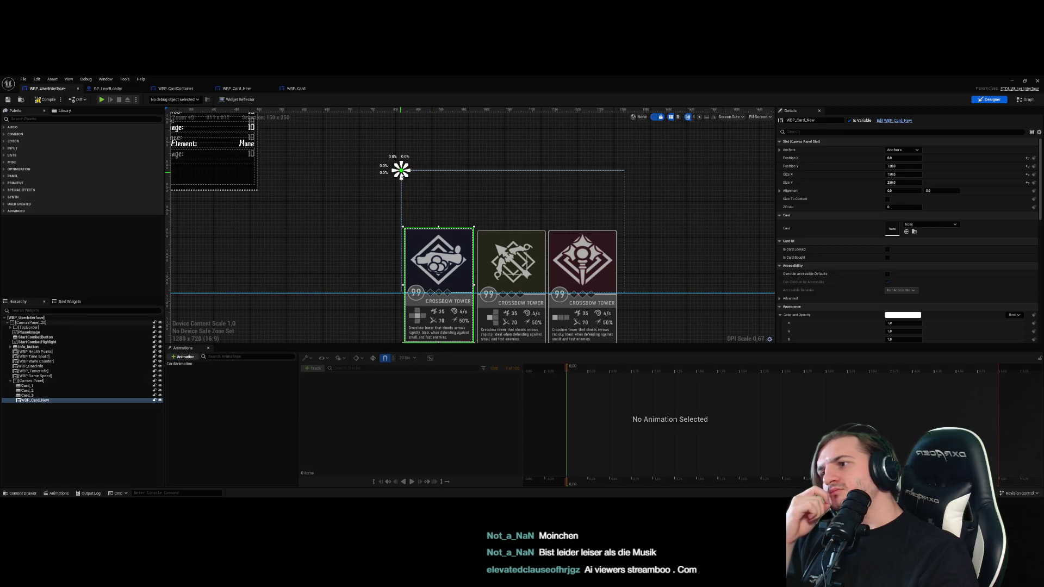
left_click(902, 150)
left_click(892, 210)
left_click(622, 217)
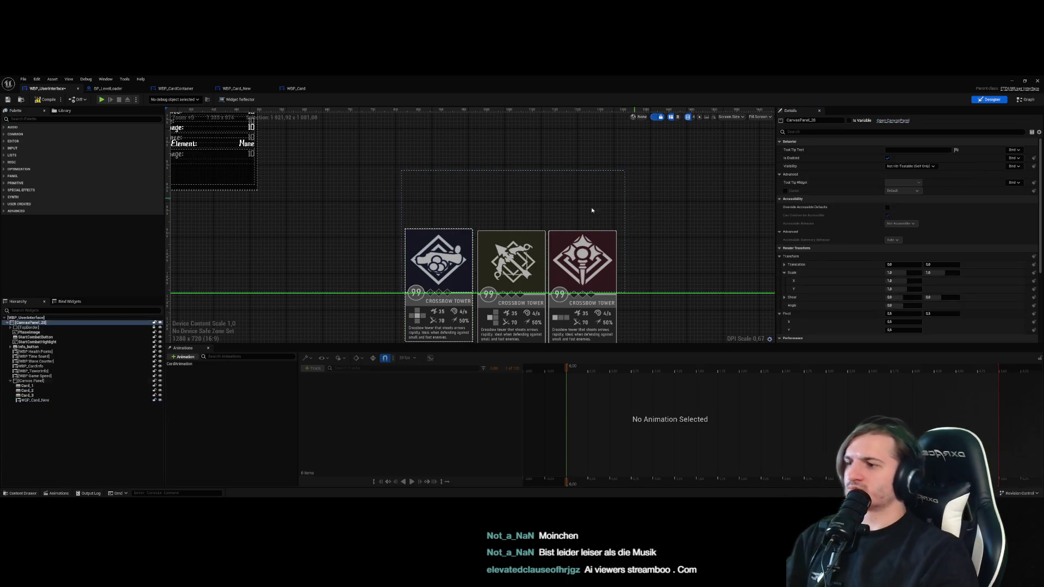
Compile and save the user interface, then start a play session from the level editor
left_click(38, 100)
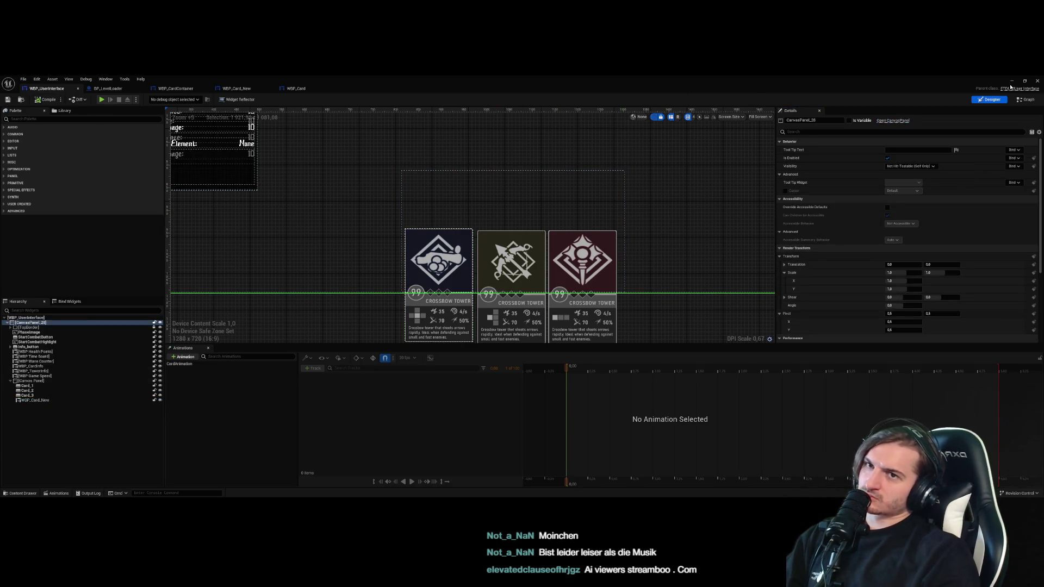
left_click(1011, 82)
left_click(148, 99)
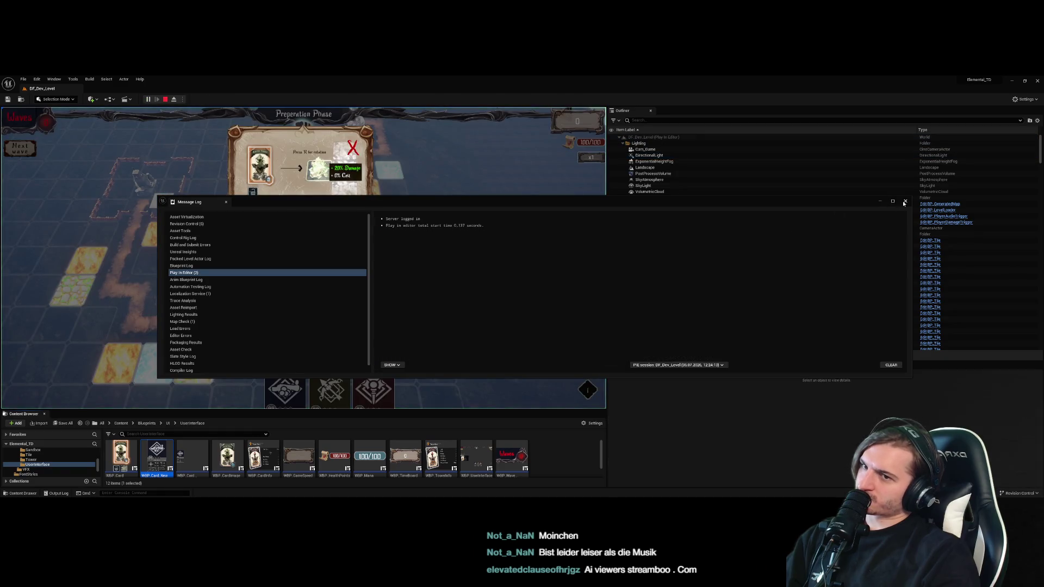
Enlarge the game view, hover the Crossbow card to test its preview, then stop play
left_click(905, 201)
left_click(353, 154)
mouse_move(287, 384)
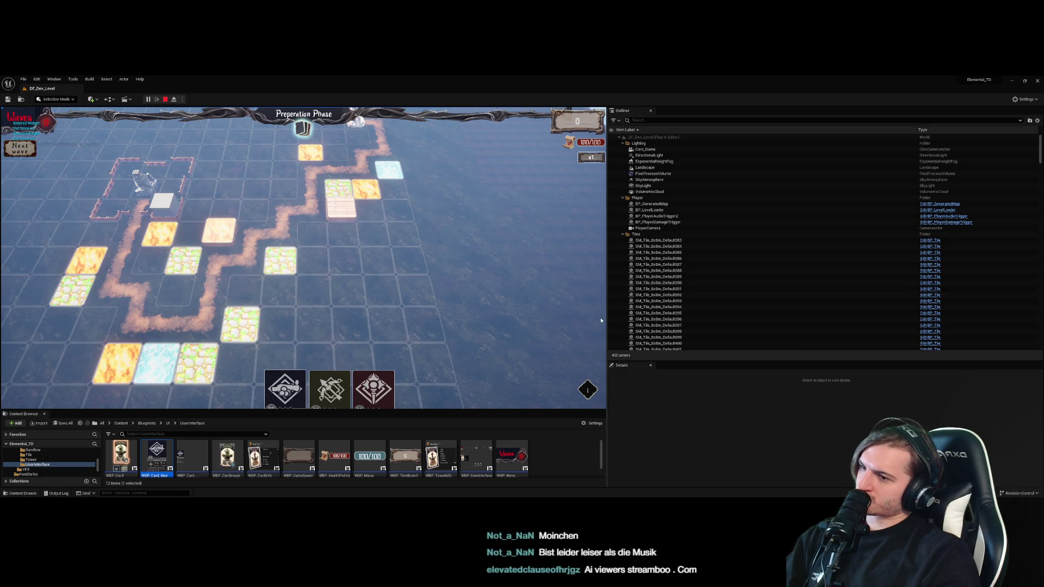
left_click_drag(606, 316, 827, 315)
left_click_drag(505, 410, 505, 456)
mouse_move(408, 365)
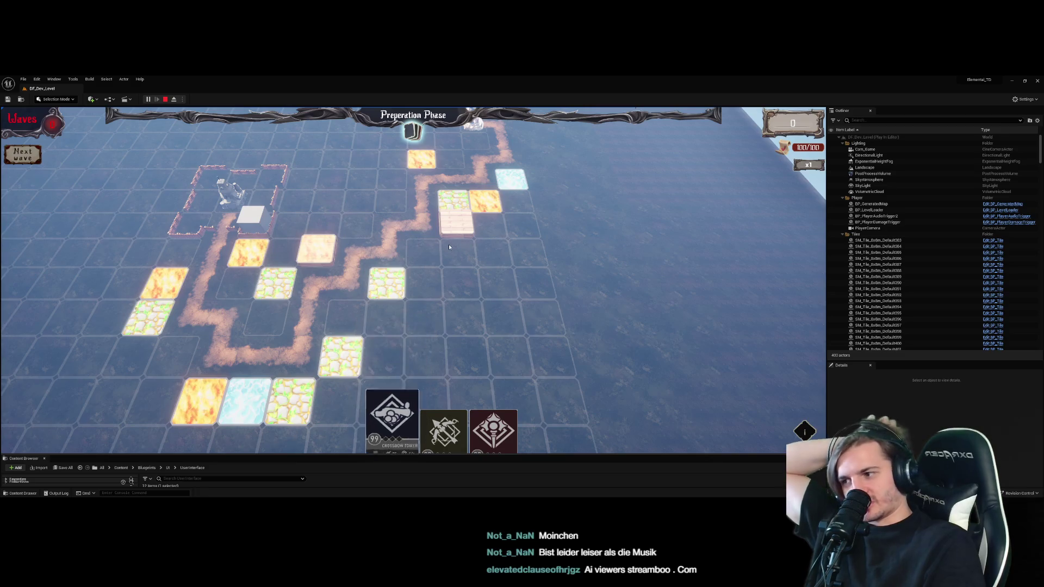
mouse_move(412, 408)
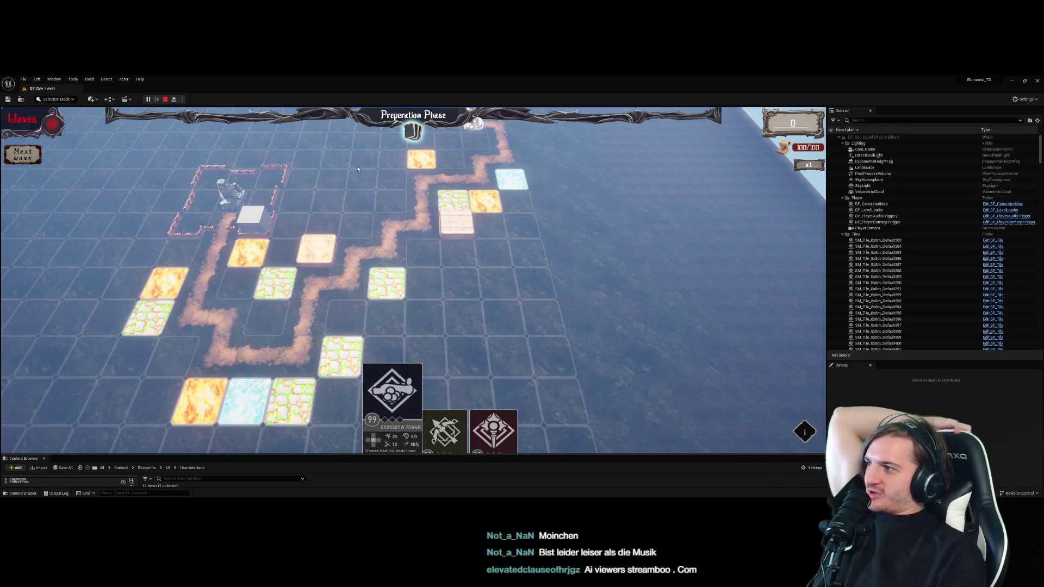
key("Escape")
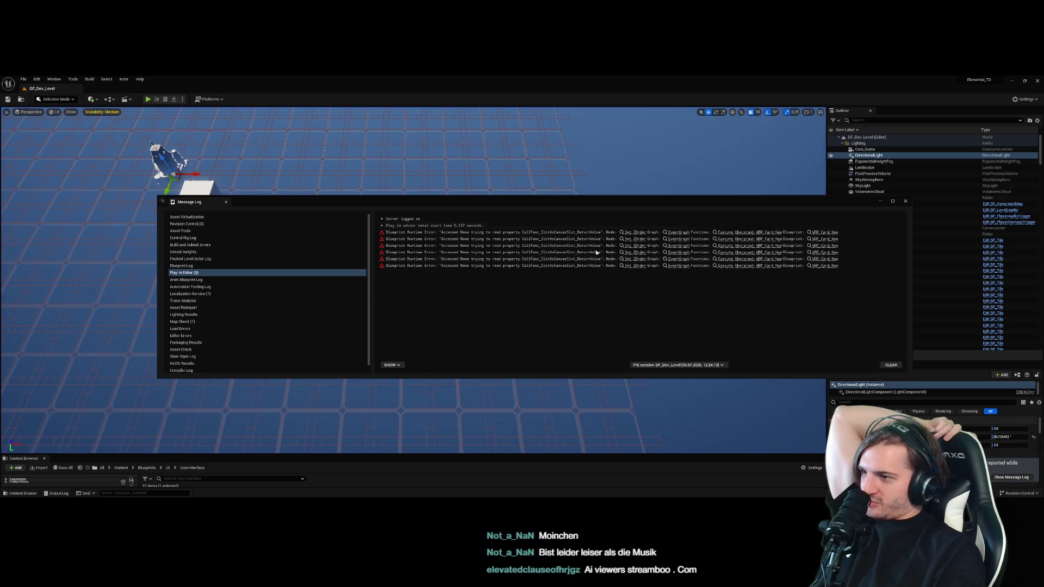
Jump to the error in WBP_Card_New and delete the unused NewFunction
left_click(640, 232)
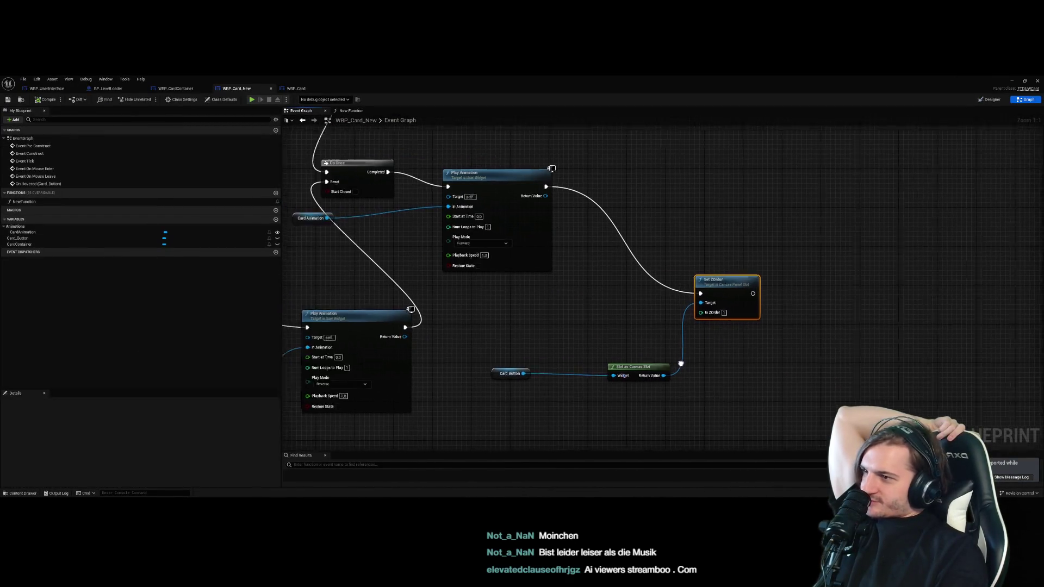
scroll(705, 362, "down", 3)
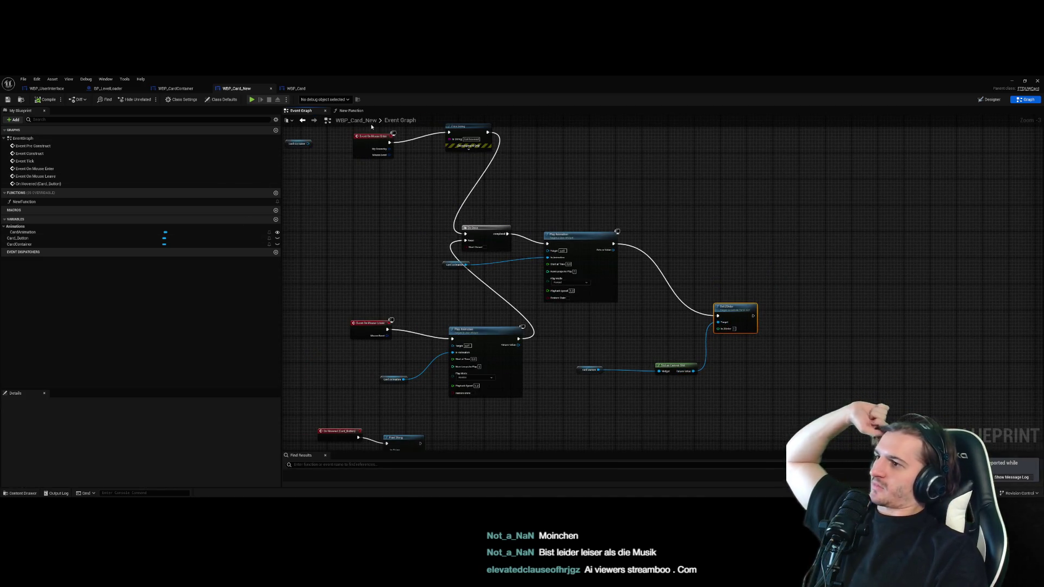
left_click(351, 111)
left_click(374, 111)
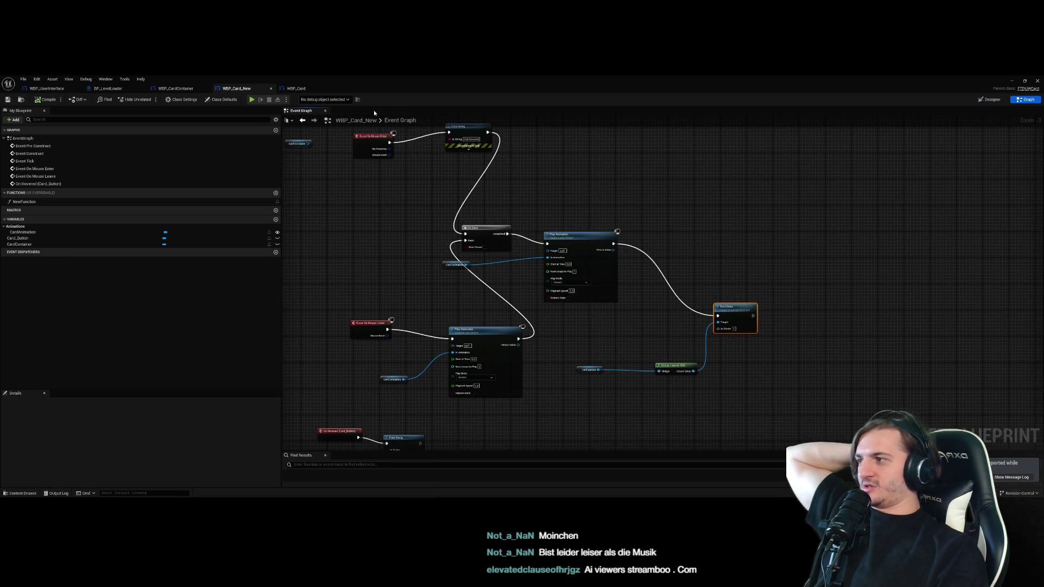
left_click(60, 202)
key("Delete")
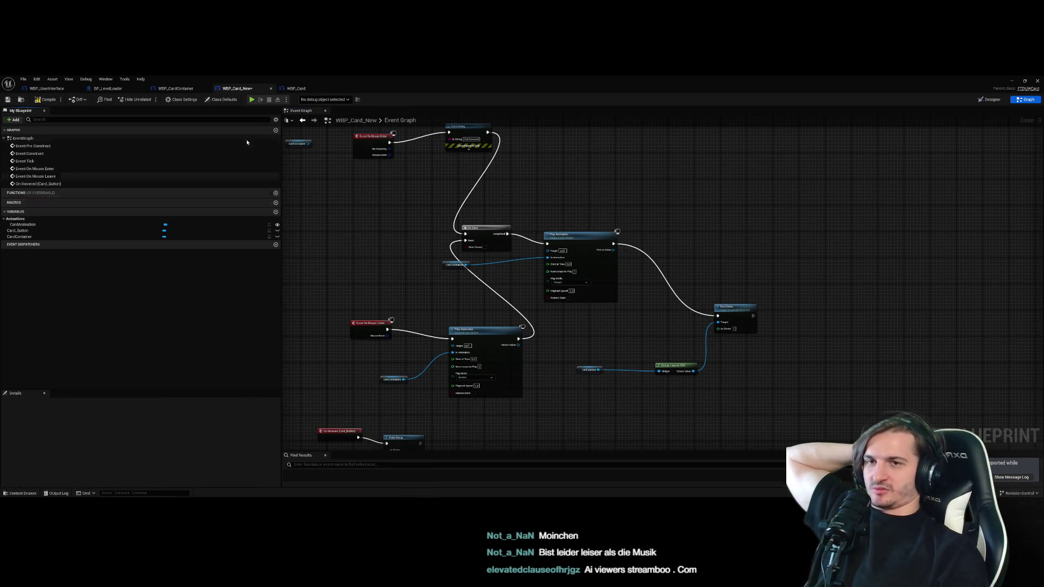
In the Designer, set the Overlay's alignment to Bottom and horizontal Center
left_click(989, 100)
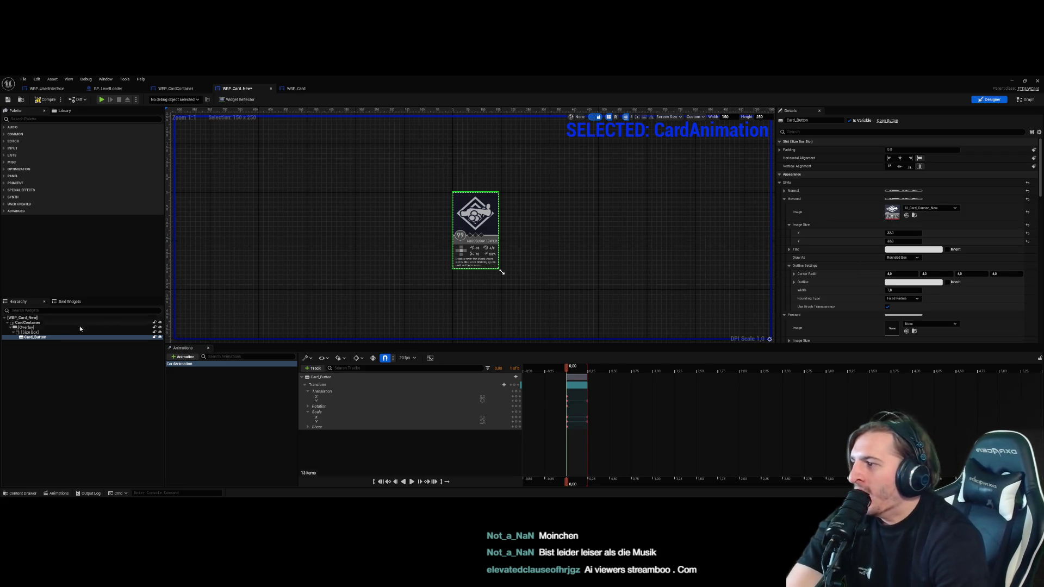
left_click(63, 333)
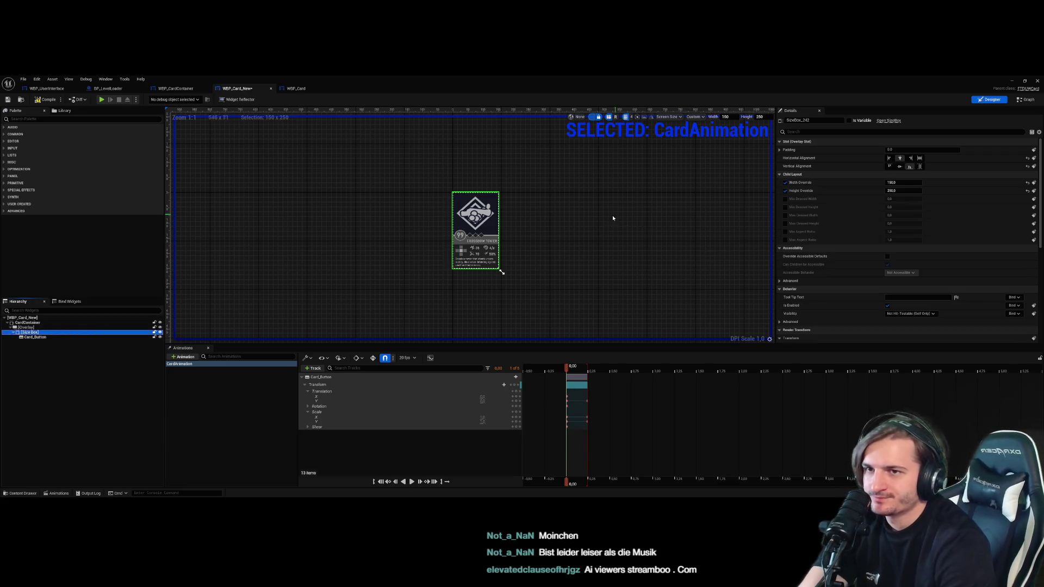
left_click(66, 327)
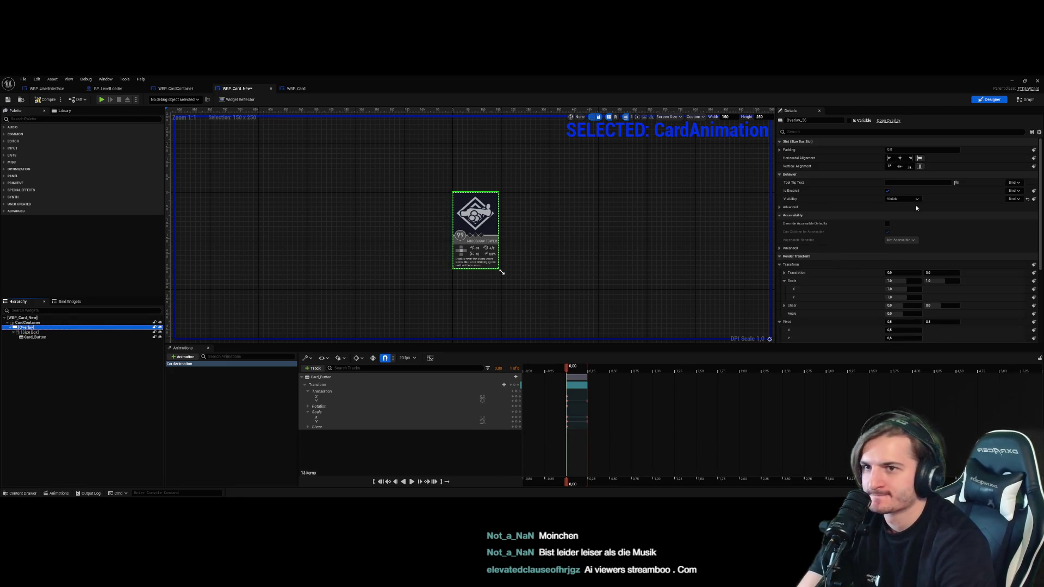
left_click(910, 167)
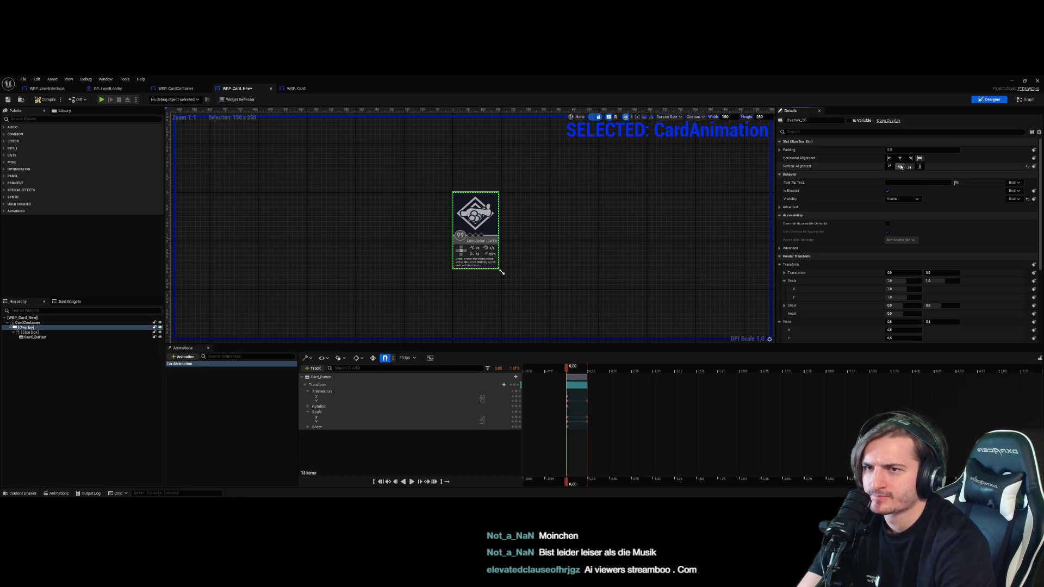
left_click(900, 158)
left_click(689, 247)
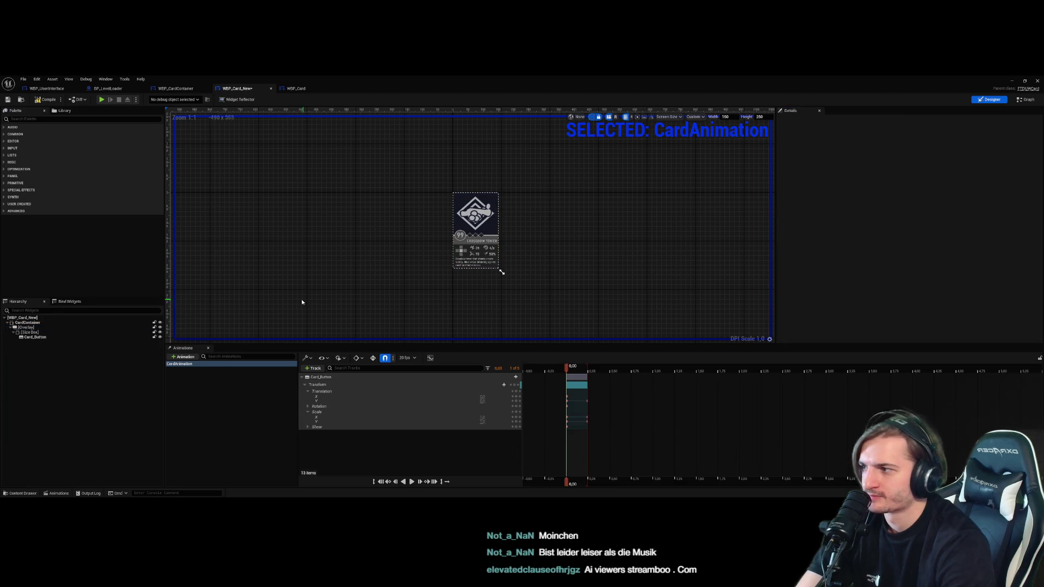
left_click(27, 322)
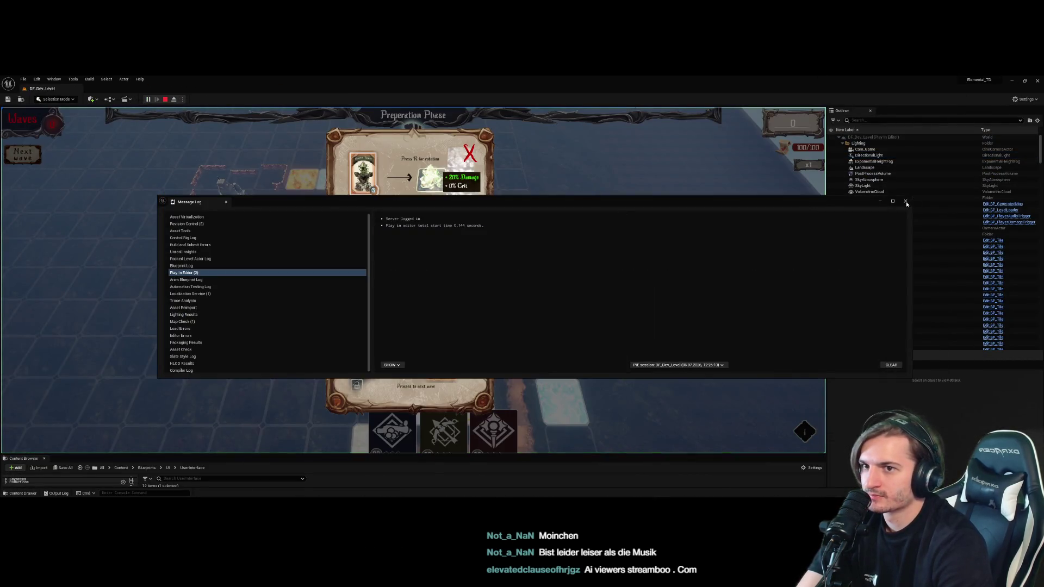
Play, dismiss the tutorial, test the Crossbow card hover, stop, close the error log, enlarge the Content Browser
left_click(905, 202)
left_click(416, 386)
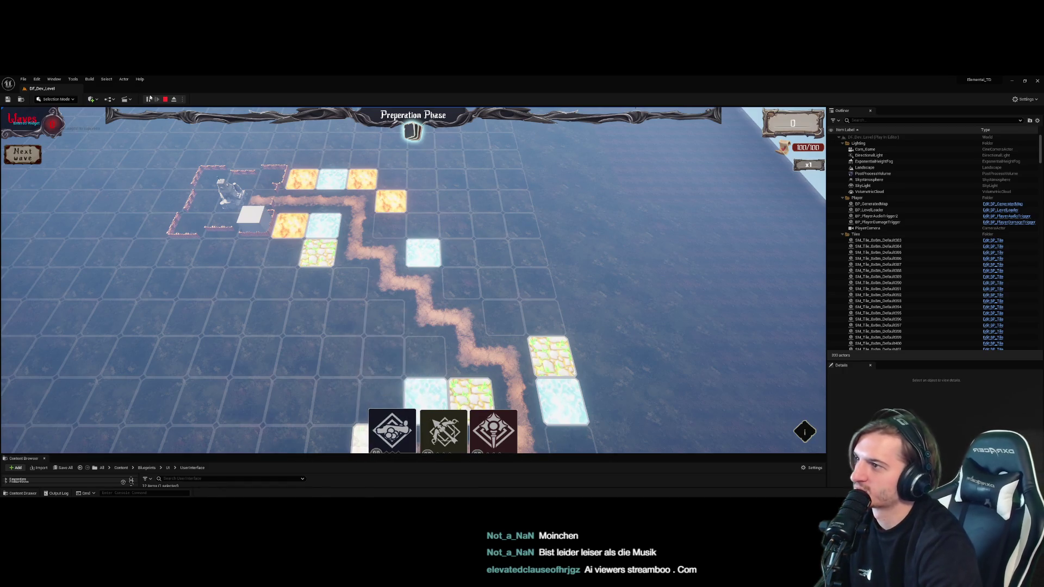
left_click(165, 99)
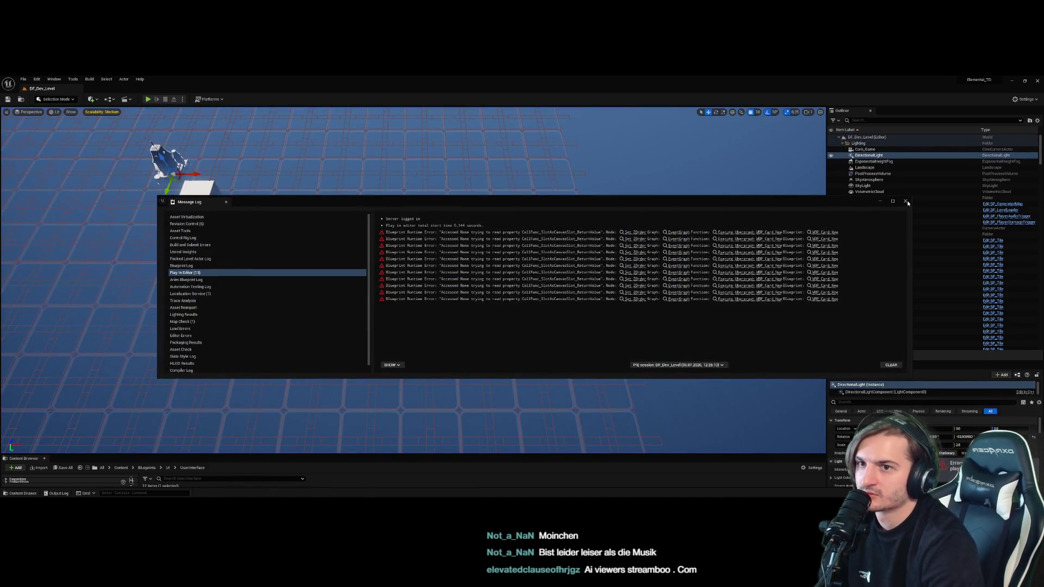
left_click(905, 202)
left_click_drag(239, 455, 240, 286)
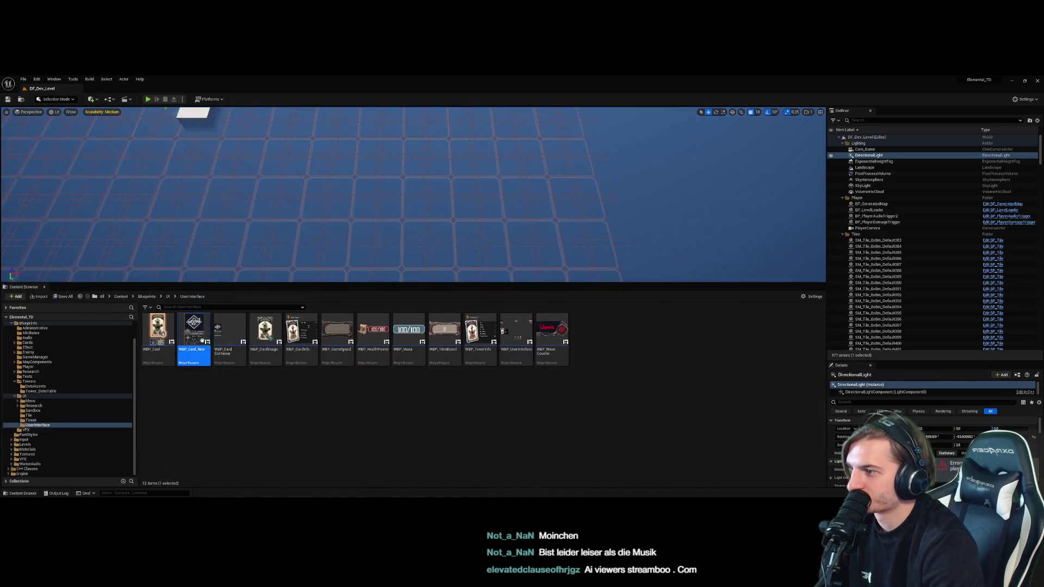
Open WBP_Card_New and inspect the Overlay and CardContainer widgets in the hierarchy
double_click(194, 348)
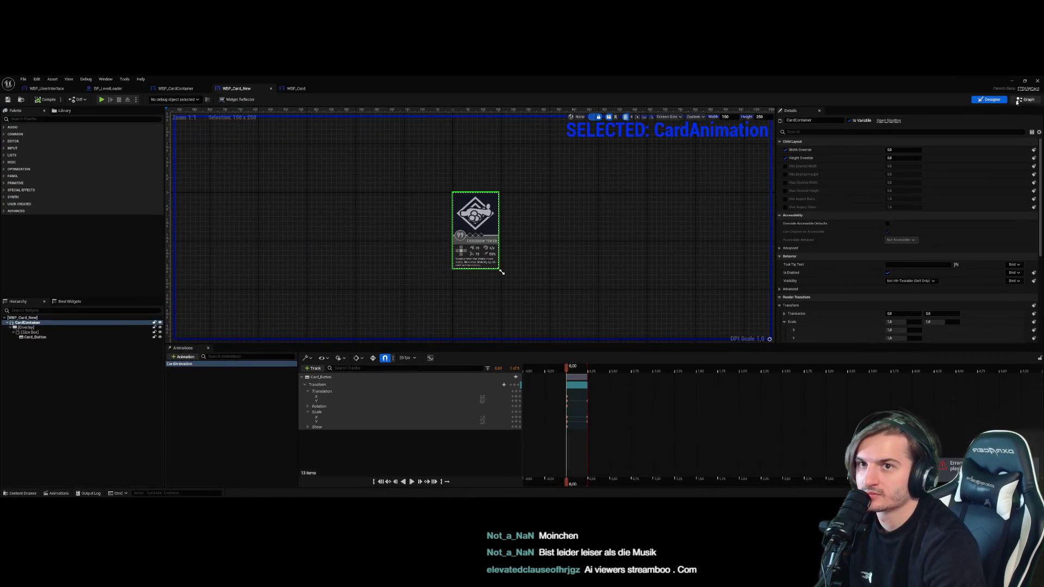
left_click(1019, 100)
left_click(990, 99)
left_click(27, 327)
mouse_move(1037, 217)
left_mouse_down()
mouse_move(1037, 288)
mouse_move(1024, 175)
left_mouse_up()
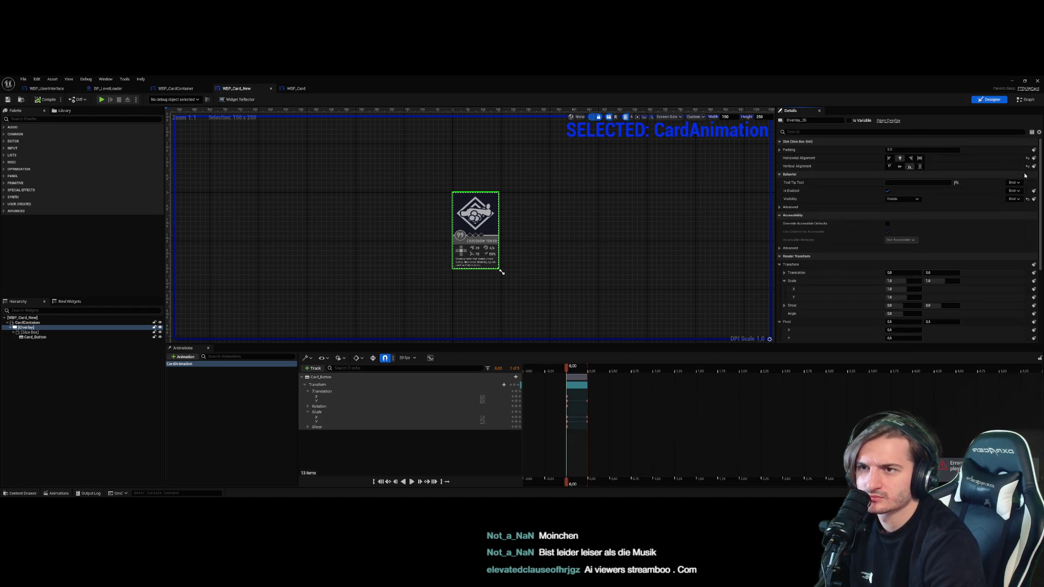
left_click(27, 323)
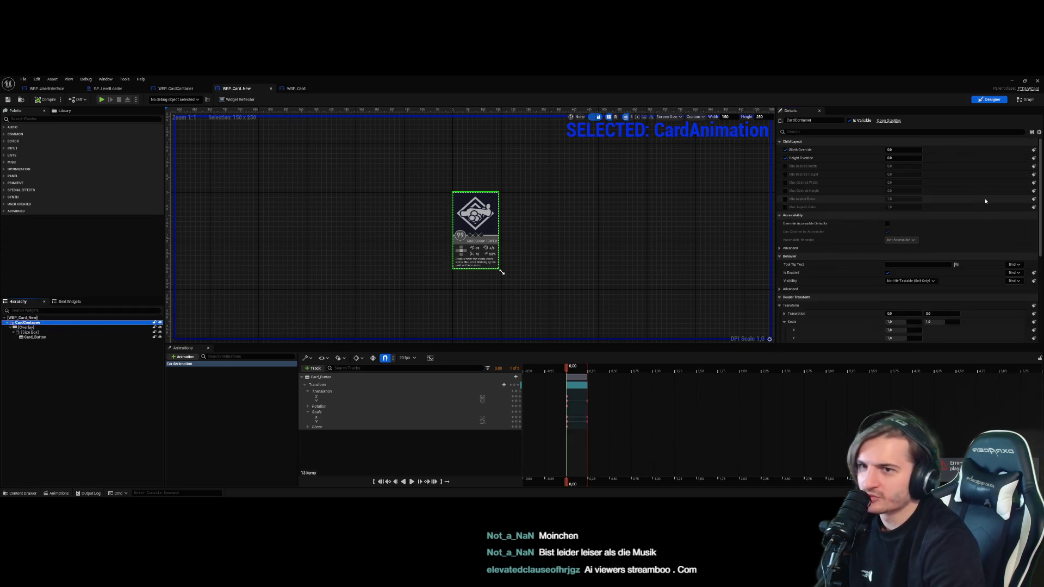
scroll(981, 296, "down", 3)
scroll(981, 296, "down", 5)
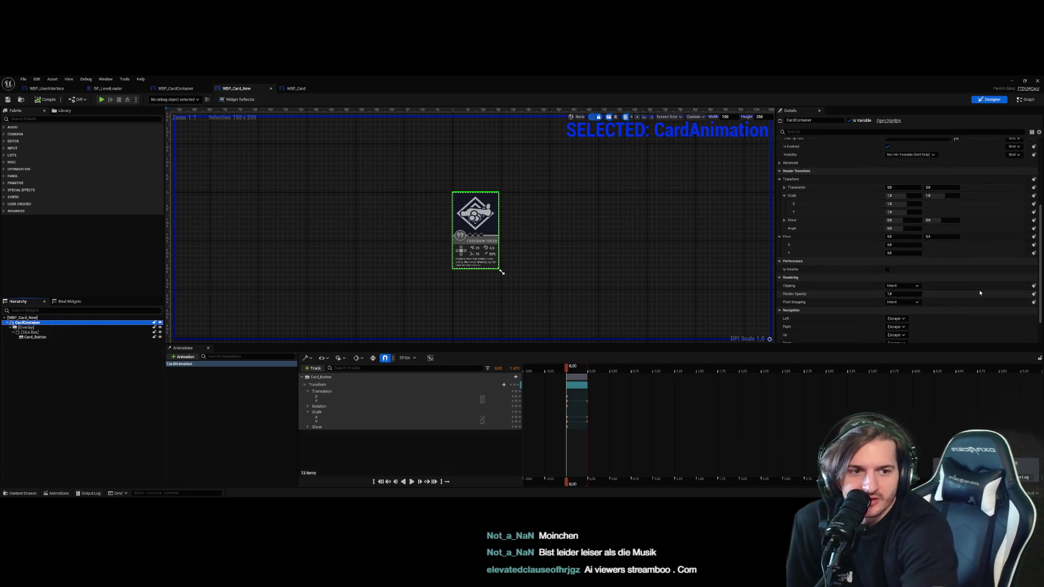
scroll(924, 287, "up", 3)
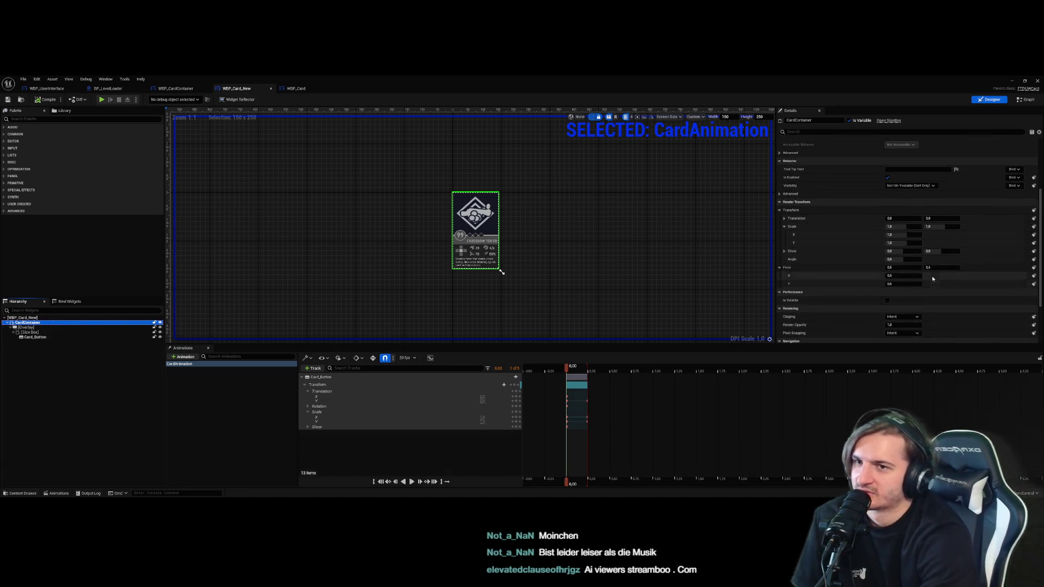
scroll(924, 286, "up", 3)
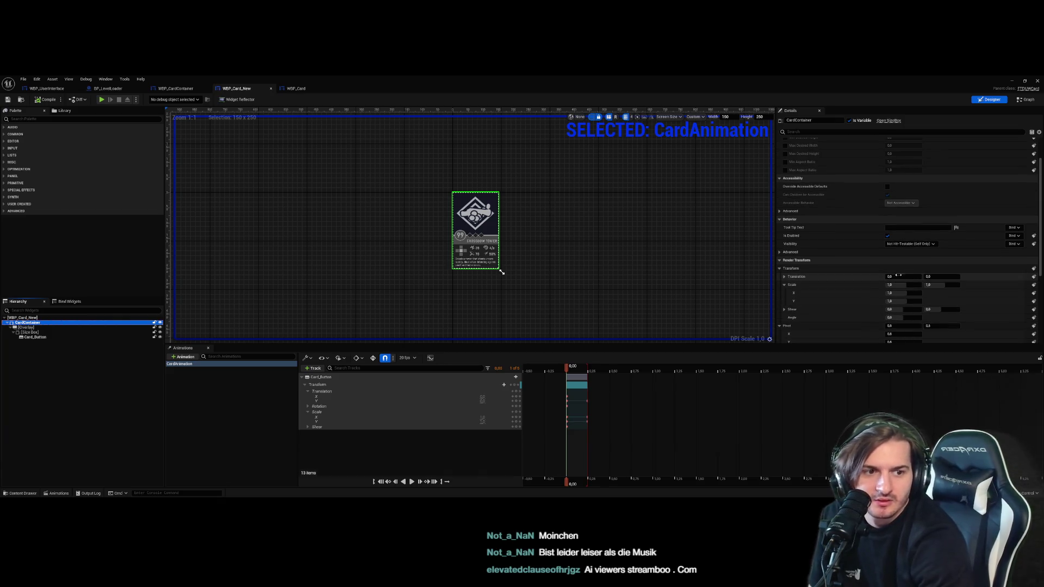
Duplicate Card_Button as nested Card_Button_1 and set its Hovered and Normal images to None
left_click(36, 337)
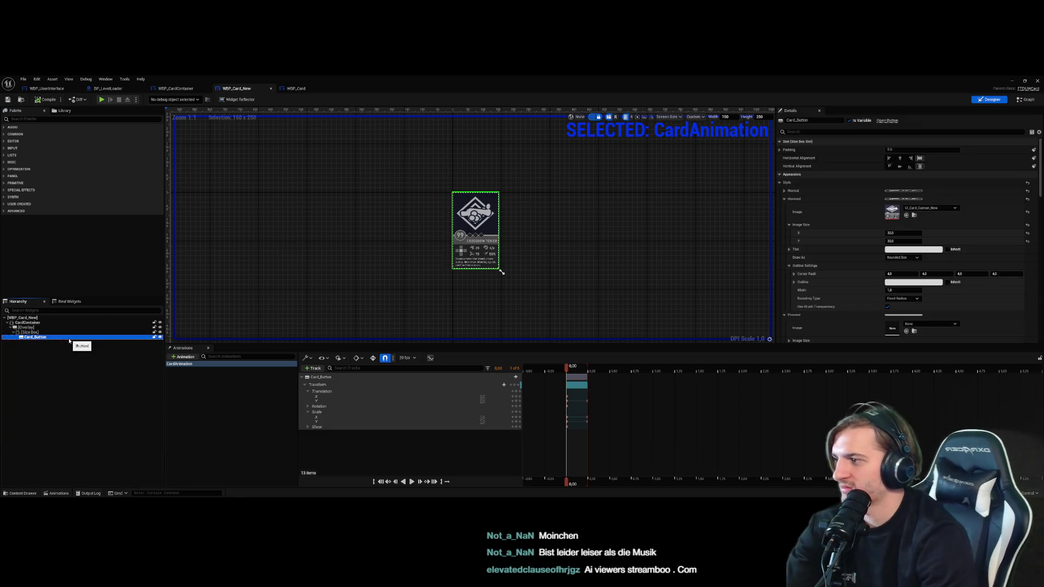
key("ctrl+v")
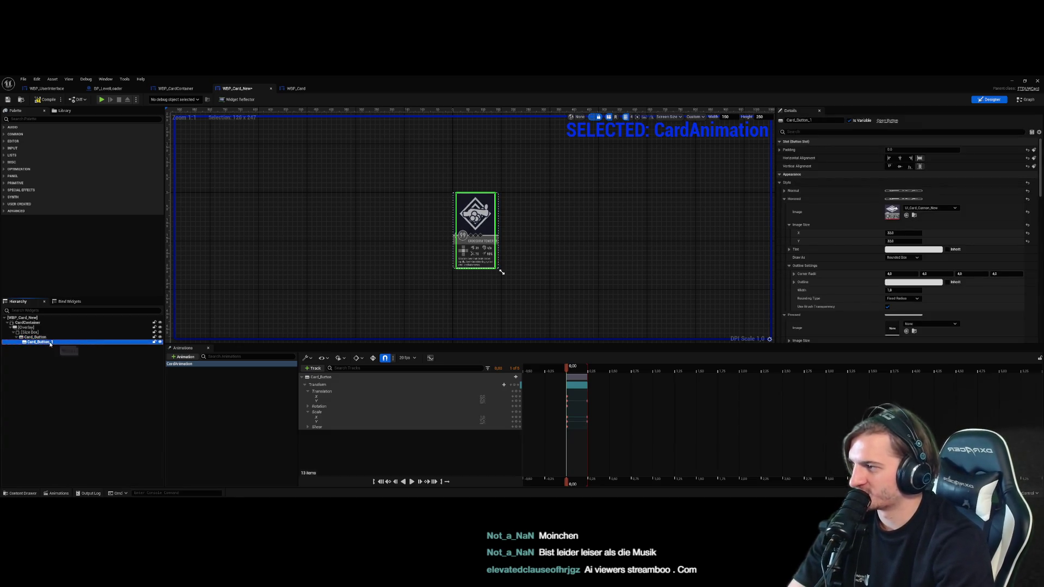
left_click_drag(33, 337, 32, 333)
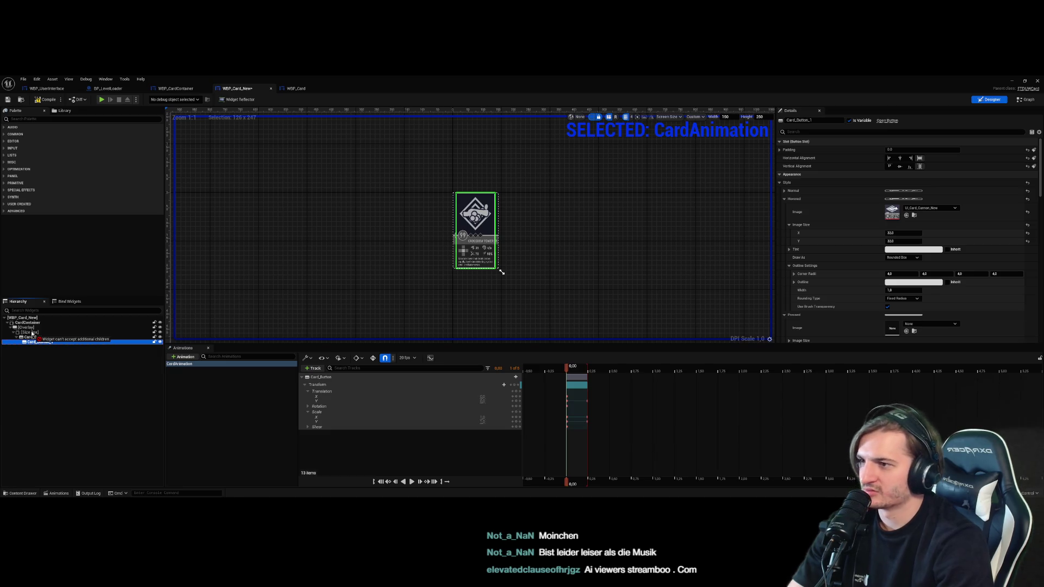
scroll(459, 324, "up", 6)
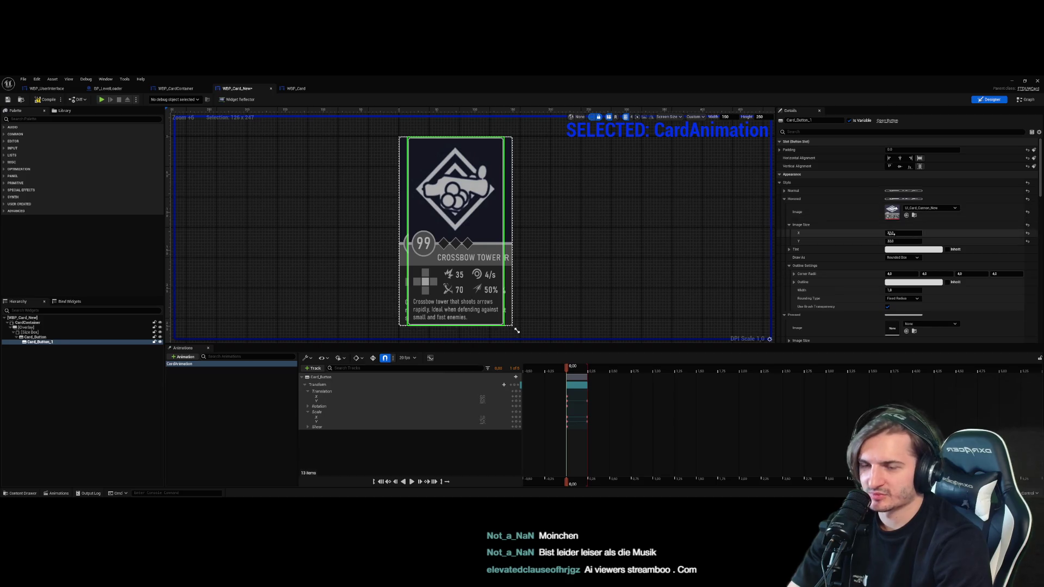
left_click(1027, 212)
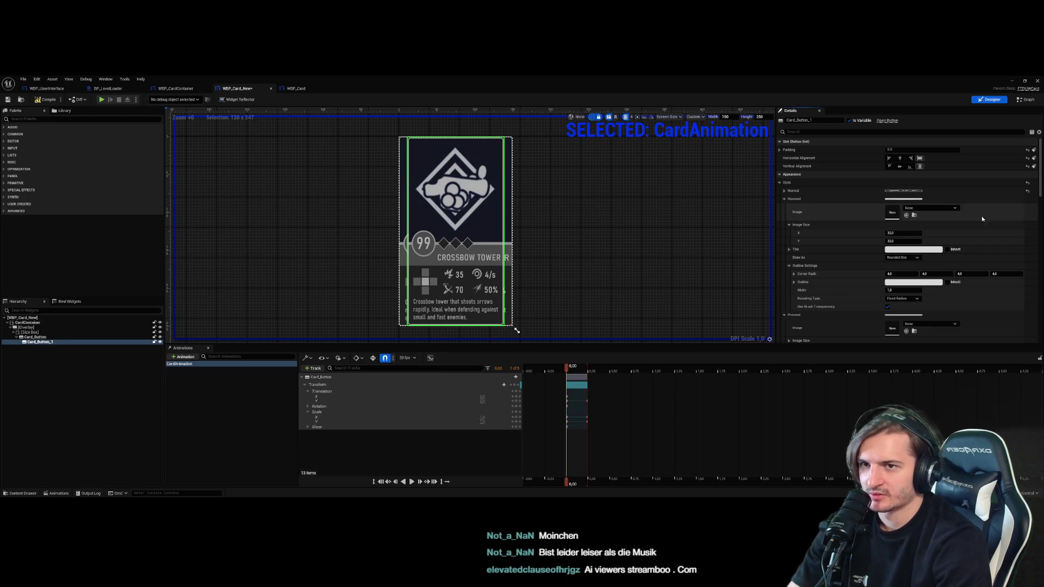
left_click(976, 191)
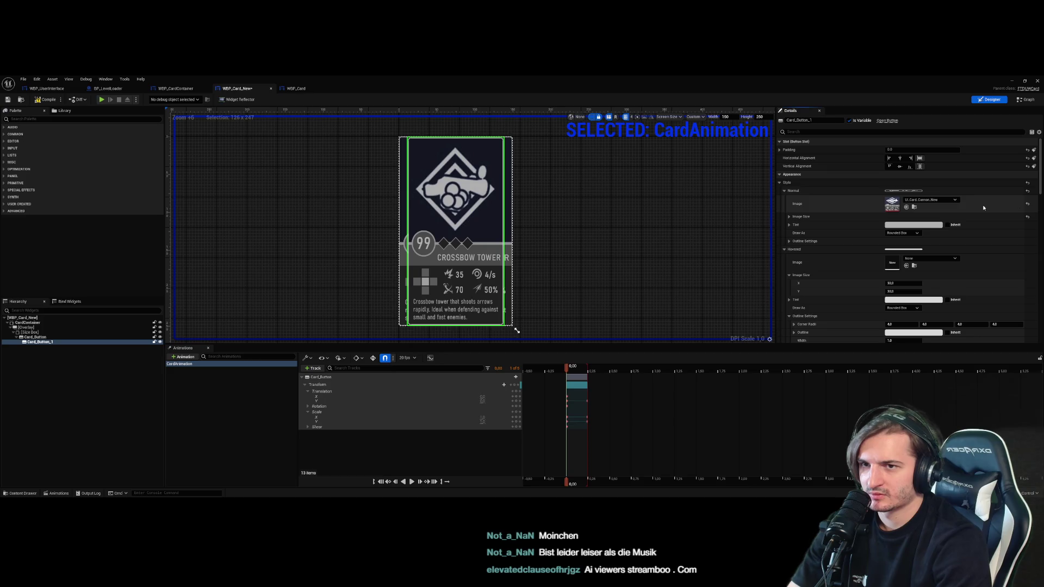
left_click(1027, 205)
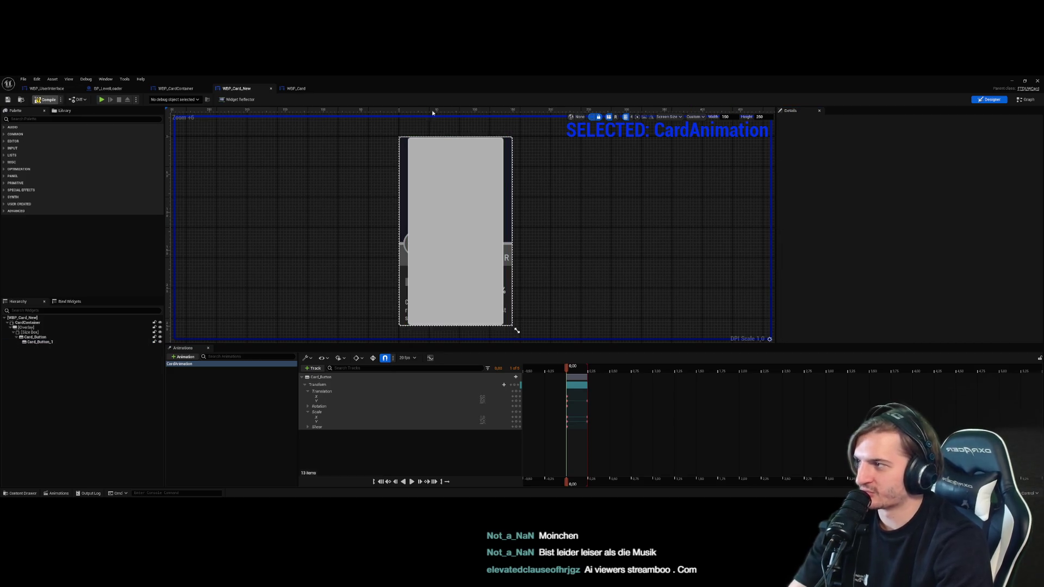
key("alt+Tab")
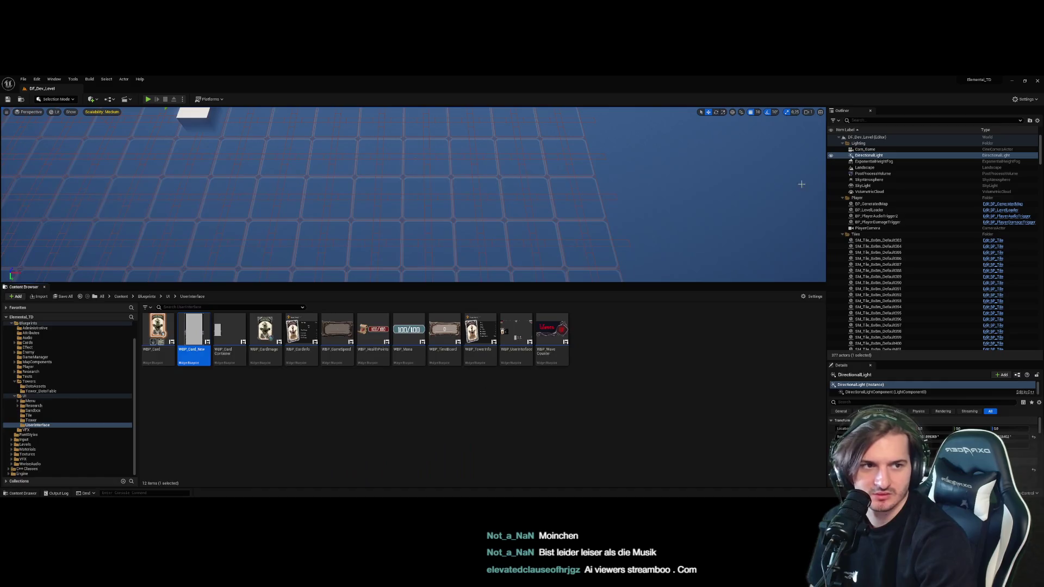
Test-play the level with an enlarged game view, then stop and close the error log
left_click(147, 99)
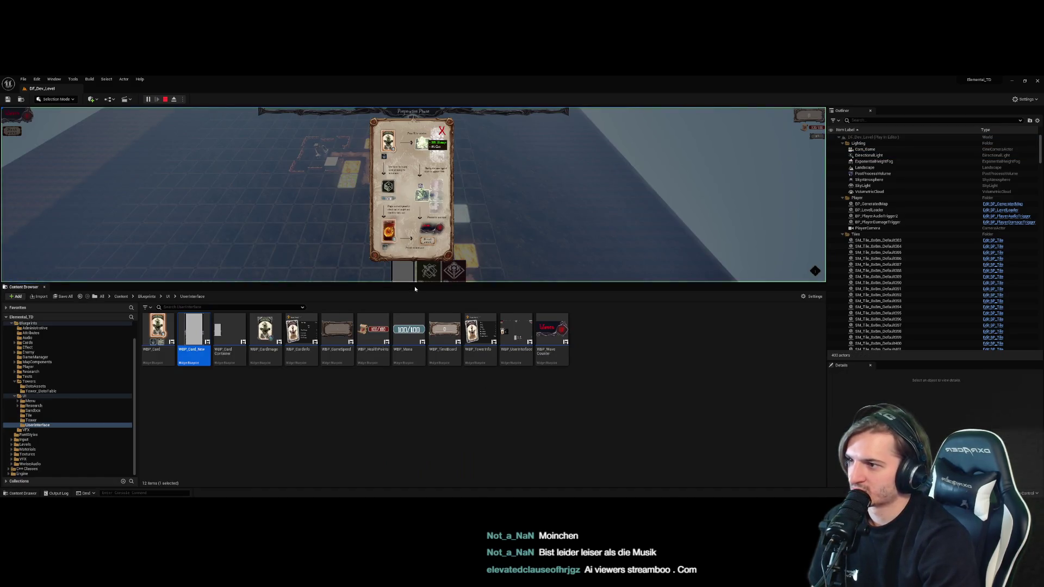
left_click_drag(417, 285, 415, 393)
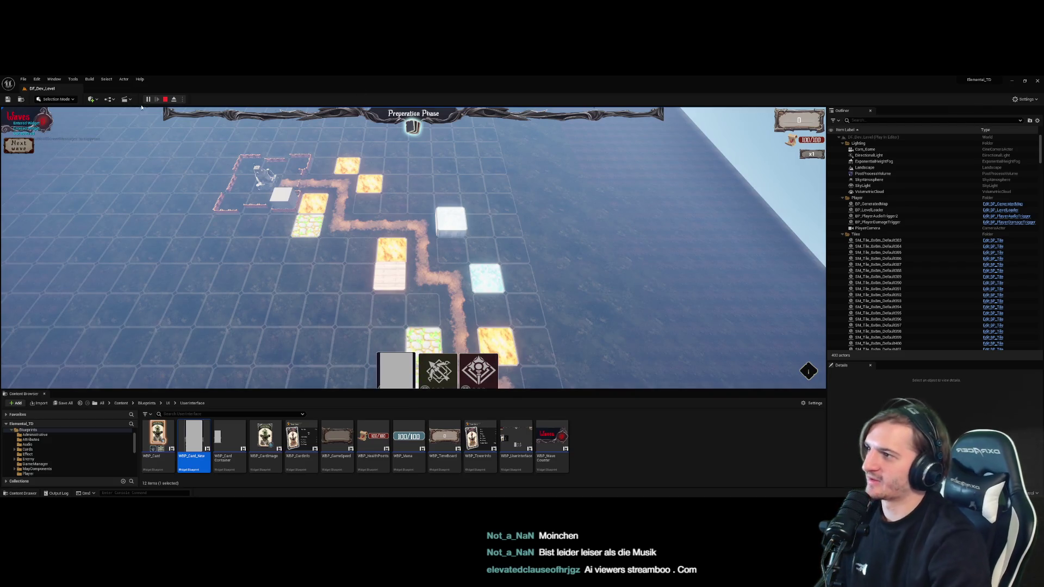
left_click(165, 100)
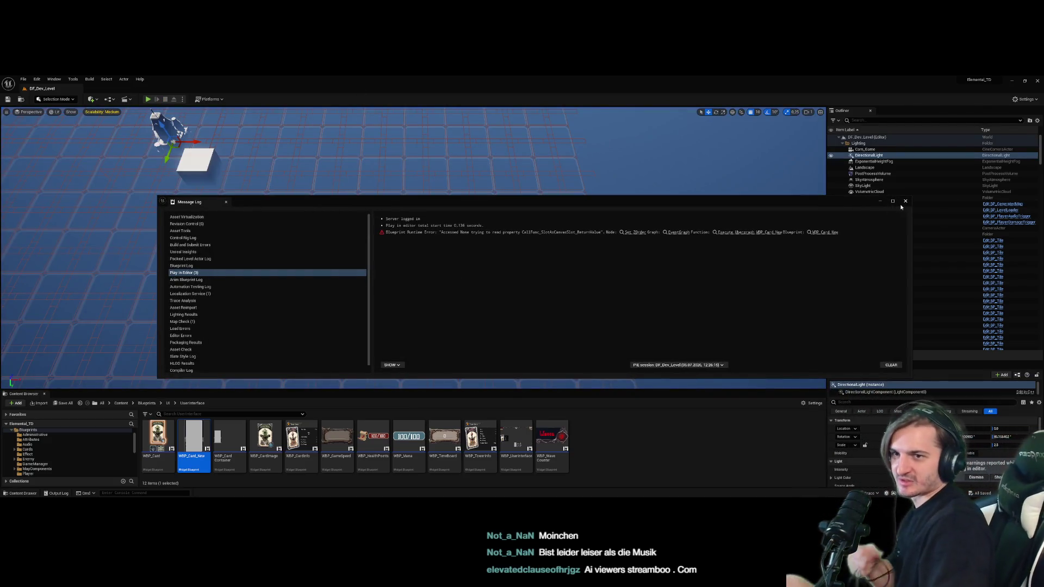
left_click(905, 201)
Delete the grey Card_Button_1 from WBP_Card_New and save the widget
double_click(193, 438)
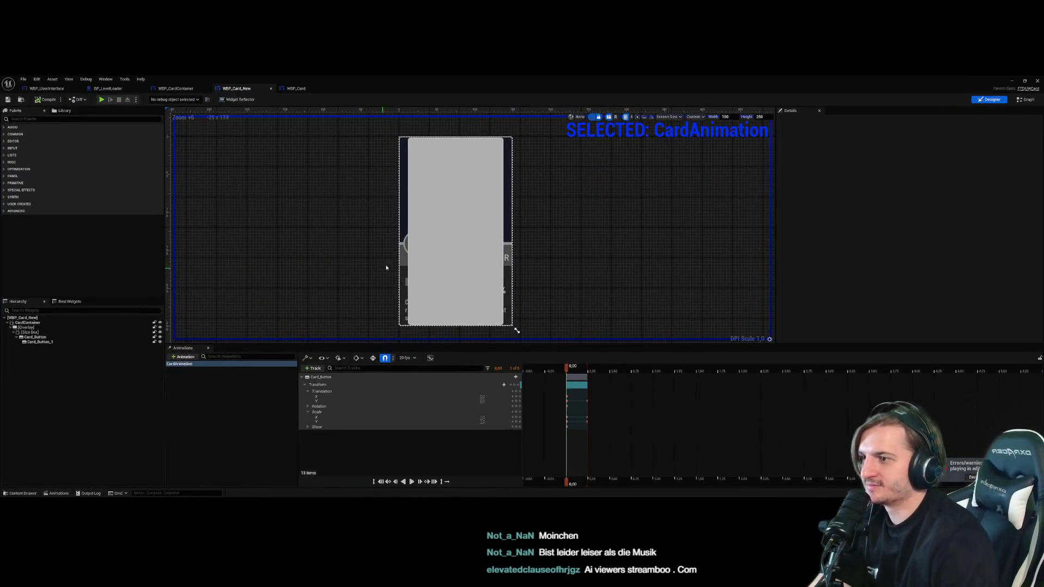
left_click(47, 343)
key("Delete")
key("ctrl+s")
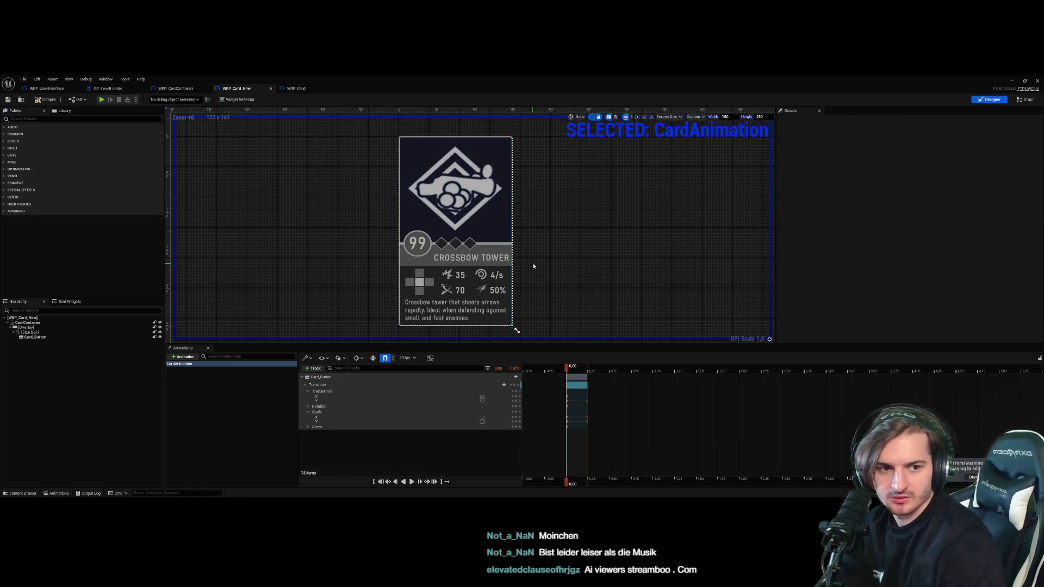
scroll(535, 248, "down", 2)
Select the card's Overlay container in the WBP_Card_New hierarchy
left_click(50, 328)
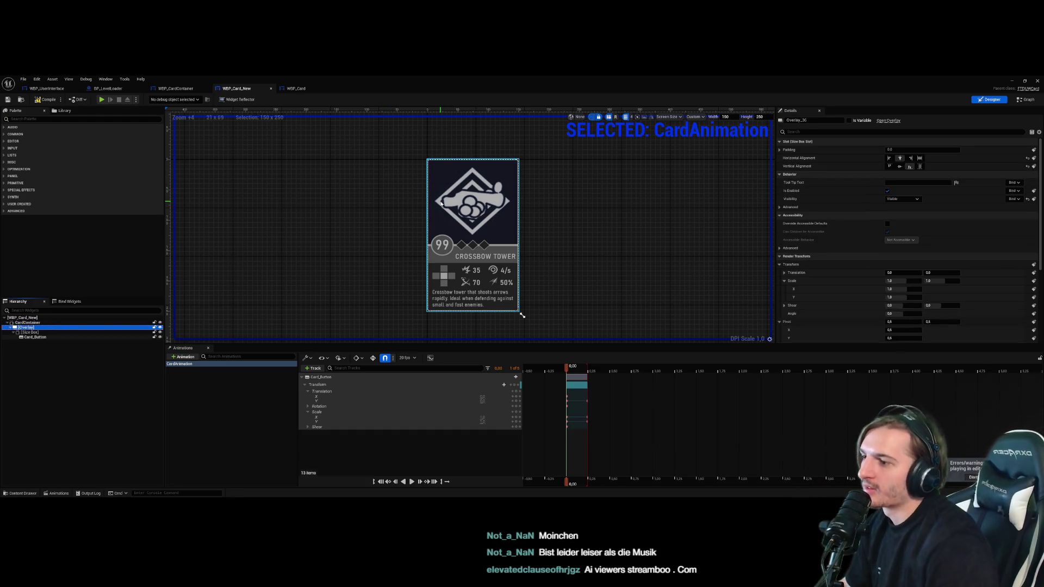
left_click(74, 332)
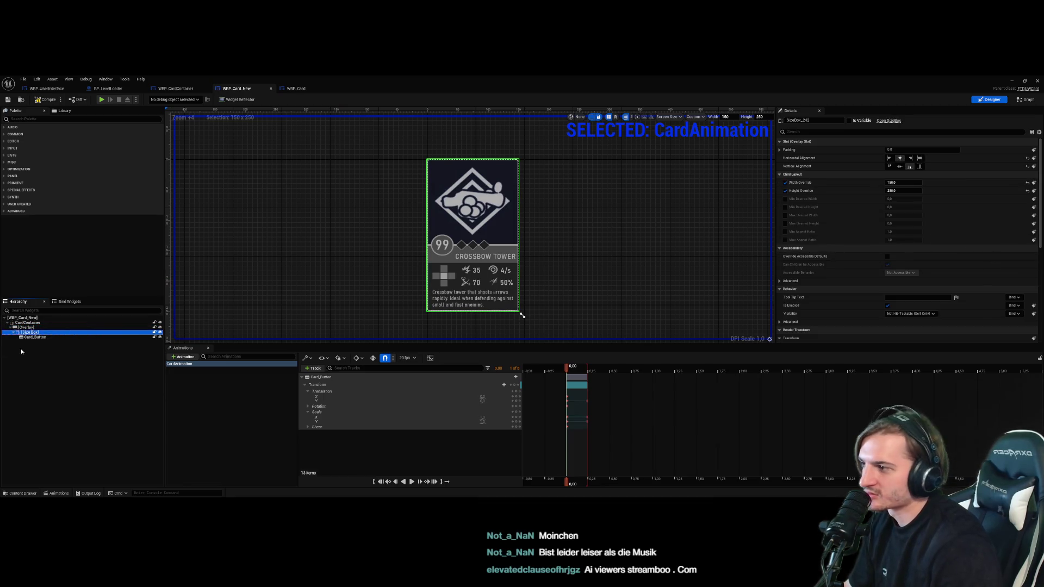
key("Up")
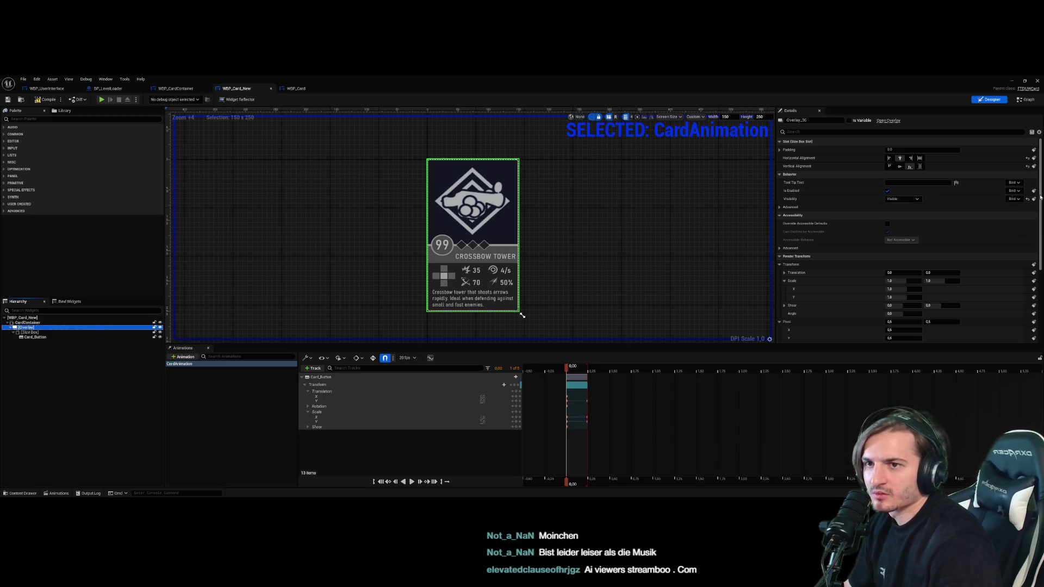
left_click_drag(1040, 198, 1043, 289)
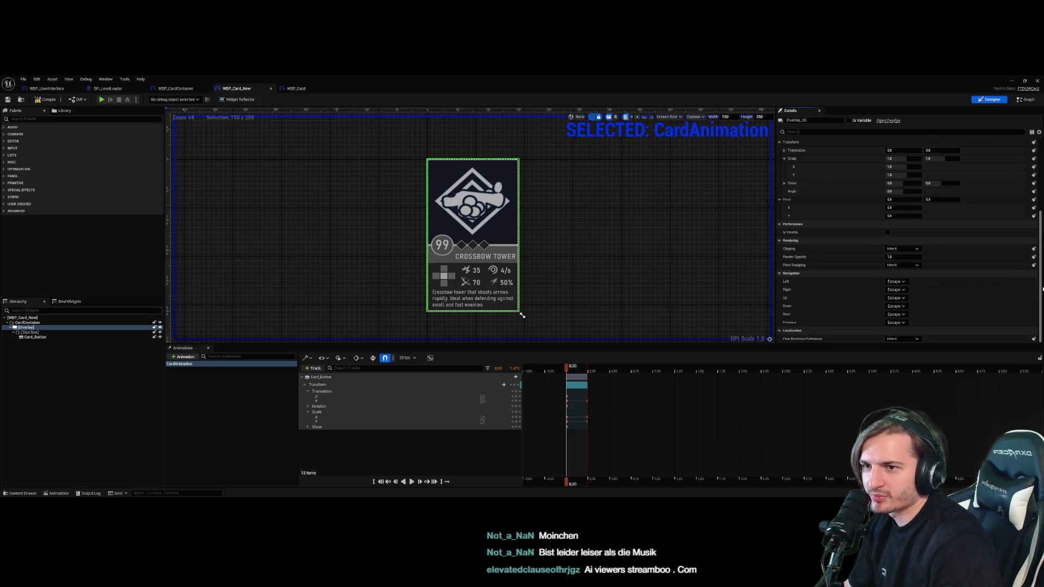
left_click(64, 328)
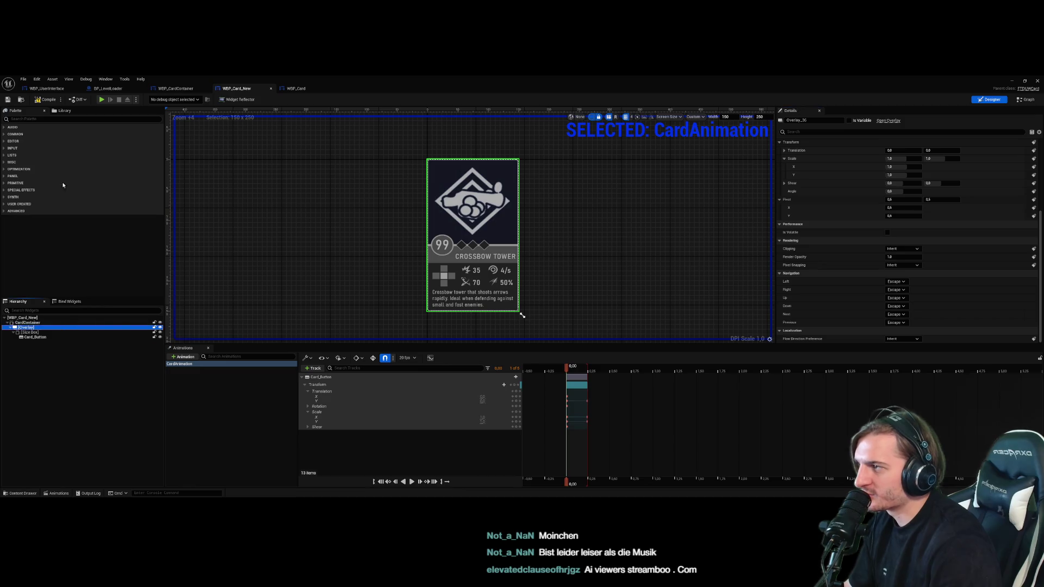
Add an Image from the Palette into the Overlay, centred horizontally and vertically
left_click(47, 120)
type("ima")
mouse_move(28, 136)
left_mouse_down()
mouse_move(38, 337)
mouse_move(32, 328)
left_mouse_up()
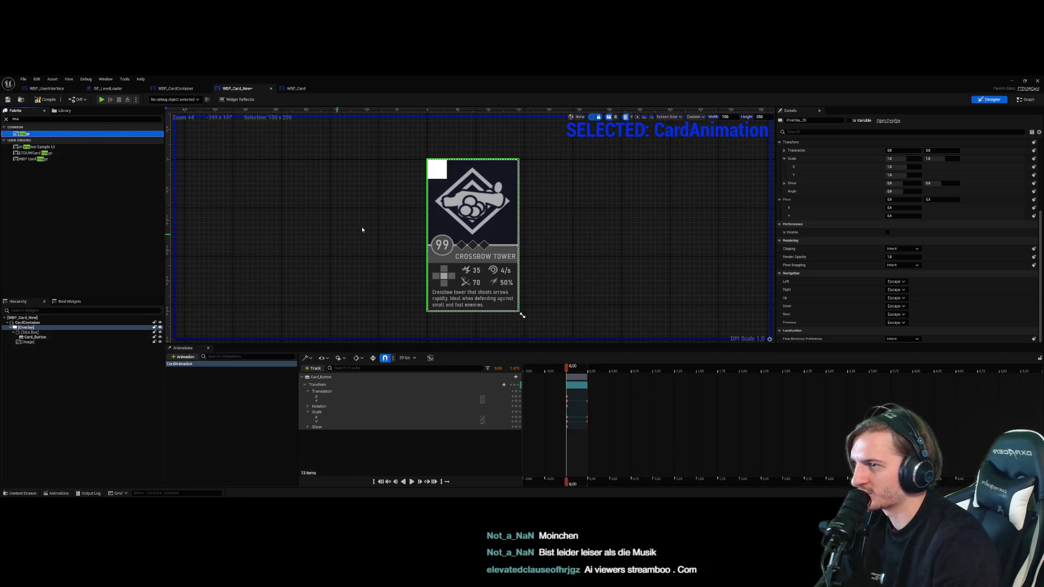
left_click(436, 169)
scroll(863, 208, "up", 5)
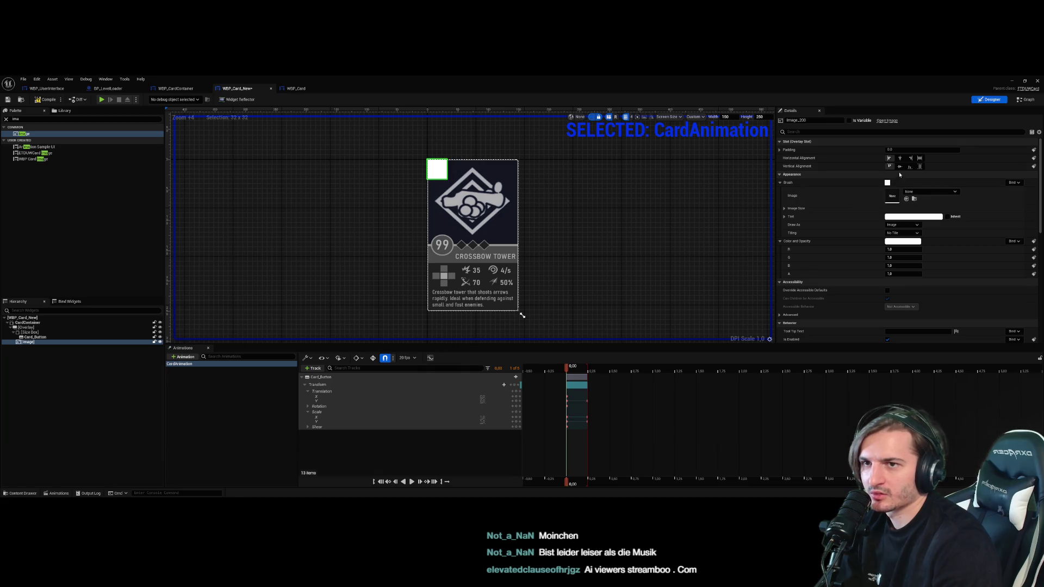
left_click(900, 157)
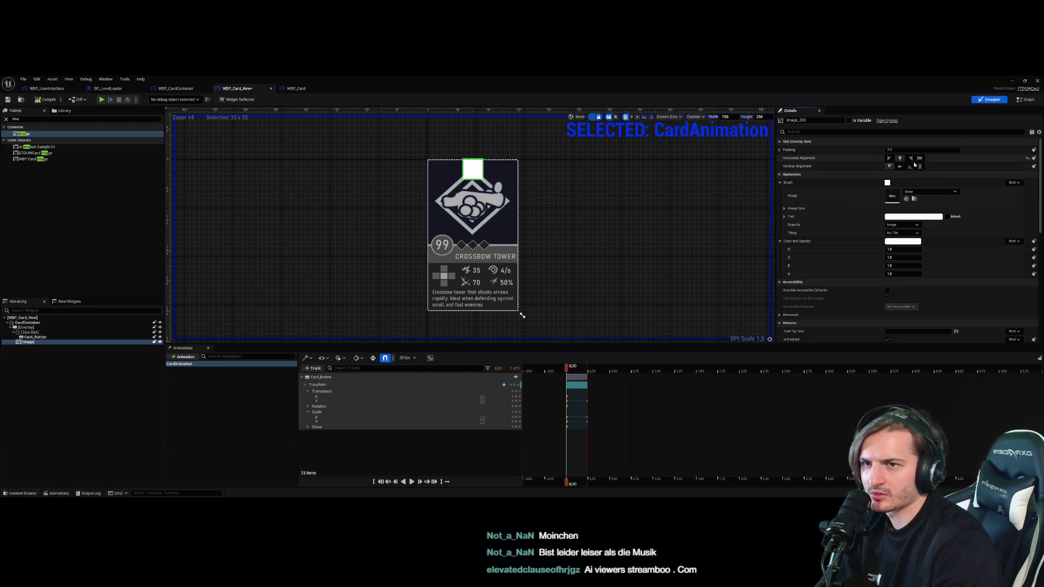
left_click(899, 166)
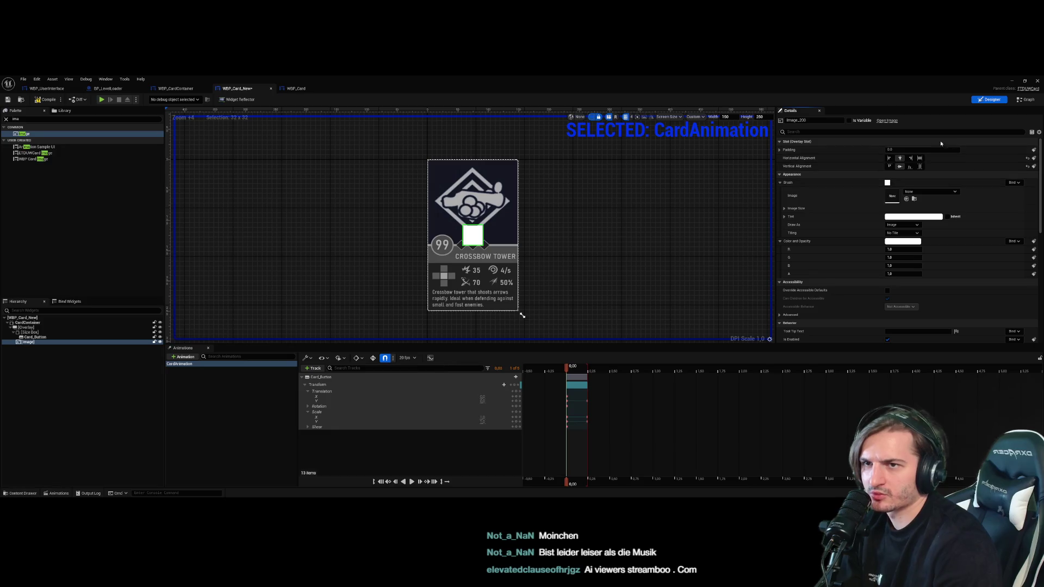
left_click(779, 150)
left_click(780, 150)
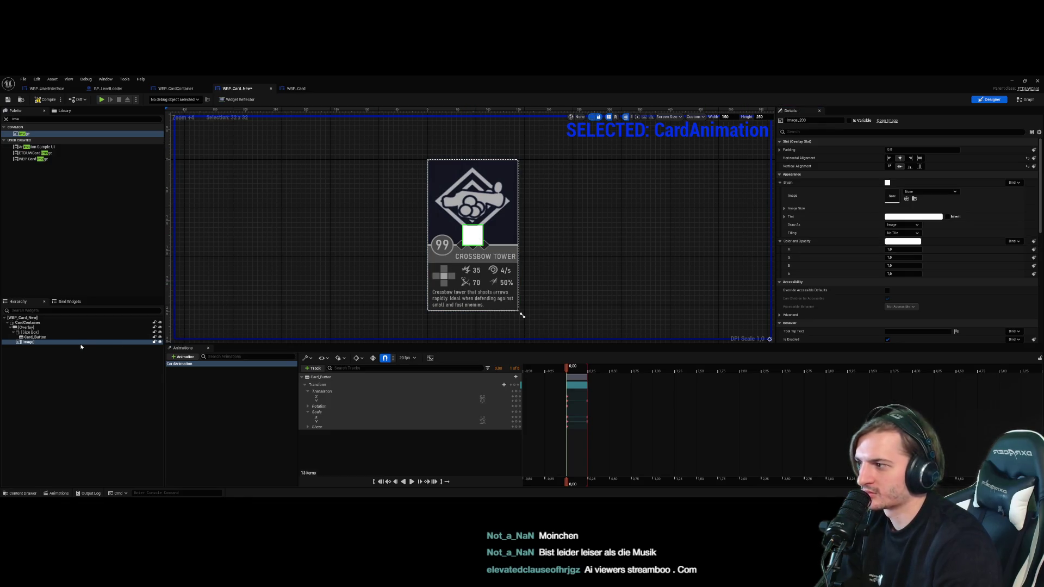
Add a second Size Box to the Overlay and move the image inside it
left_click(31, 332)
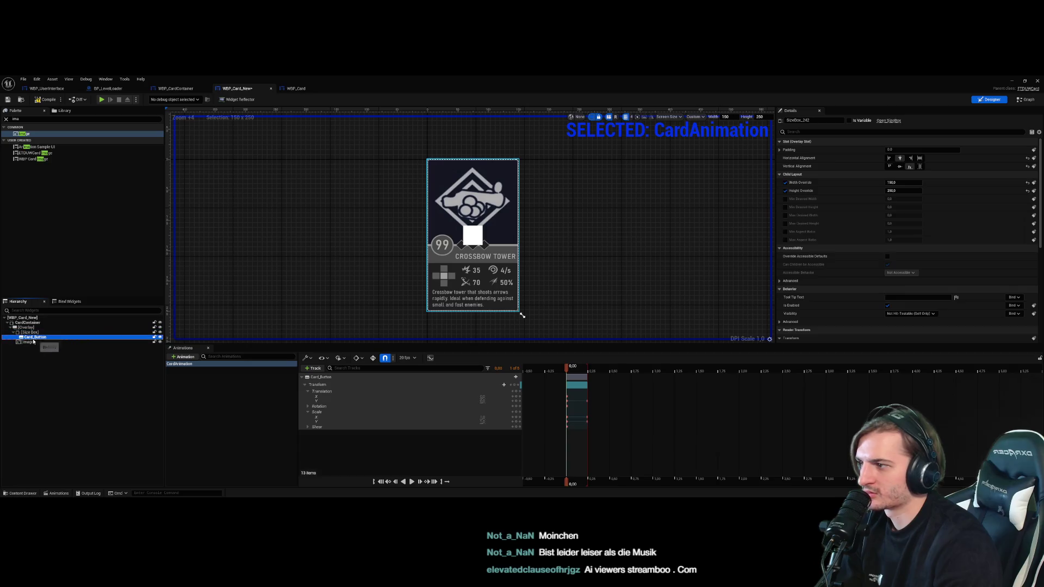
left_click(35, 337)
left_click(28, 354)
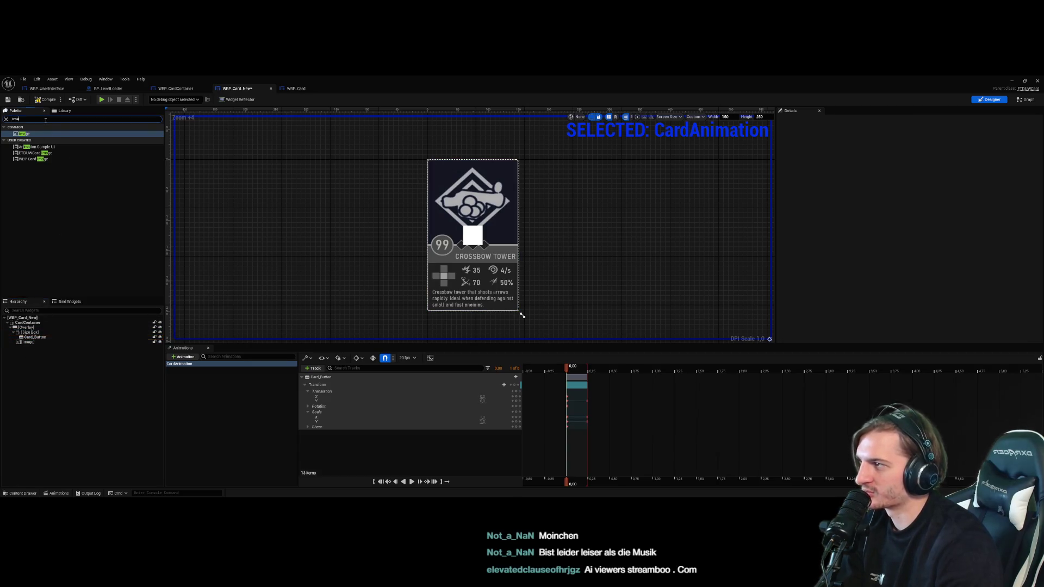
type("size")
left_click_drag(25, 134, 25, 329)
left_click(29, 347)
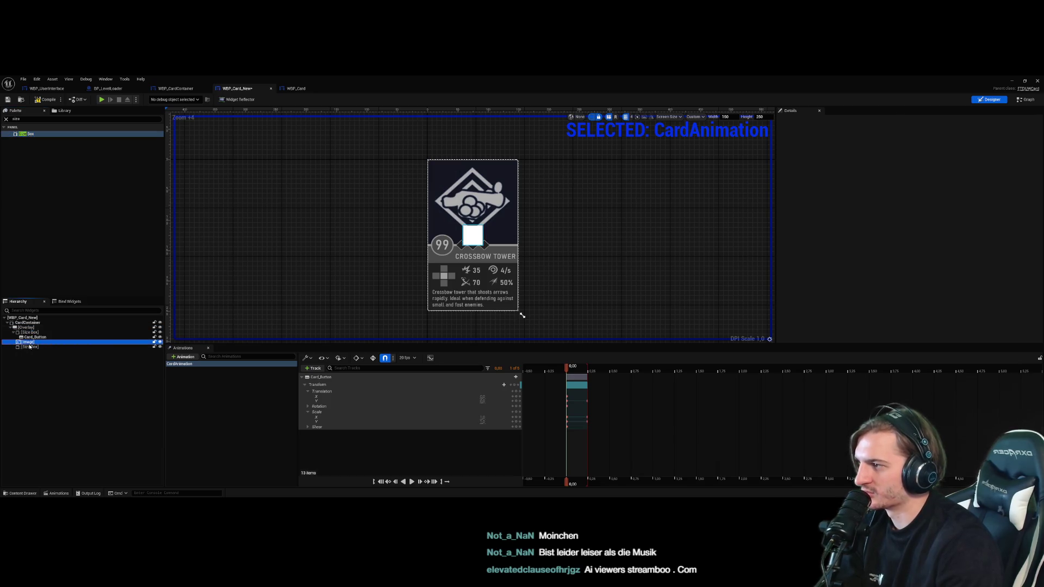
left_click(25, 348)
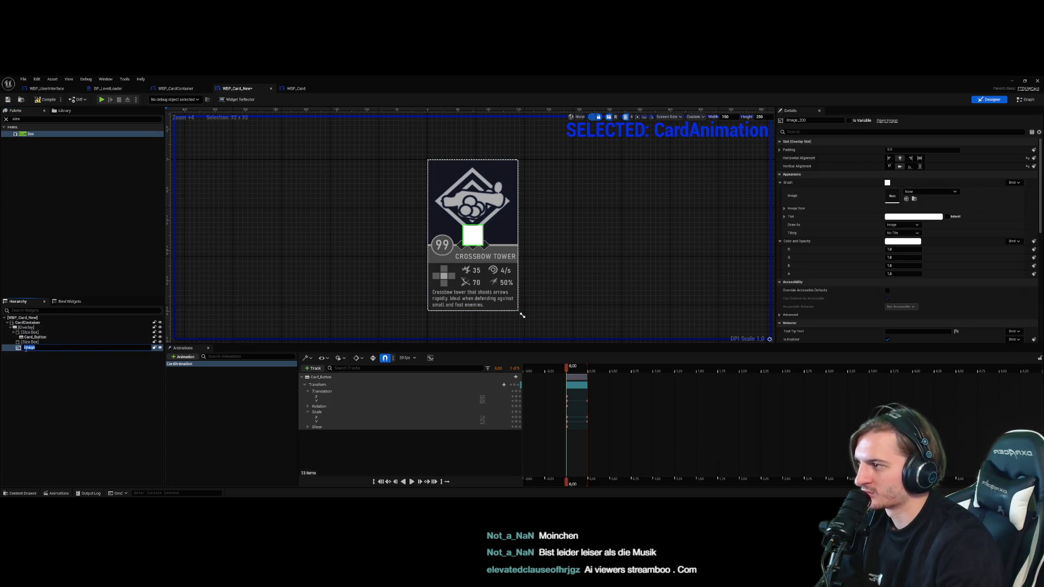
left_click_drag(472, 234, 445, 173)
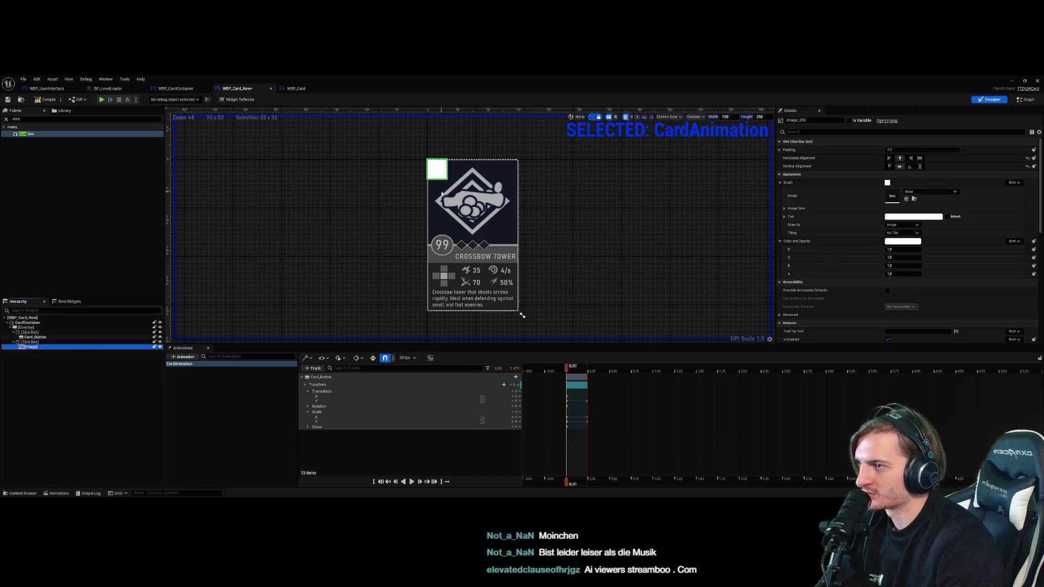
key("Up")
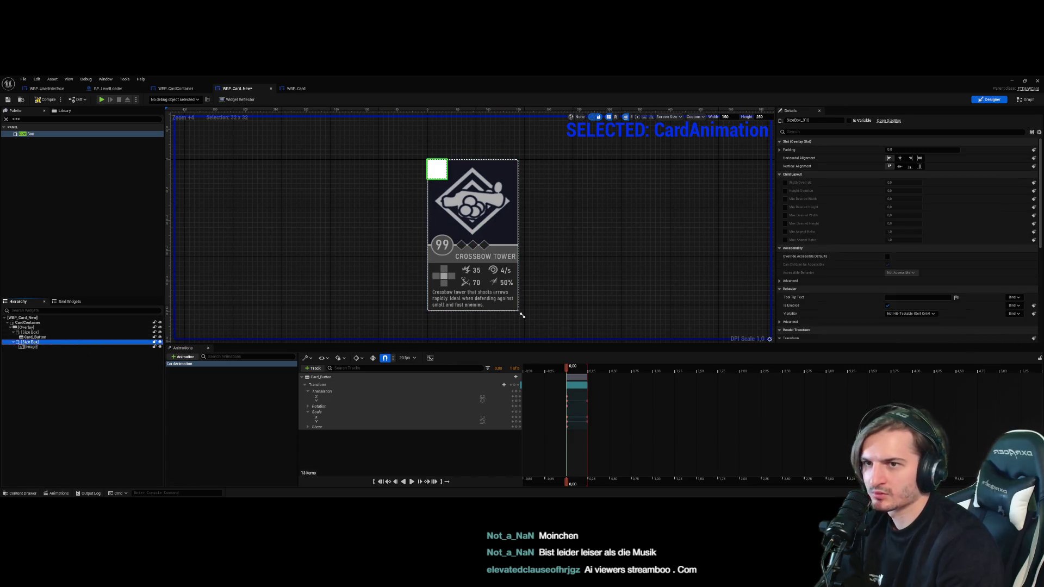
Enable the new Size Box's Width and Height Overrides and set their values
left_click(785, 182)
left_click(785, 191)
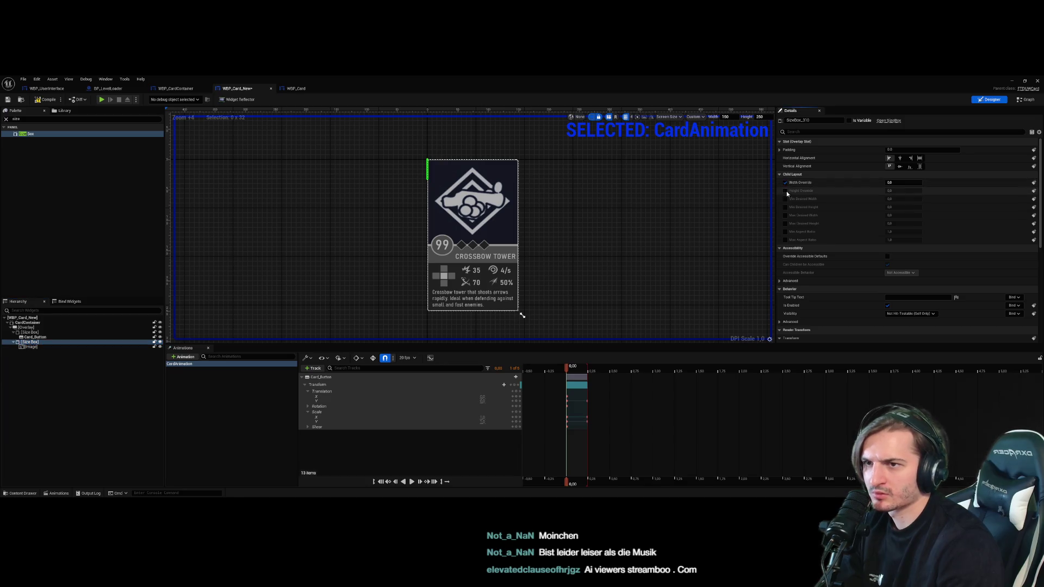
left_click(886, 183)
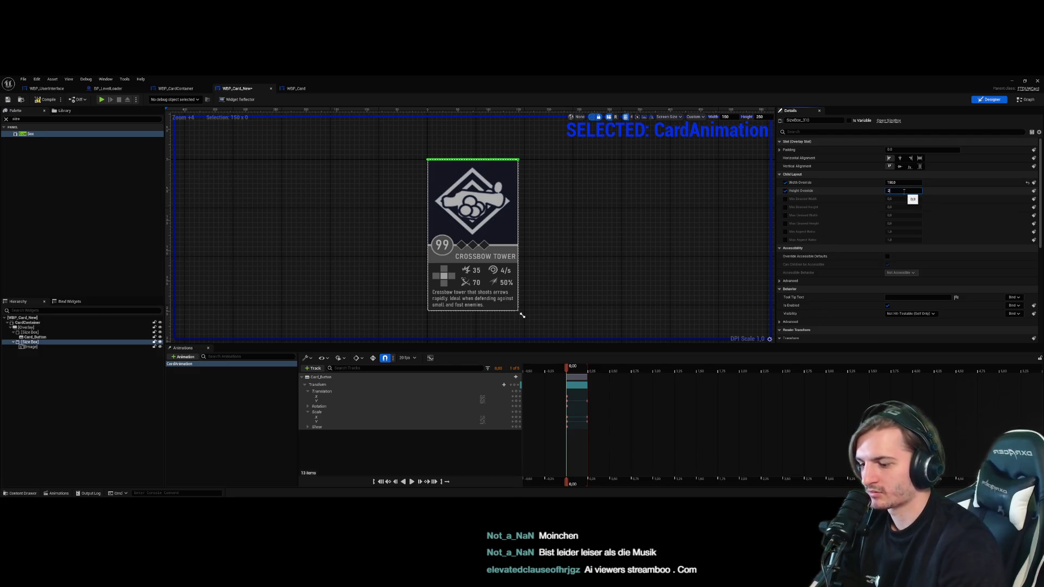
key("Return")
left_click(83, 347)
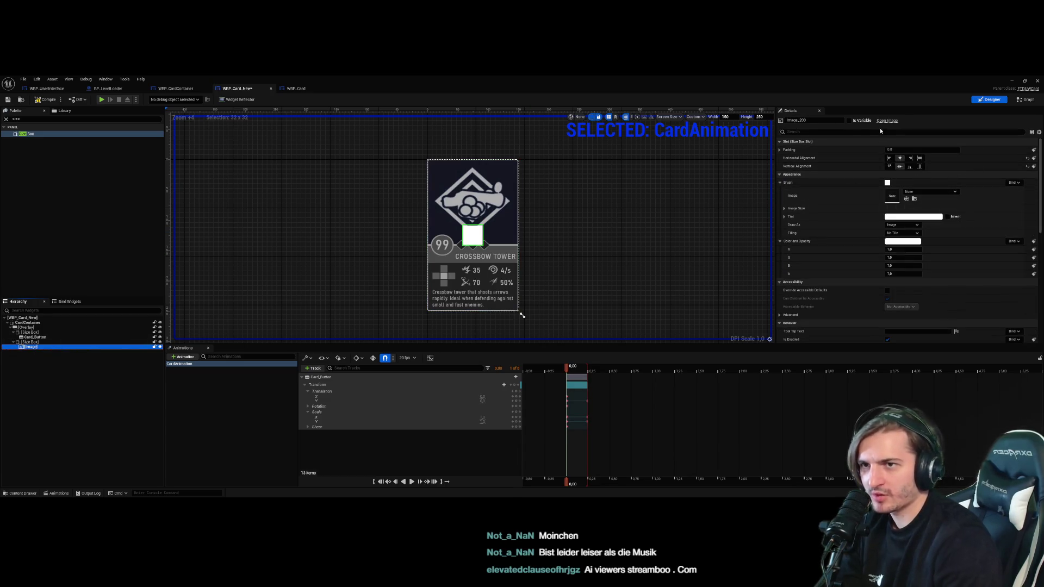
scroll(941, 251, "down", 6)
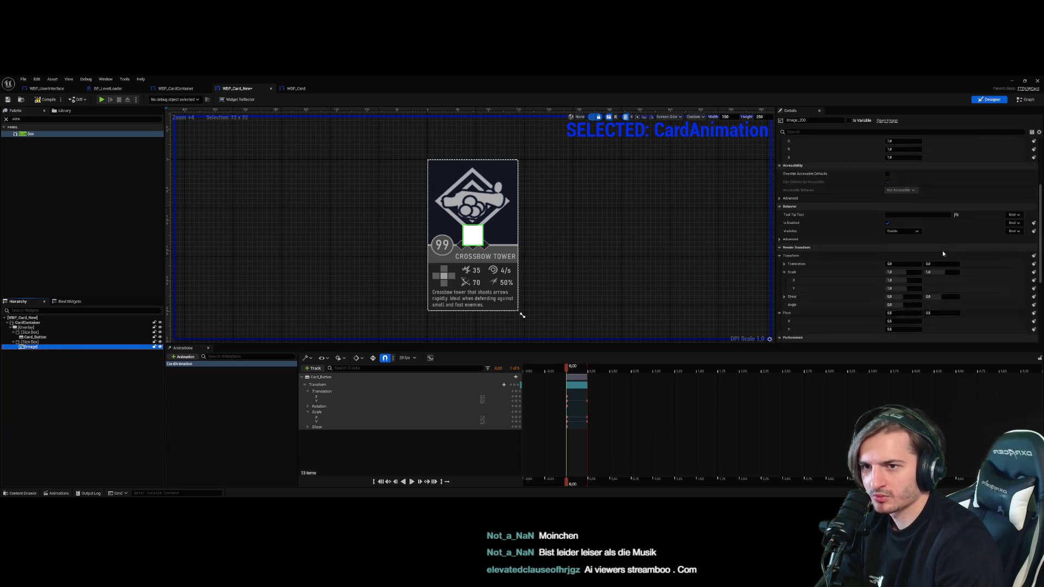
scroll(943, 254, "down", 3)
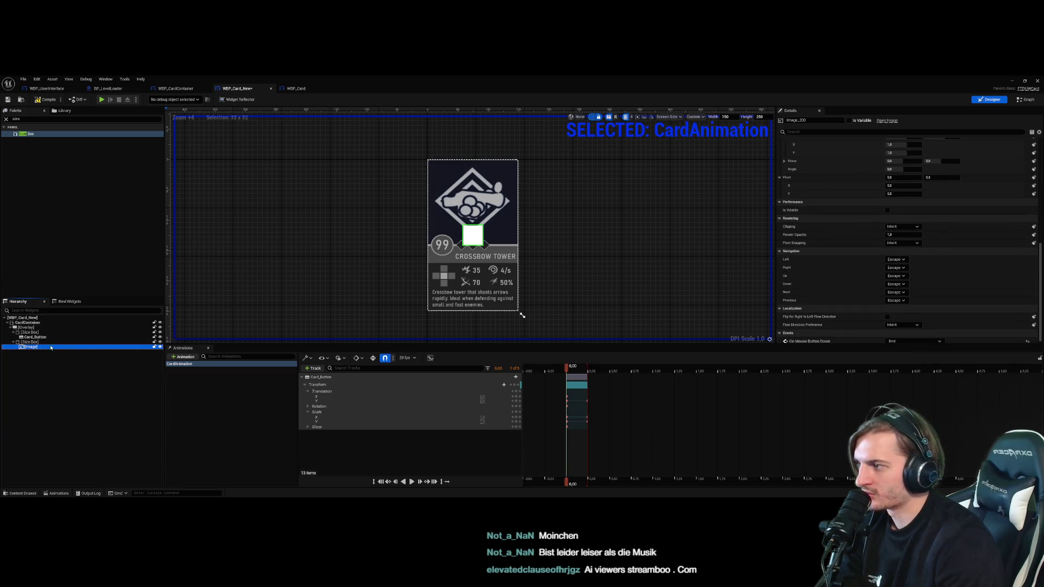
double_click(32, 120)
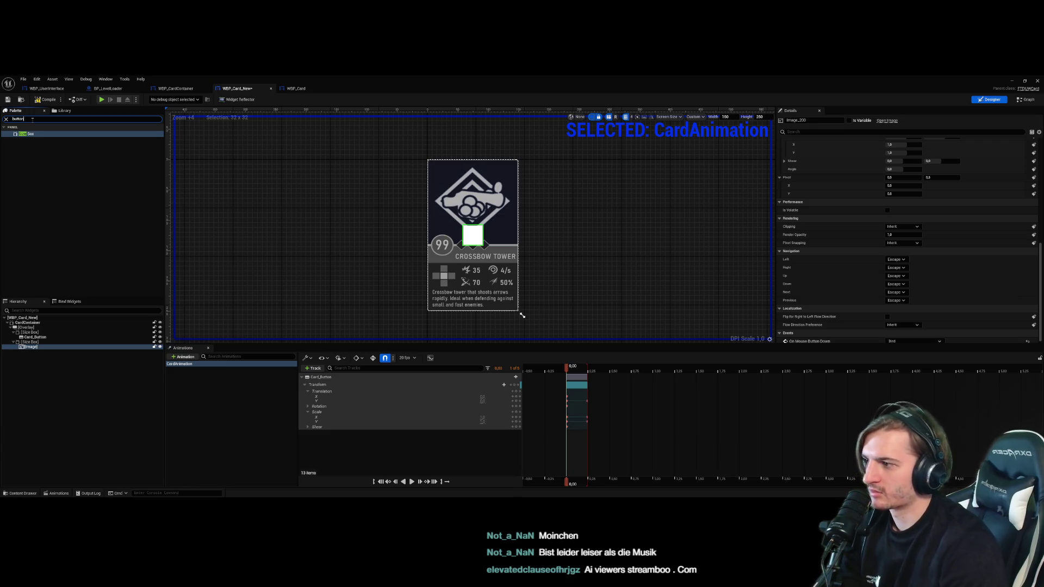
Replace the image in the second Size Box with a Button, then compile and save WBP_Card_New
type("button")
left_click_drag(24, 133, 30, 346)
key("Delete")
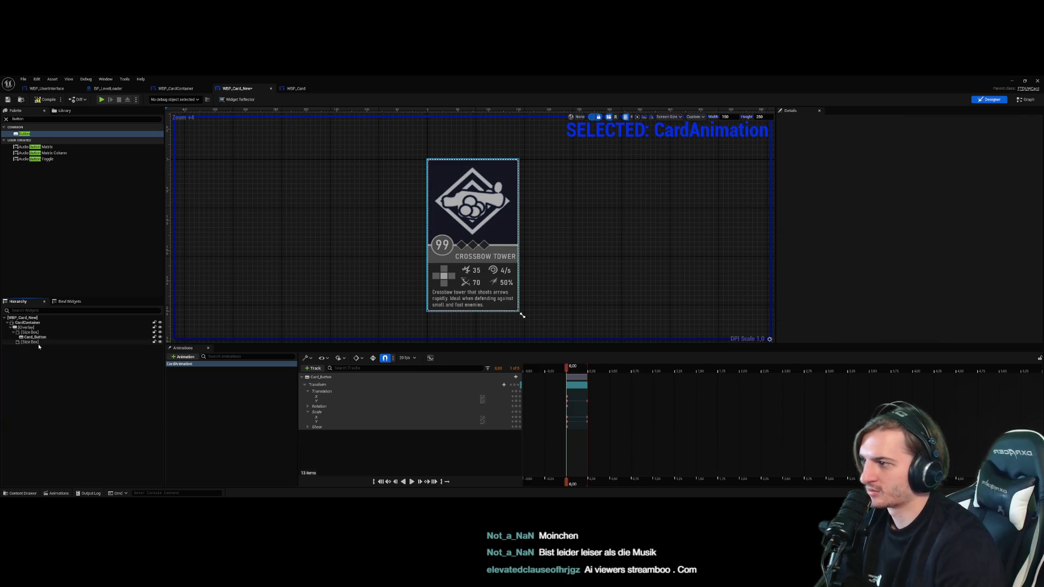
left_click_drag(35, 134, 38, 349)
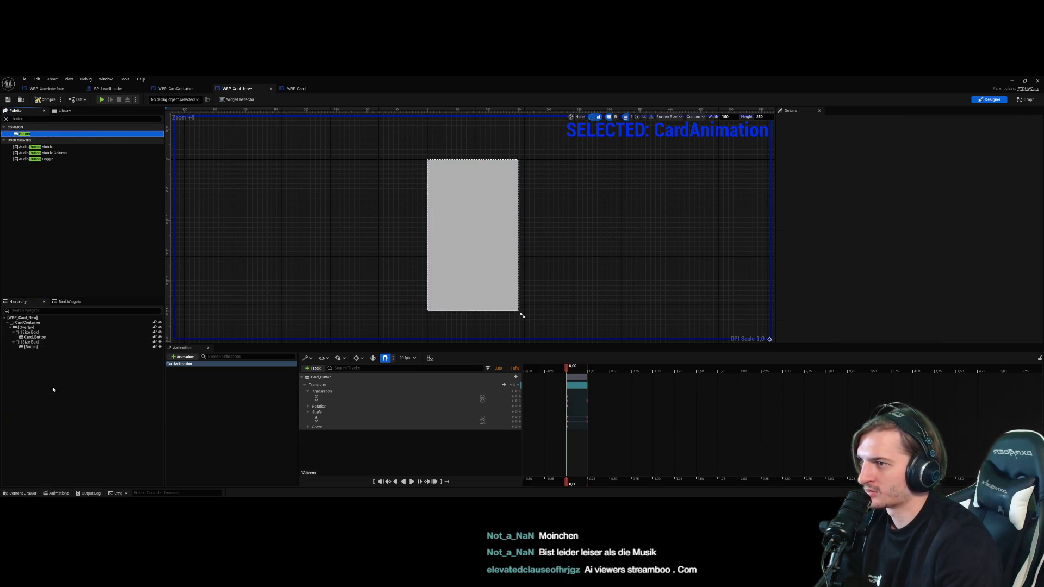
left_click(45, 99)
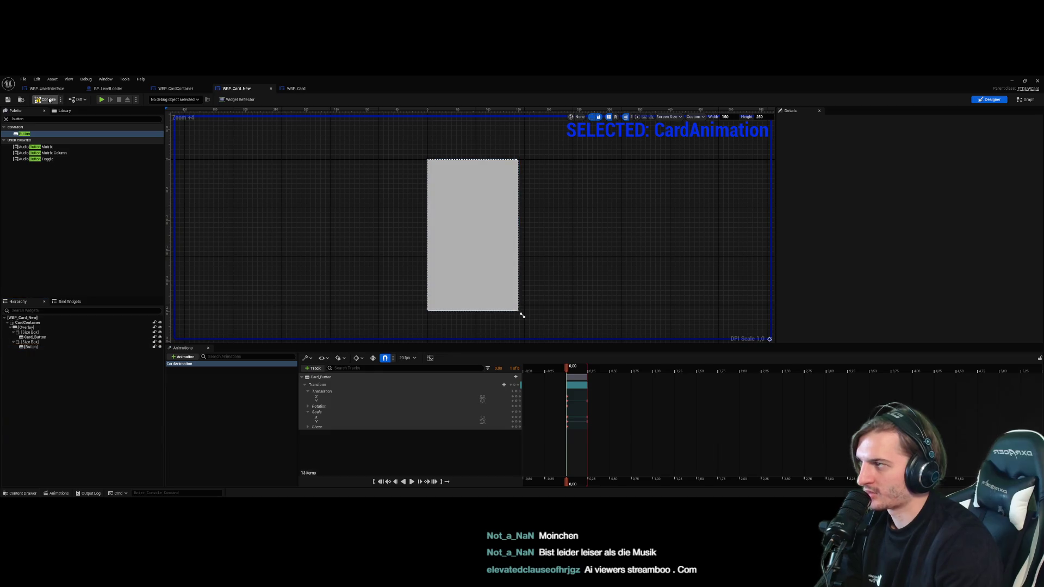
left_click(1014, 82)
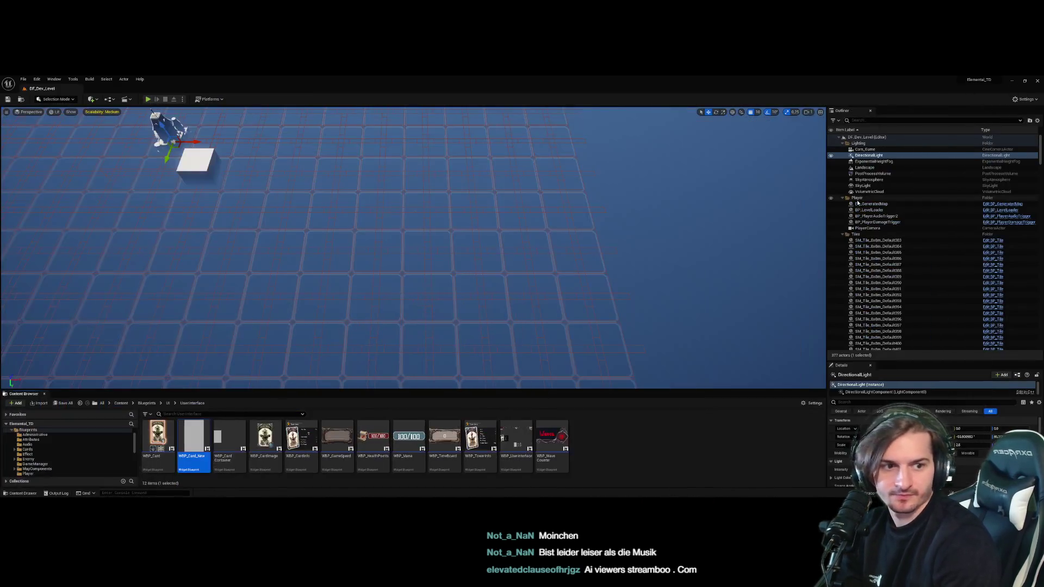
Play the level, hover the Crossbow card to test it, then stop
left_click(148, 99)
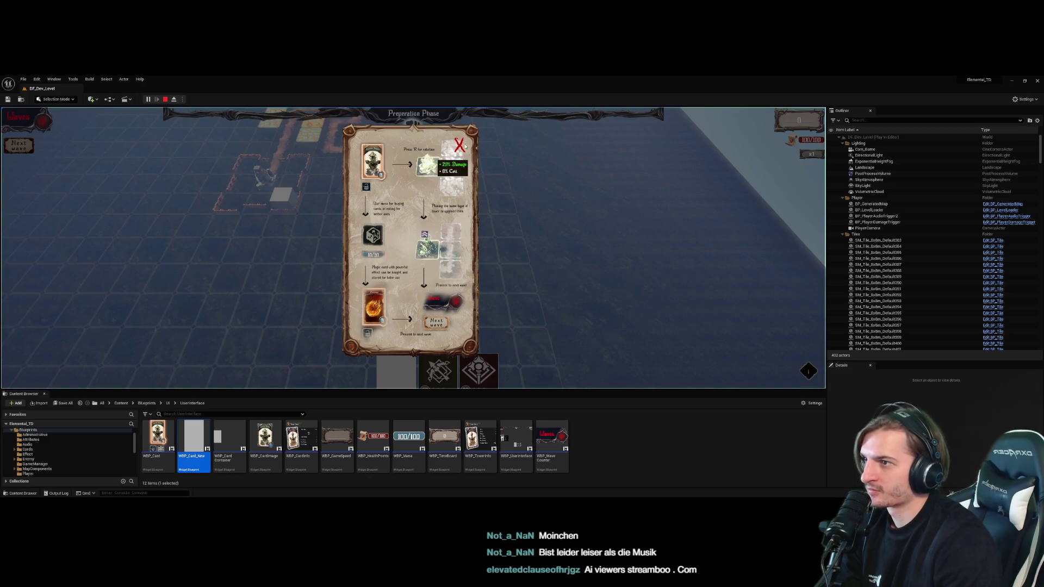
left_click(424, 330)
mouse_move(398, 368)
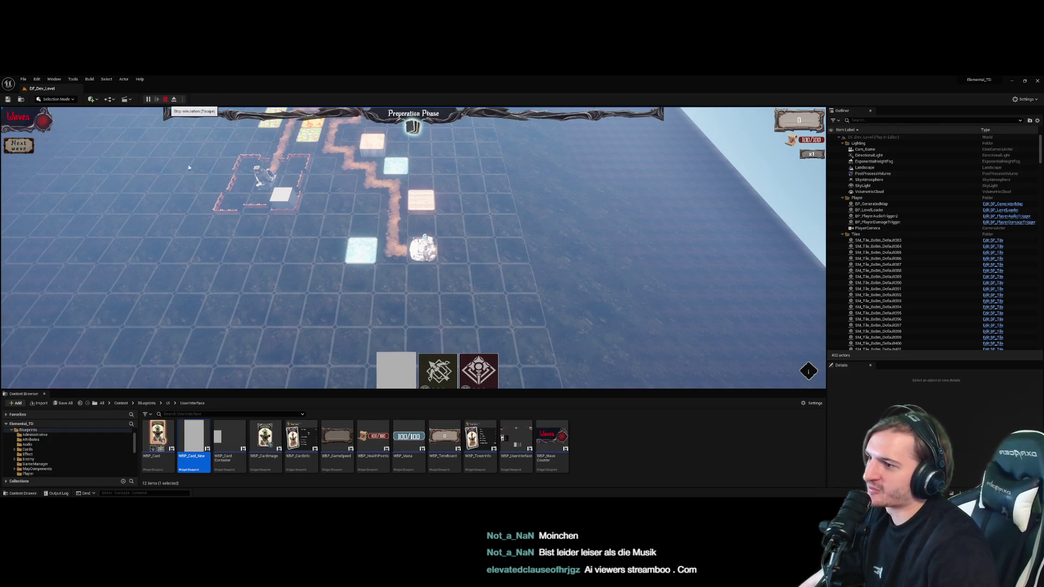
left_click(166, 99)
At 0.25 in CardAnimation, set Translation Y to -260 and relaunch the game
double_click(194, 444)
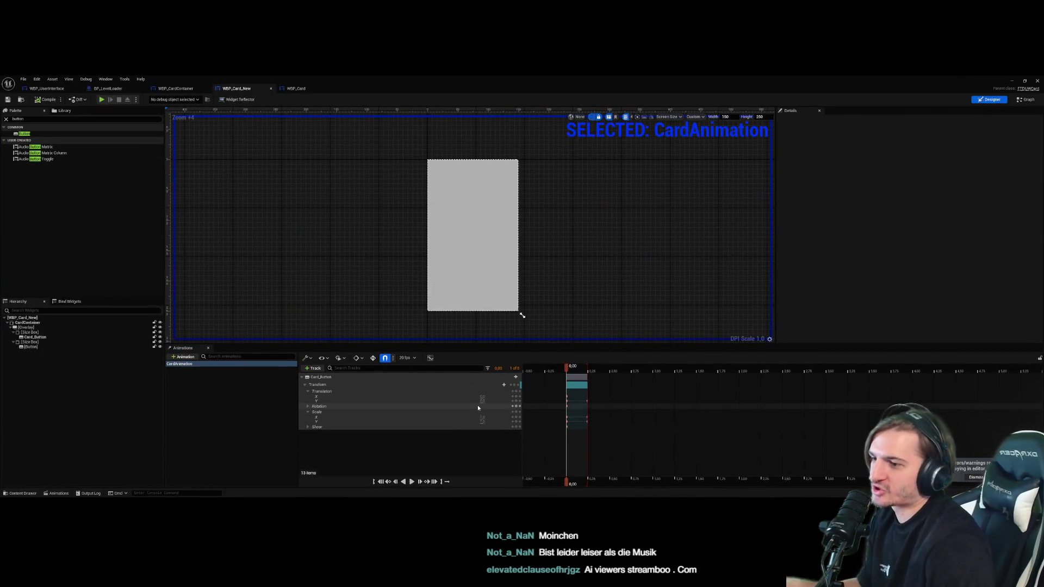
left_click(38, 159)
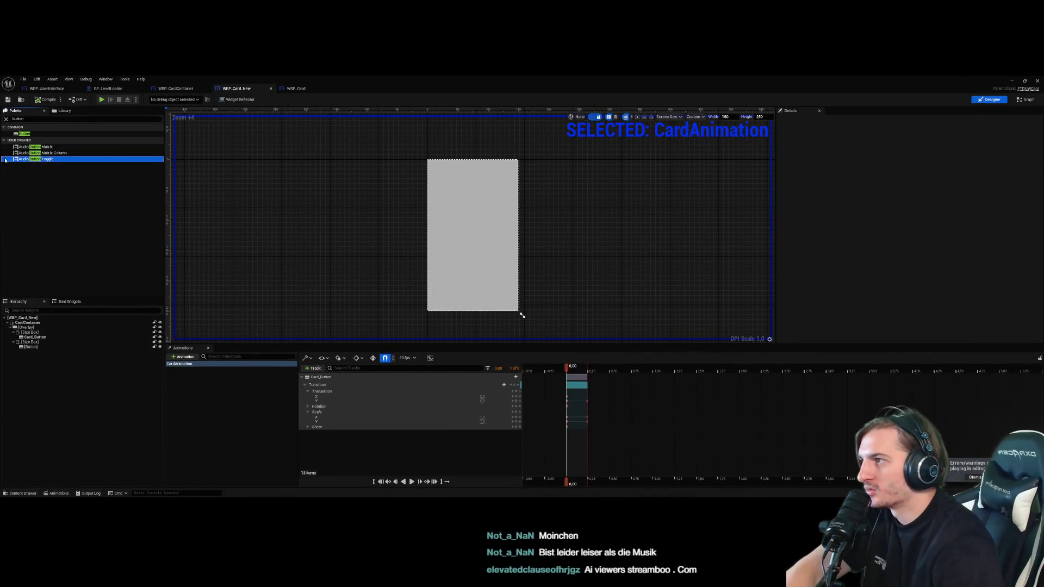
left_click(472, 234)
left_click(283, 398)
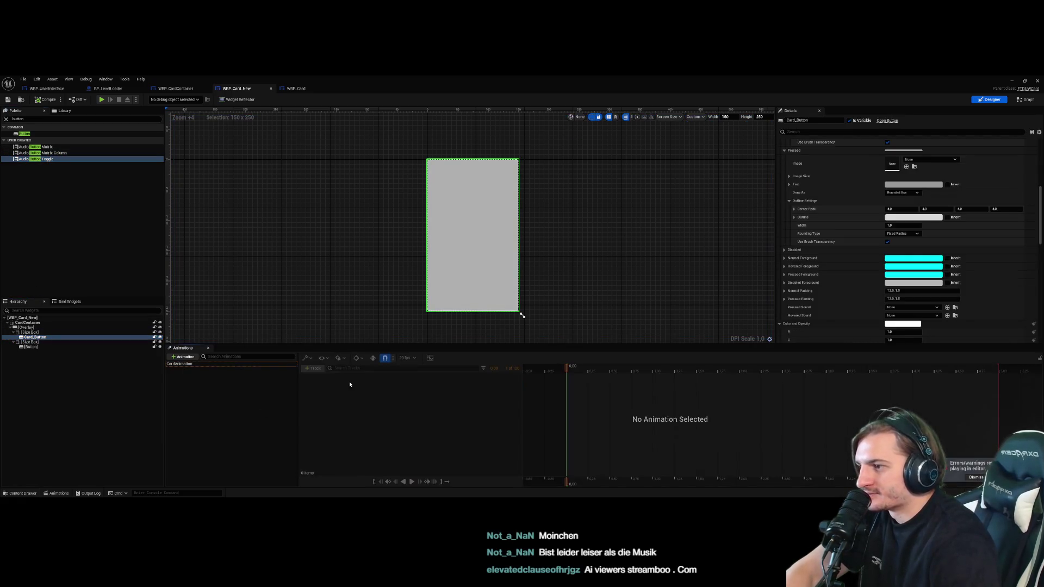
left_click(179, 364)
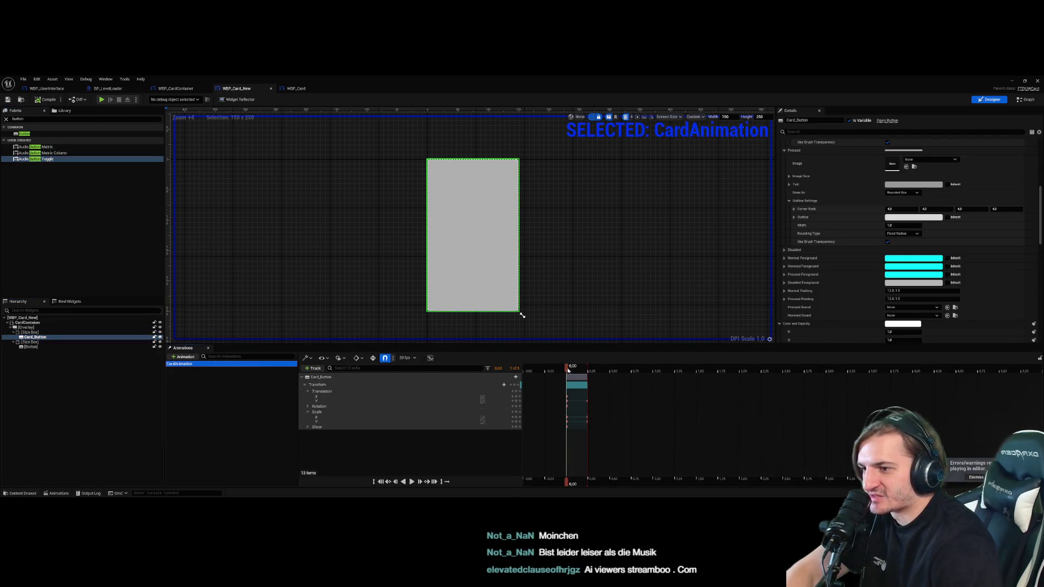
left_click_drag(568, 371, 588, 374)
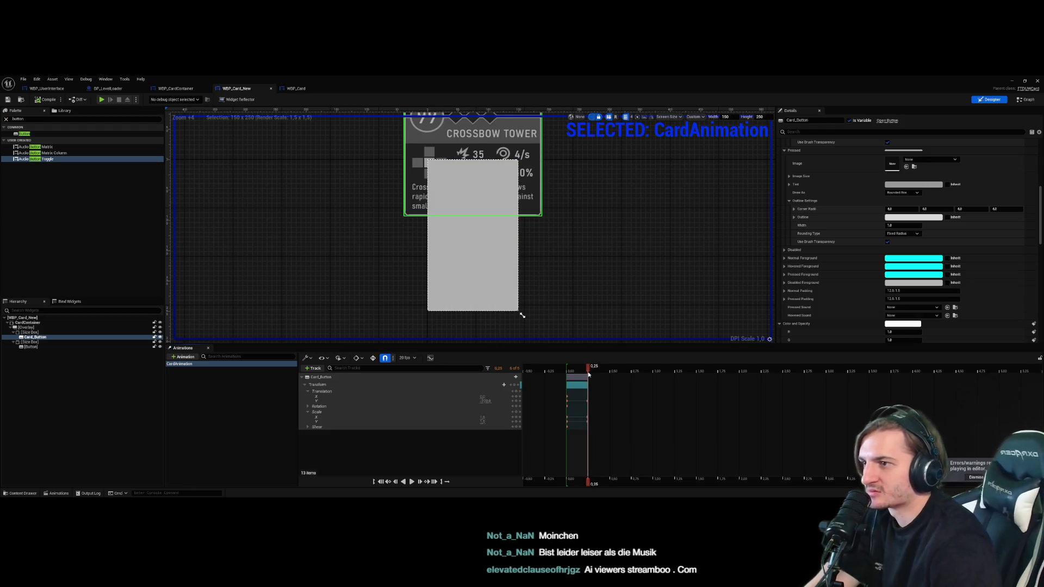
left_click(485, 401)
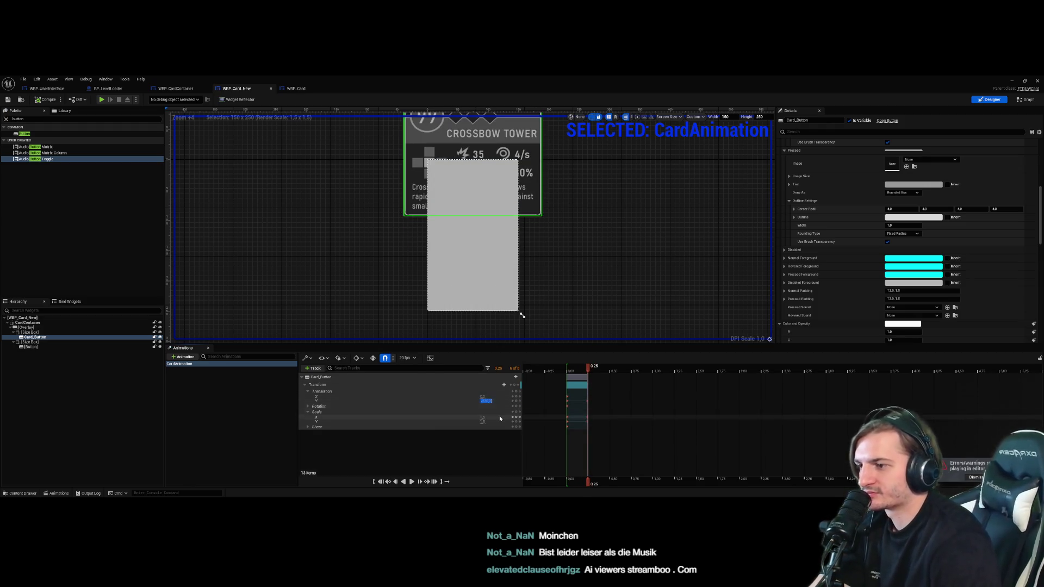
key("Return")
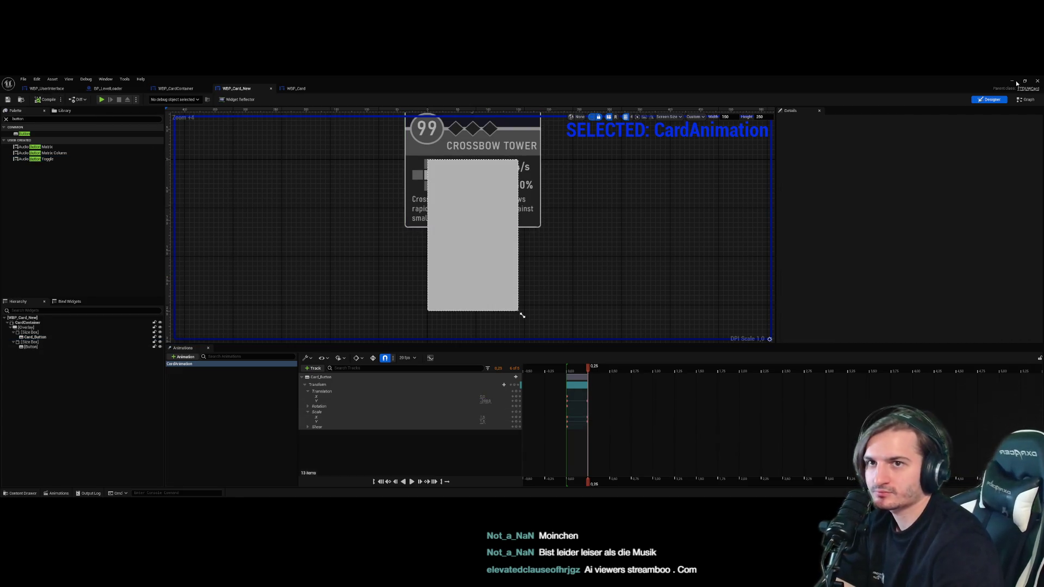
key("alt+Tab")
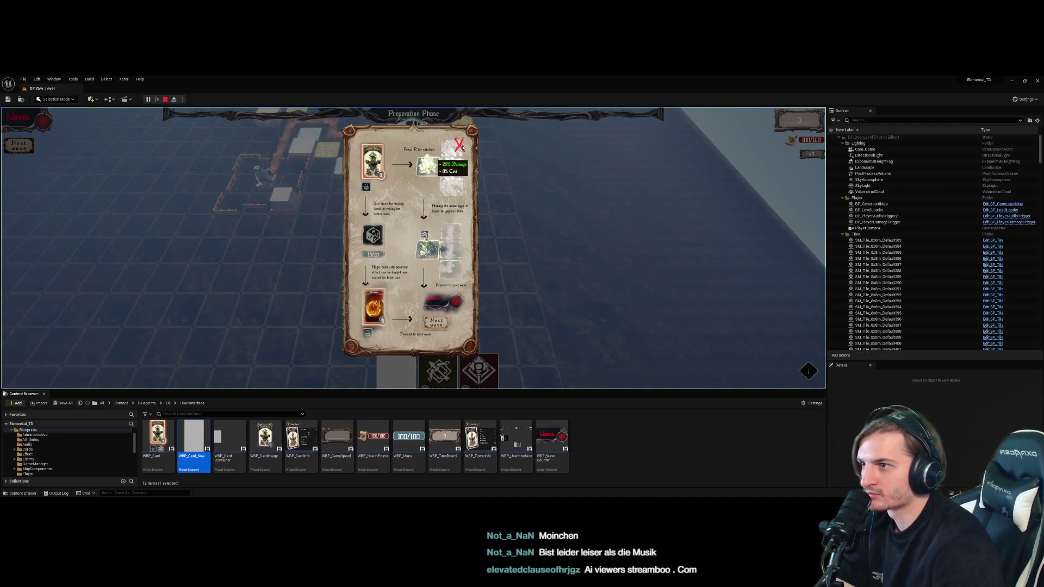
Dismiss the tutorial panel, check the hovered card's rise, then stop the play session
left_click(459, 145)
mouse_move(391, 375)
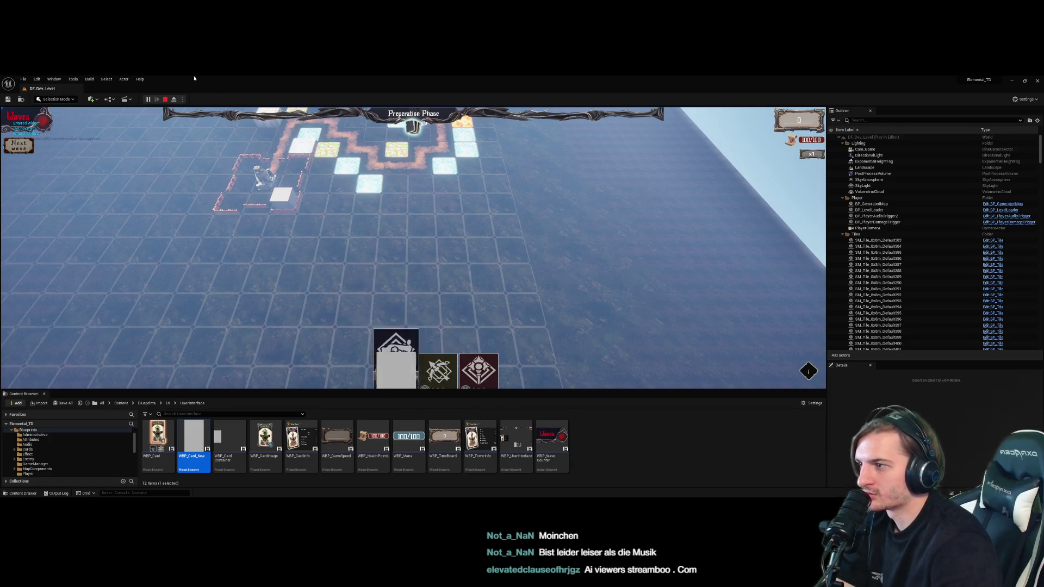
left_click(165, 100)
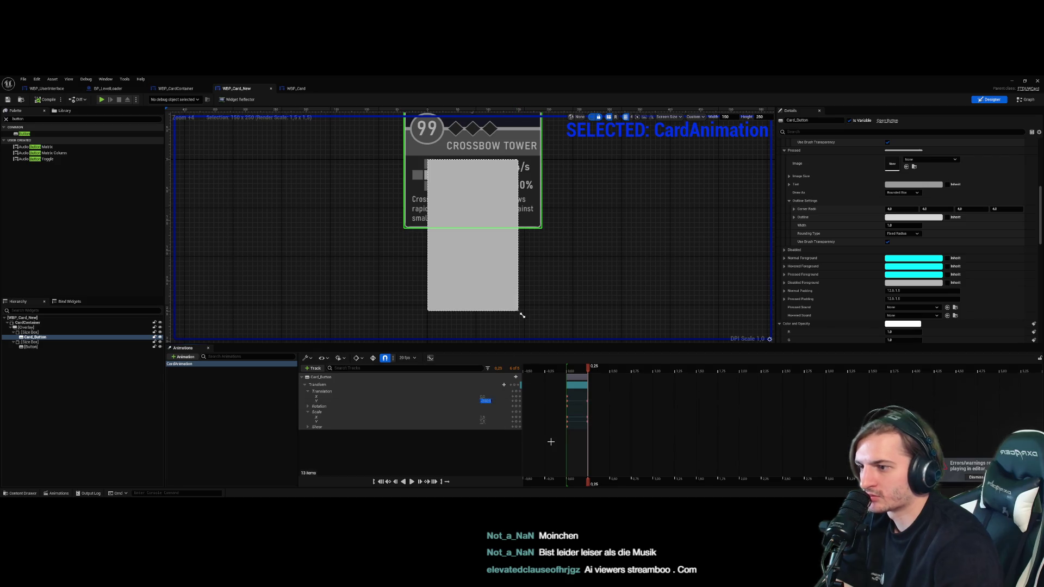
Commit the edited Translation Y, close the card editor and message log, and retest briefly
key("Return")
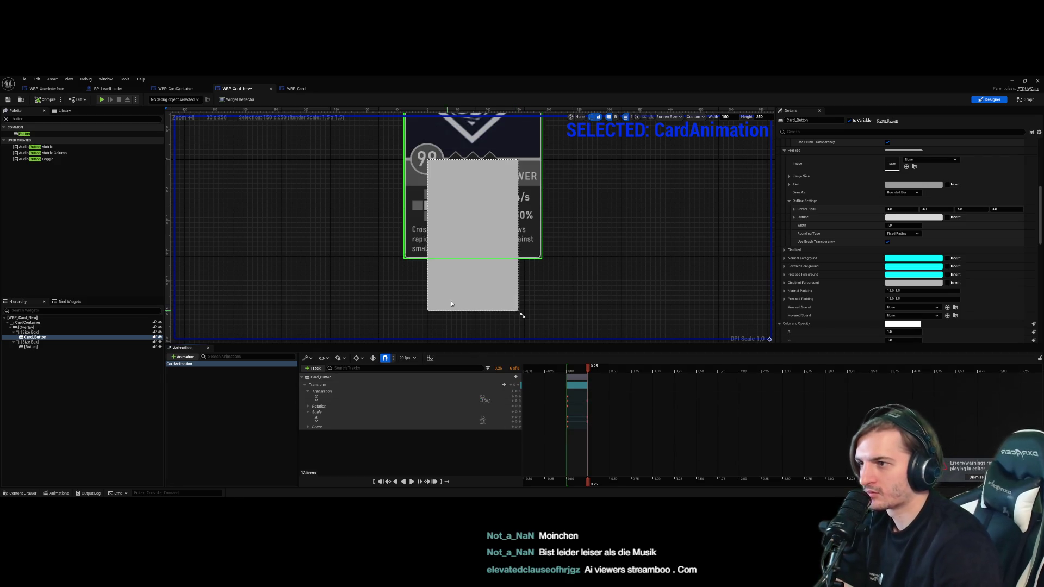
left_click(1035, 80)
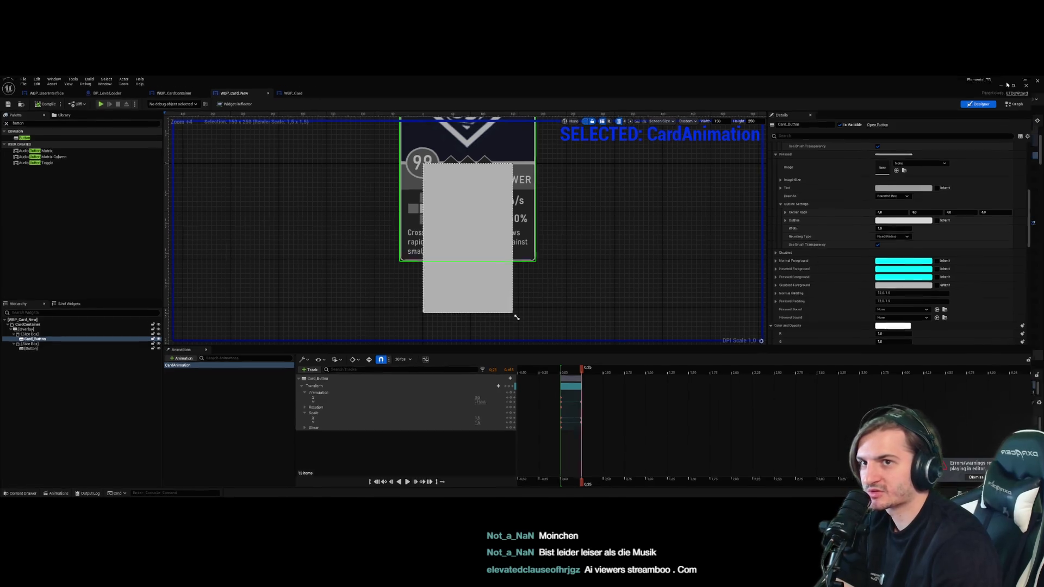
left_click(905, 201)
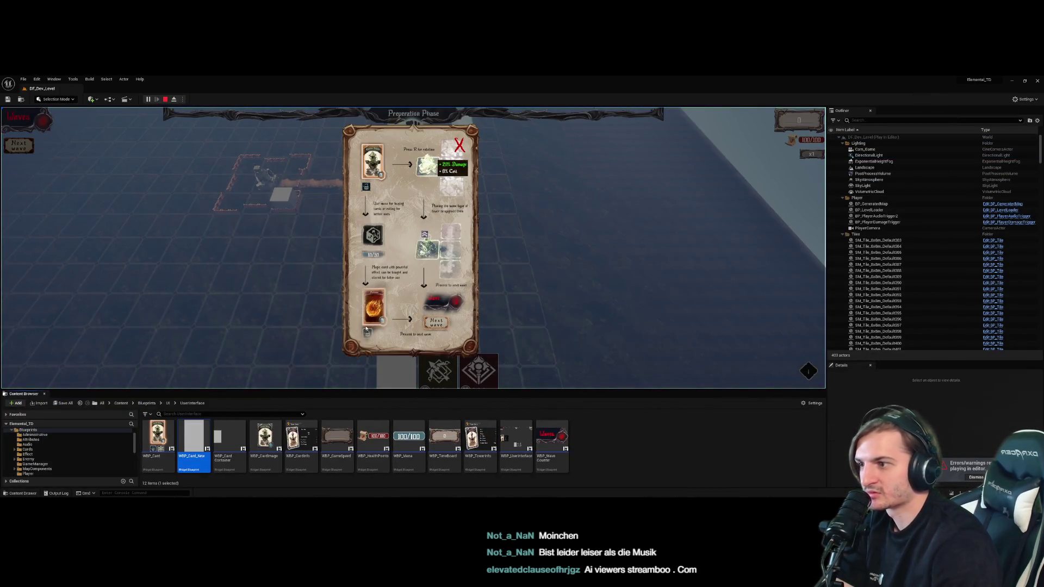
left_click(459, 145)
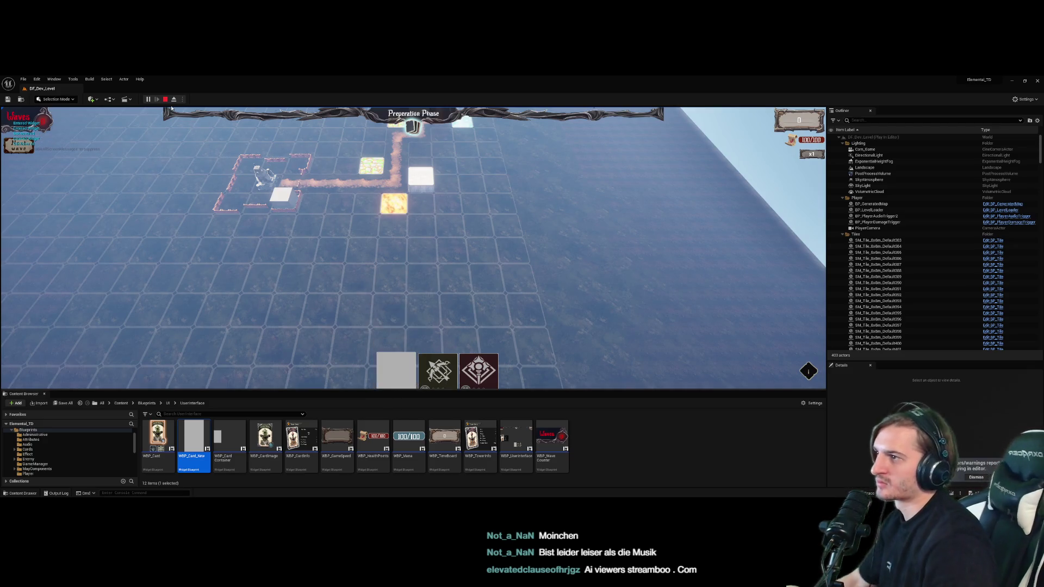
key("Escape")
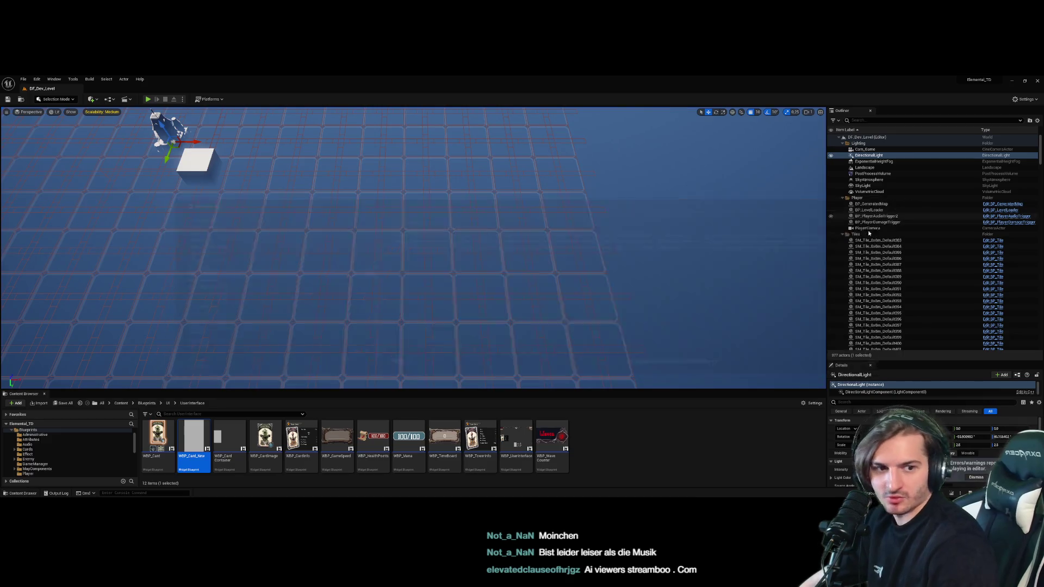
Change CardAnimation's Translation Y in WBP_Card_New from -150 to -170 and compile
double_click(193, 438)
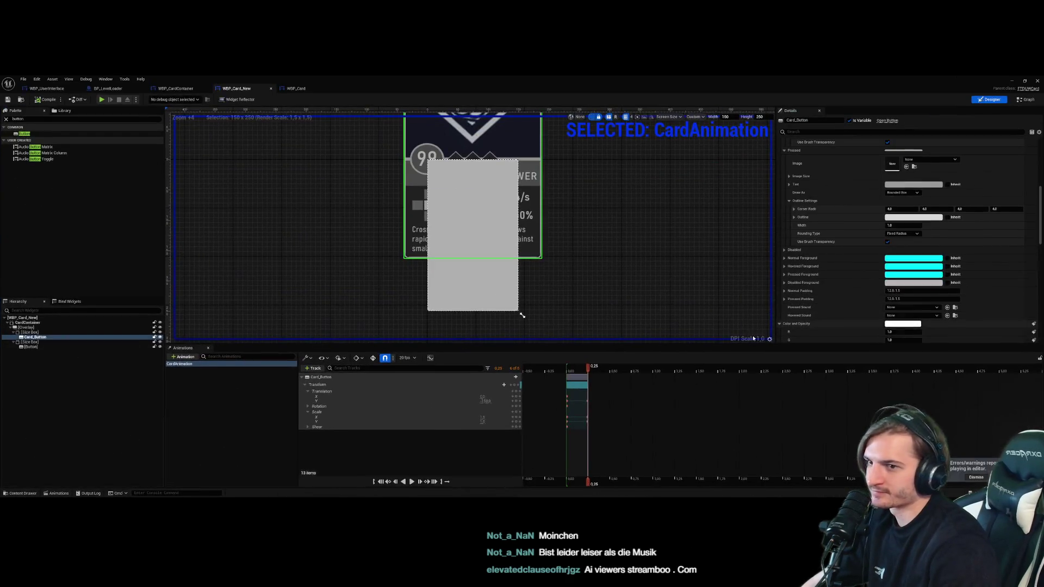
left_click(486, 400)
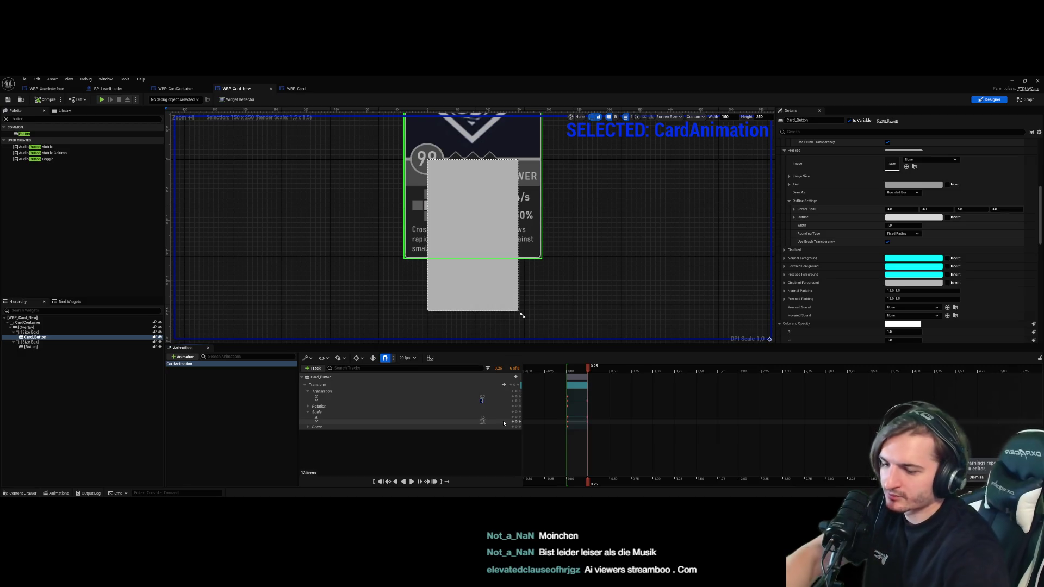
type("-170")
key("Return")
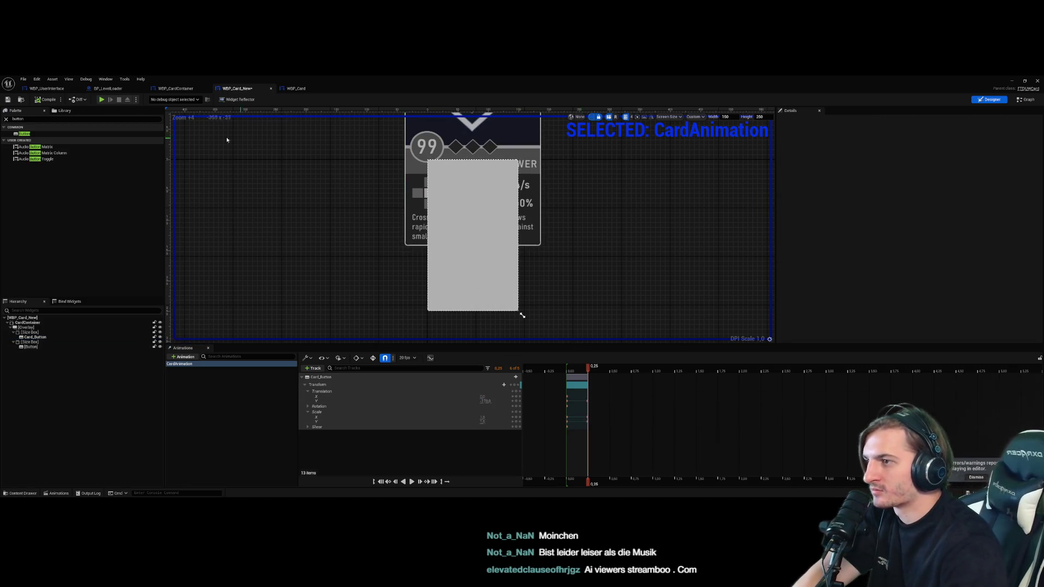
left_click(47, 100)
left_click(1038, 80)
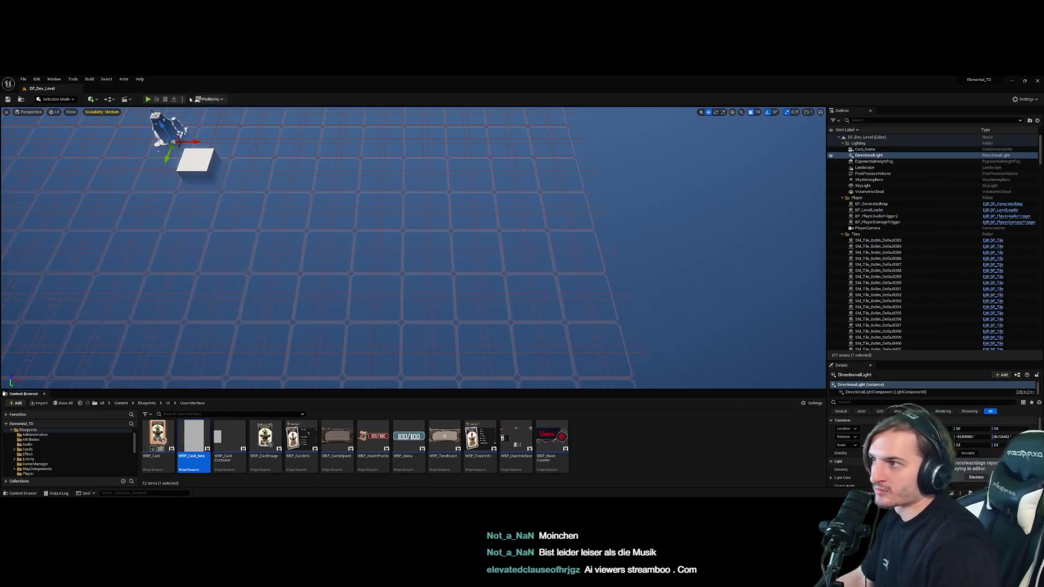
Play the level, dismiss the tutorial card, check the hovered card, then stop
left_click(145, 100)
left_click(449, 164)
mouse_move(391, 376)
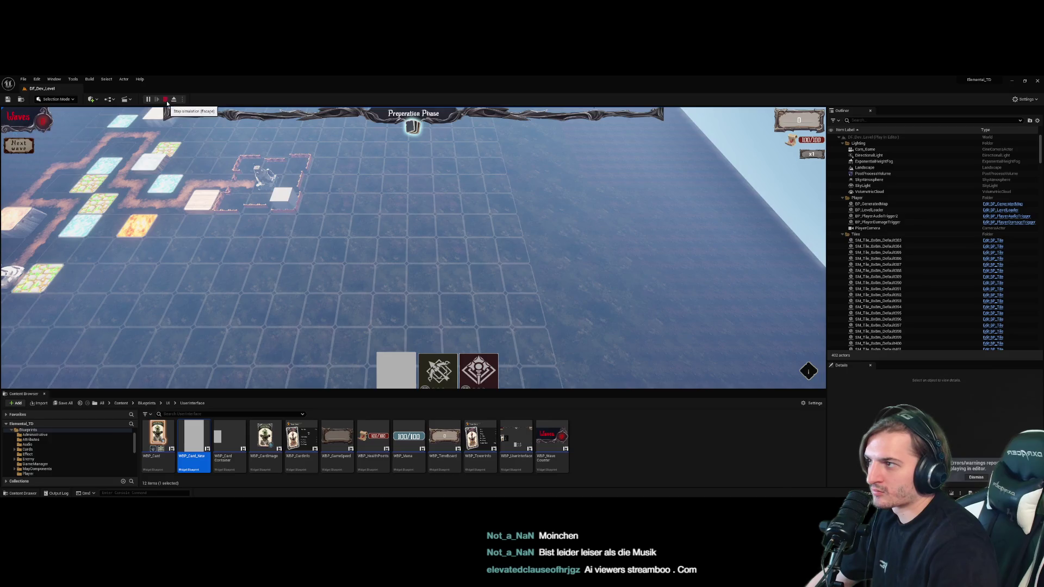
left_click(166, 99)
Reopen WBP_Card_New, adjust the Translation Y again, and start a new test play
left_click(217, 434)
double_click(193, 435)
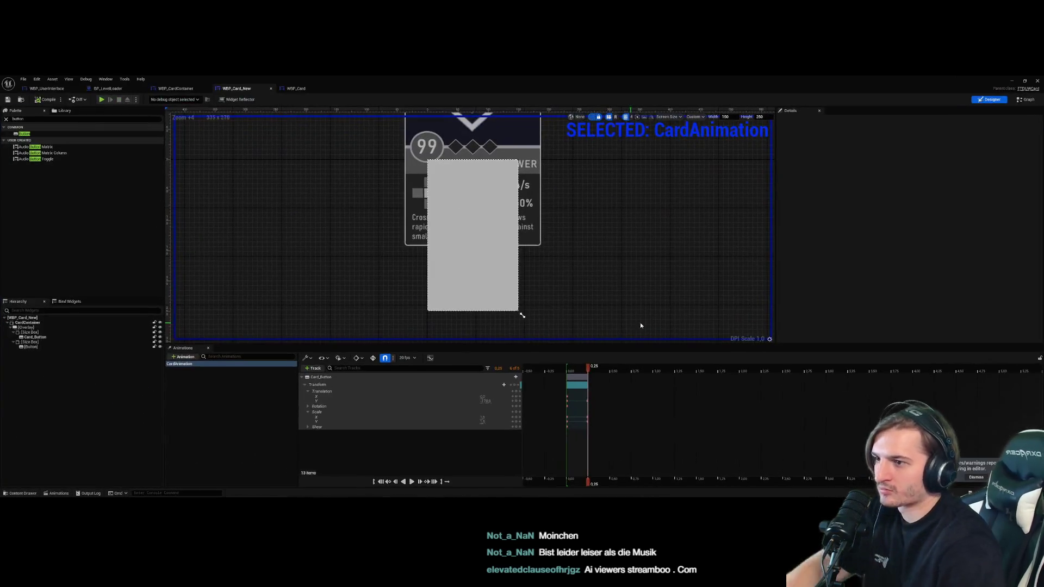
left_click(486, 401)
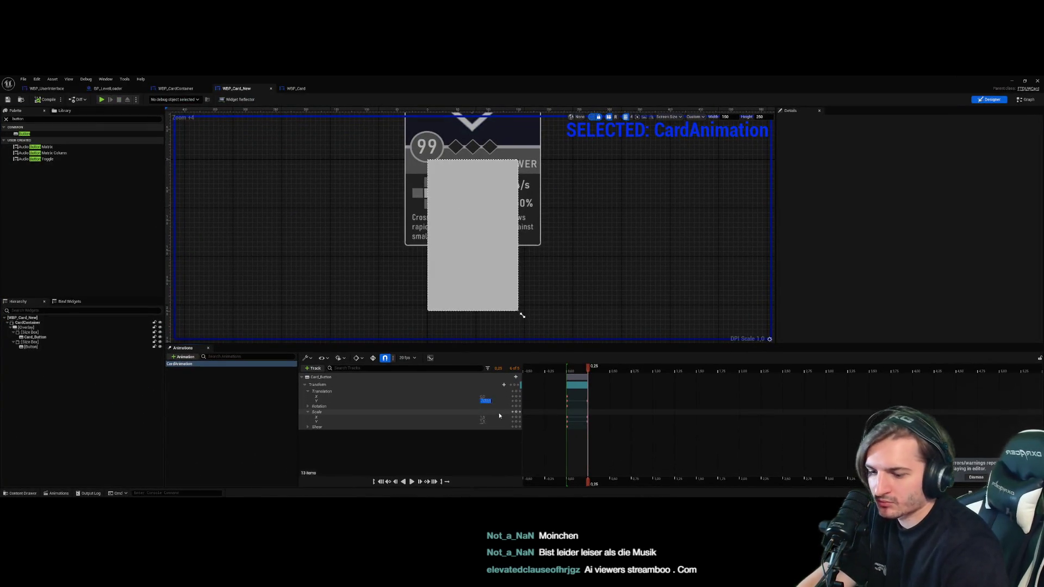
key("alt+p")
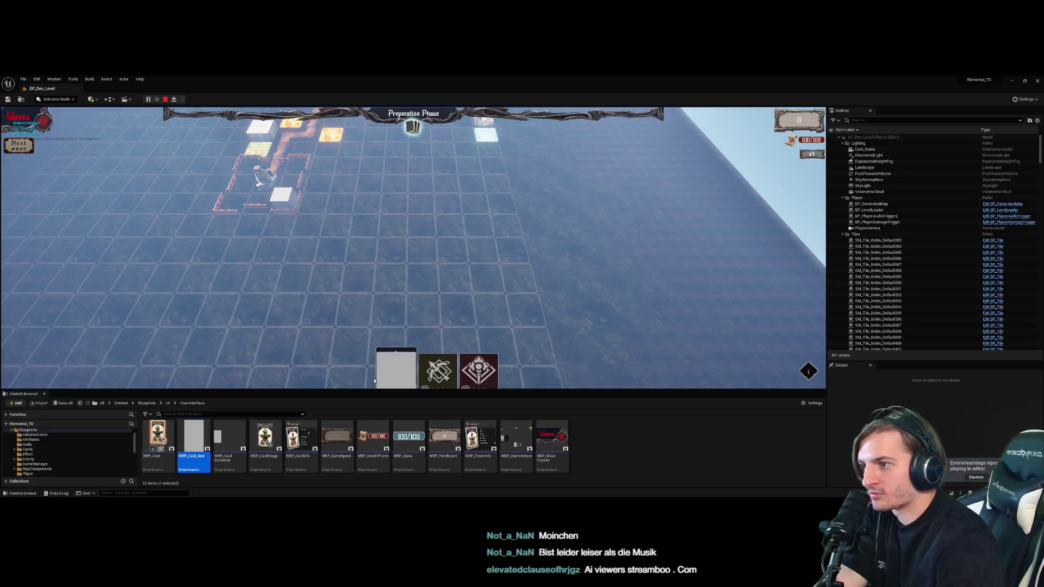
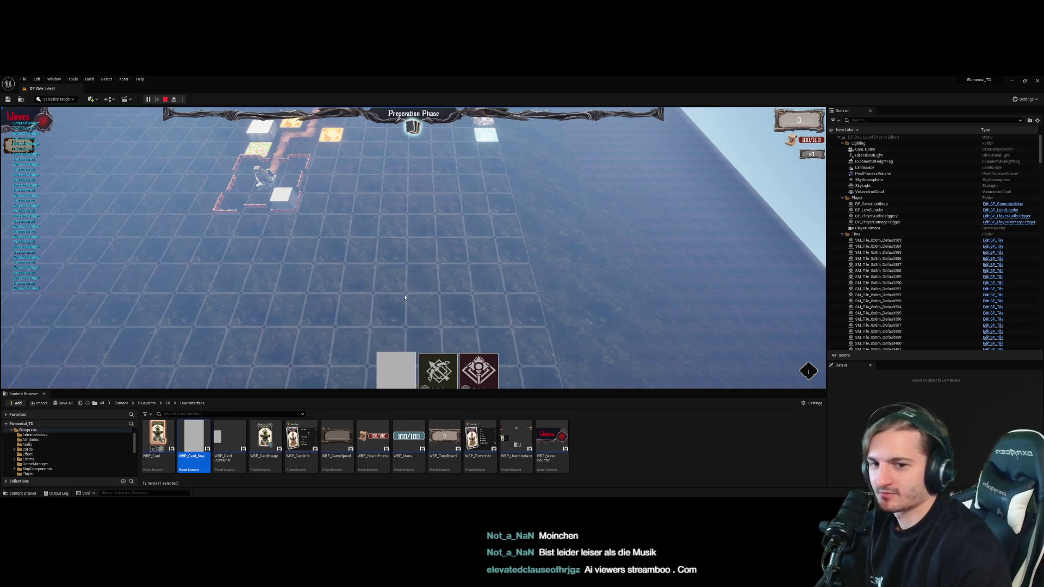
End the play session, dismiss the Message Log, and open WBP_Card_New from the Content Browser
mouse_move(386, 372)
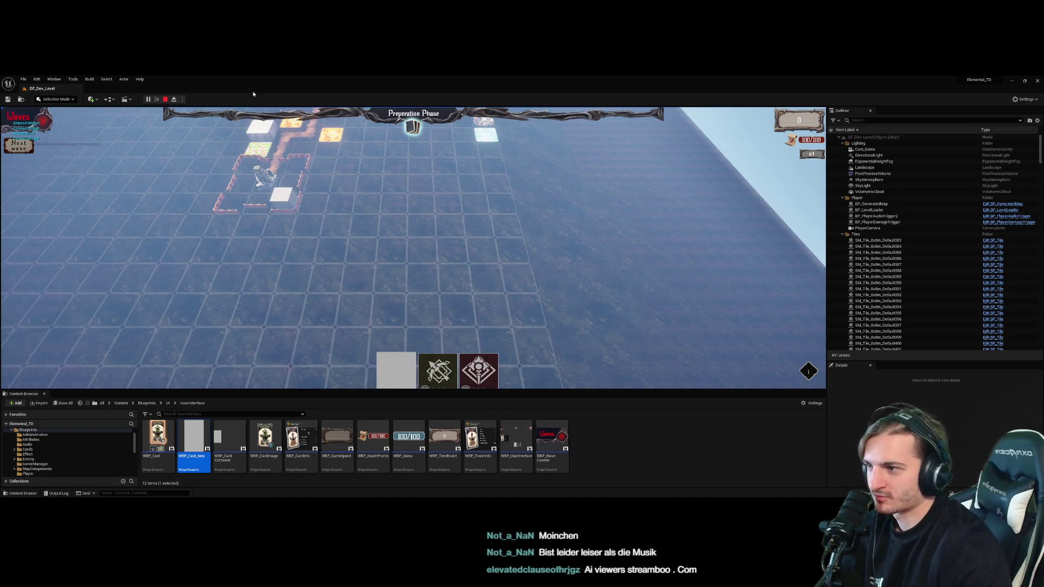
key("Escape")
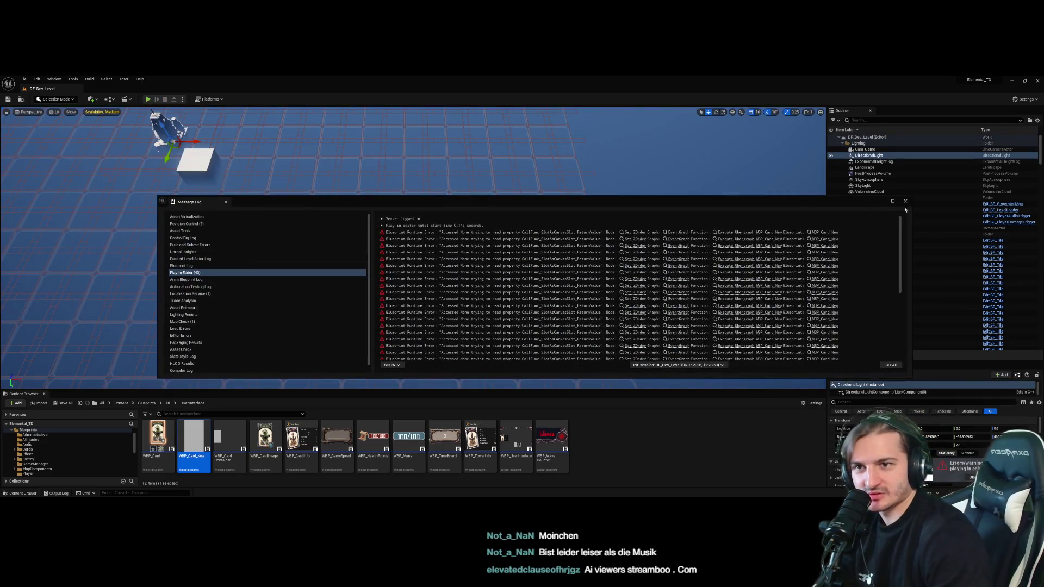
left_click(905, 201)
double_click(200, 437)
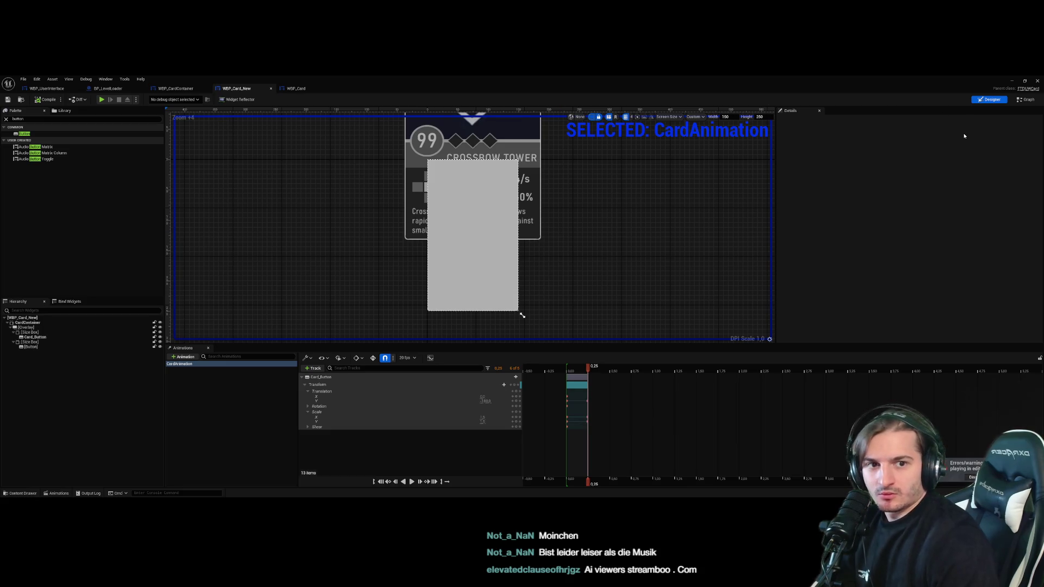
Glance at the card's event graph and the WBP_CardContainer layout, then return to the card designer
left_click(1027, 99)
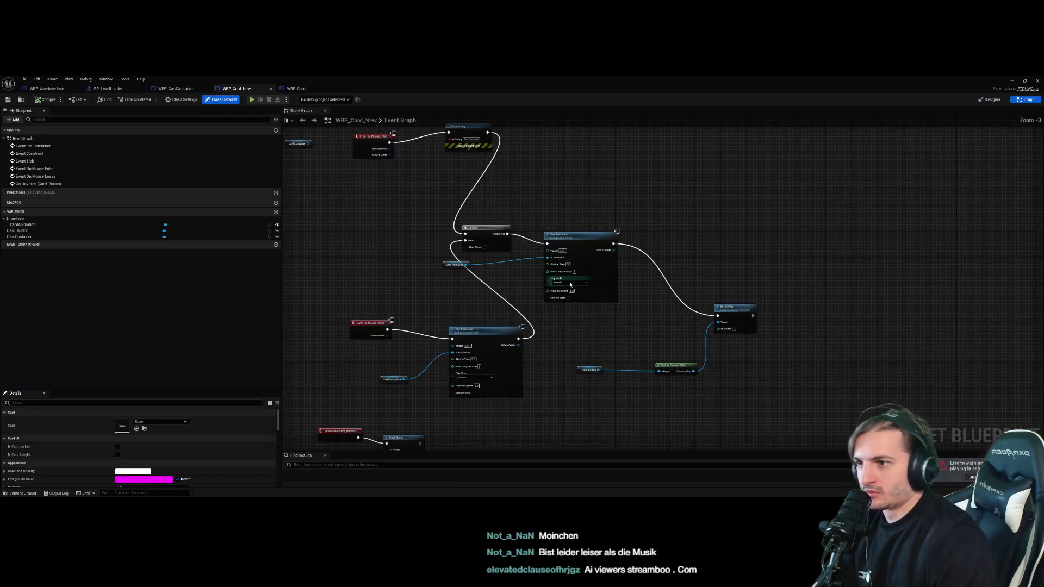
left_click(989, 99)
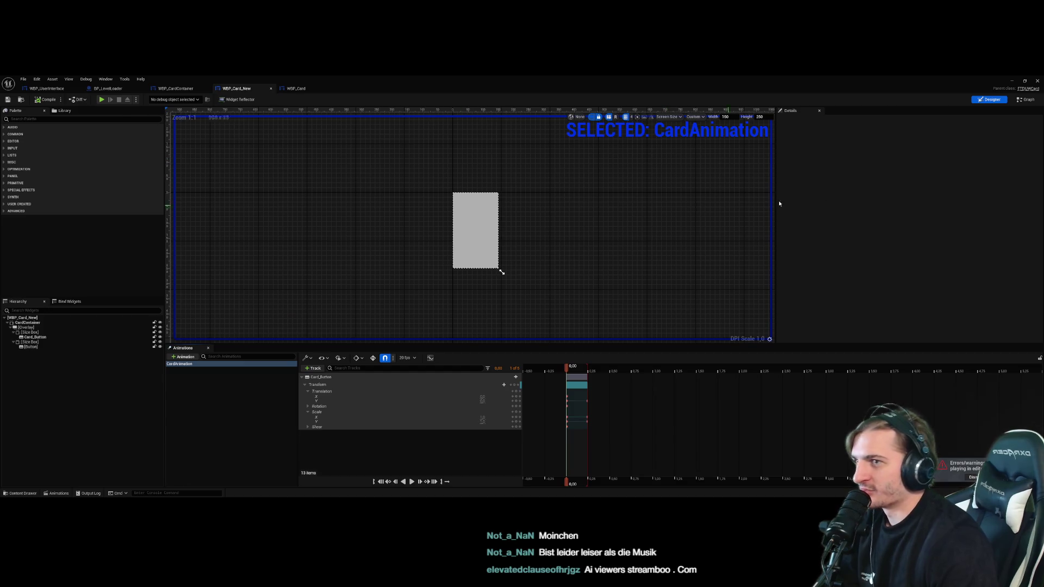
left_click(175, 88)
left_click(236, 88)
Delete the extra Size Box with its button and compile WBP_Card_New
left_click(32, 342)
key("Delete")
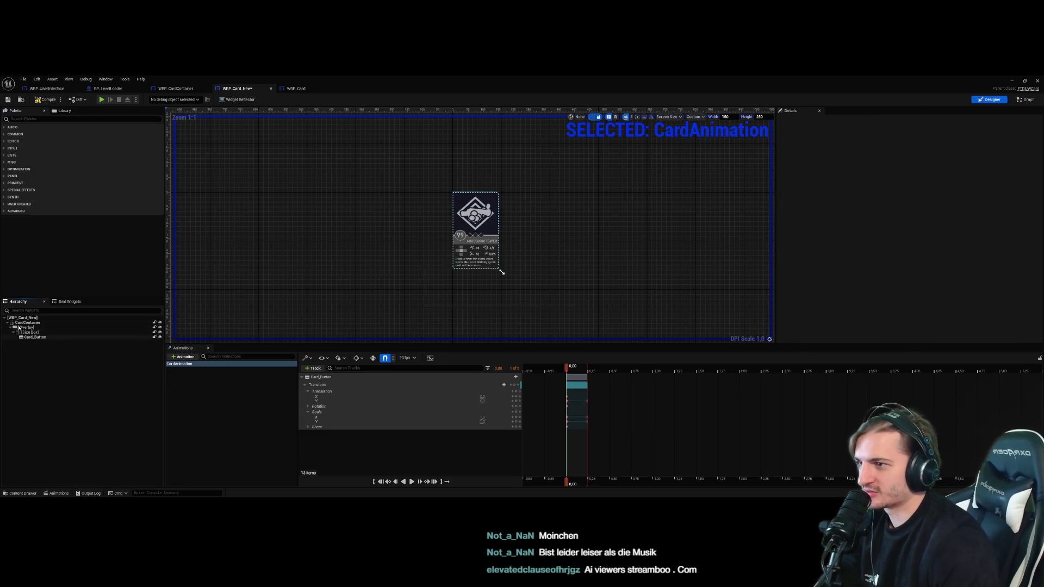
left_click(37, 100)
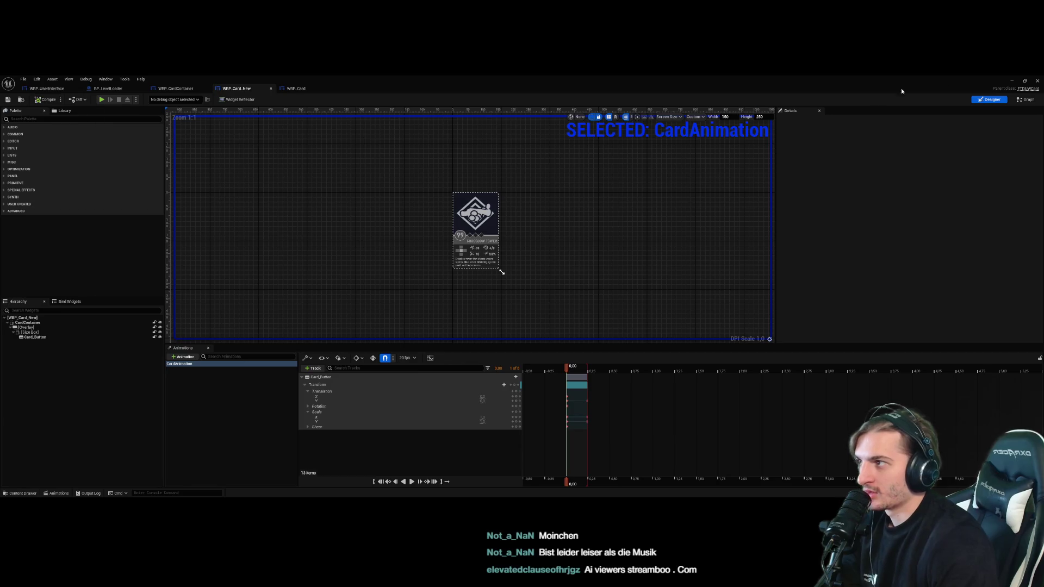
Review the card's event graph again, then switch to the WBP_CardContainer widget
left_click(1027, 100)
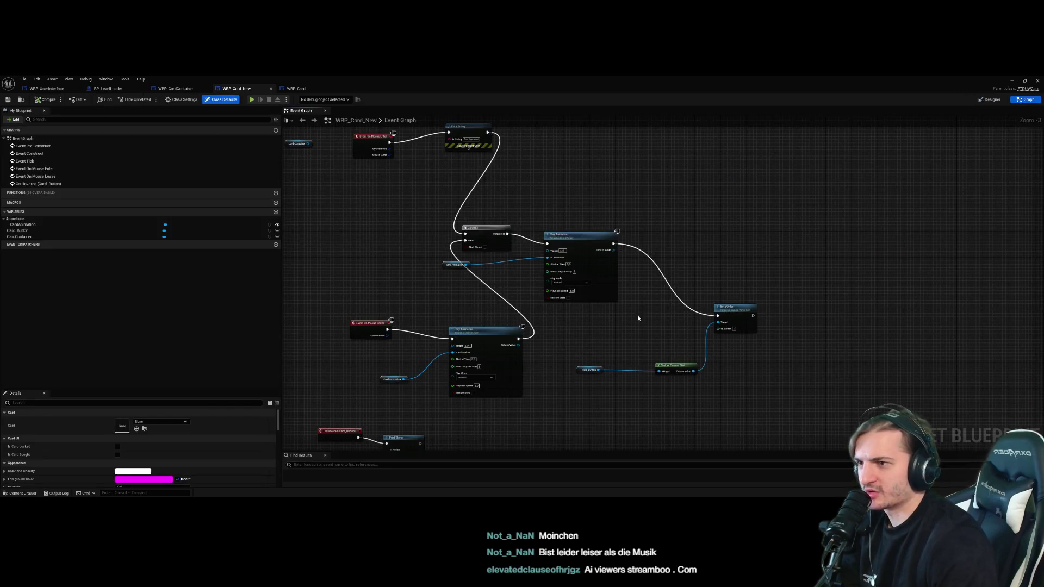
scroll(637, 315, "down", 3)
scroll(655, 324, "up", 5)
scroll(655, 327, "down", 4)
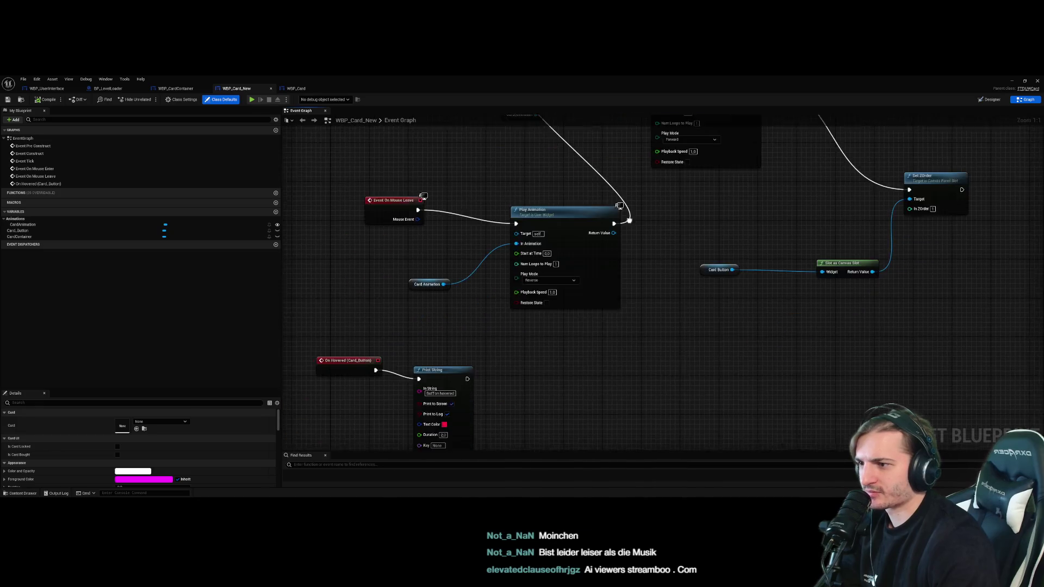
scroll(567, 202, "up", 2)
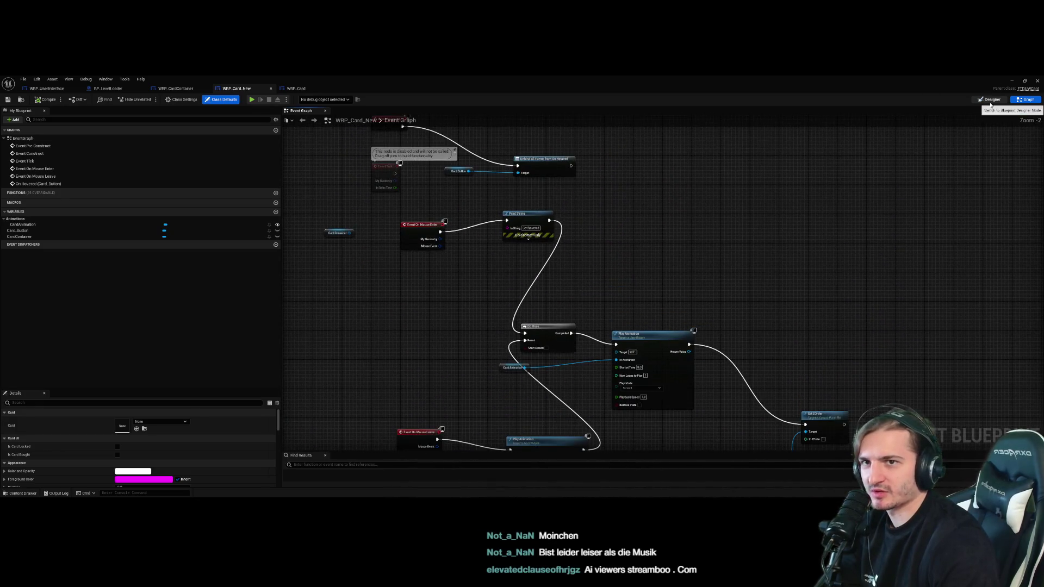
left_click(989, 99)
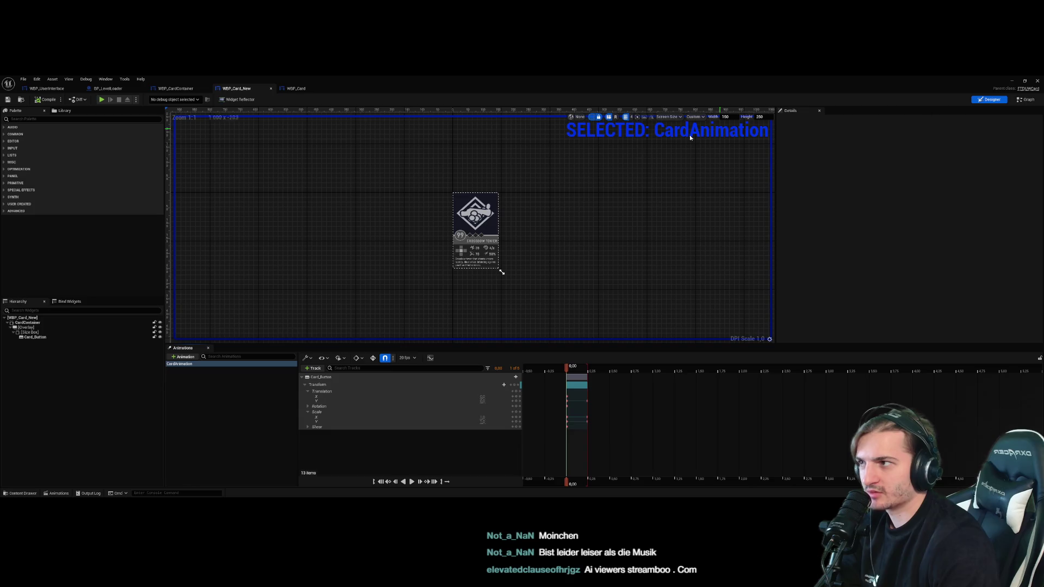
left_click(185, 89)
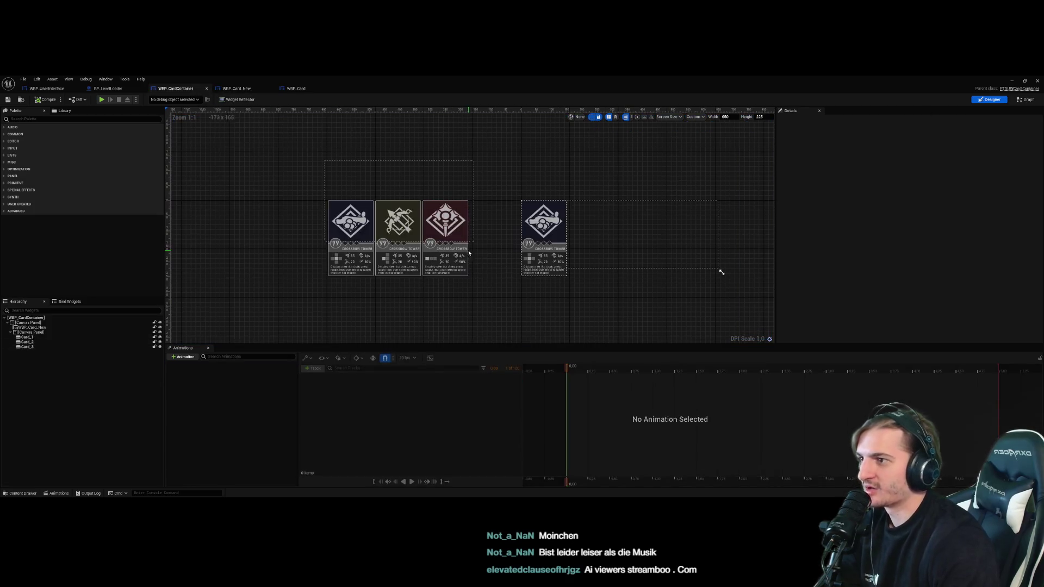
Inspect the container's cards and canvas panel, nudging the card group slightly
left_click(532, 259)
left_click(602, 305)
left_click(343, 228)
mouse_move(291, 194)
left_mouse_down()
mouse_move(412, 286)
mouse_move(290, 202)
left_mouse_up()
left_click(326, 186)
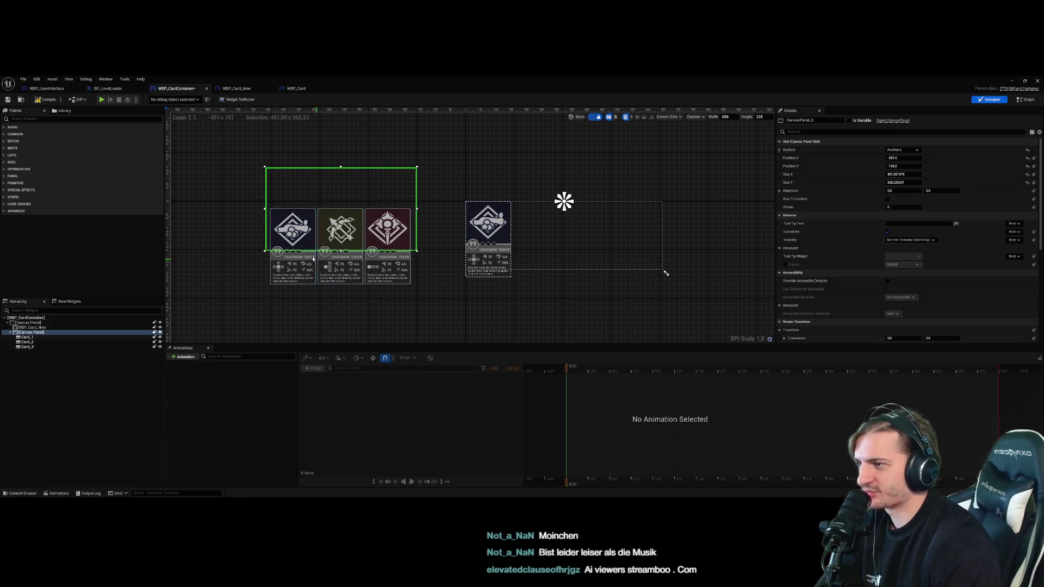
left_click(340, 228)
left_click(387, 228)
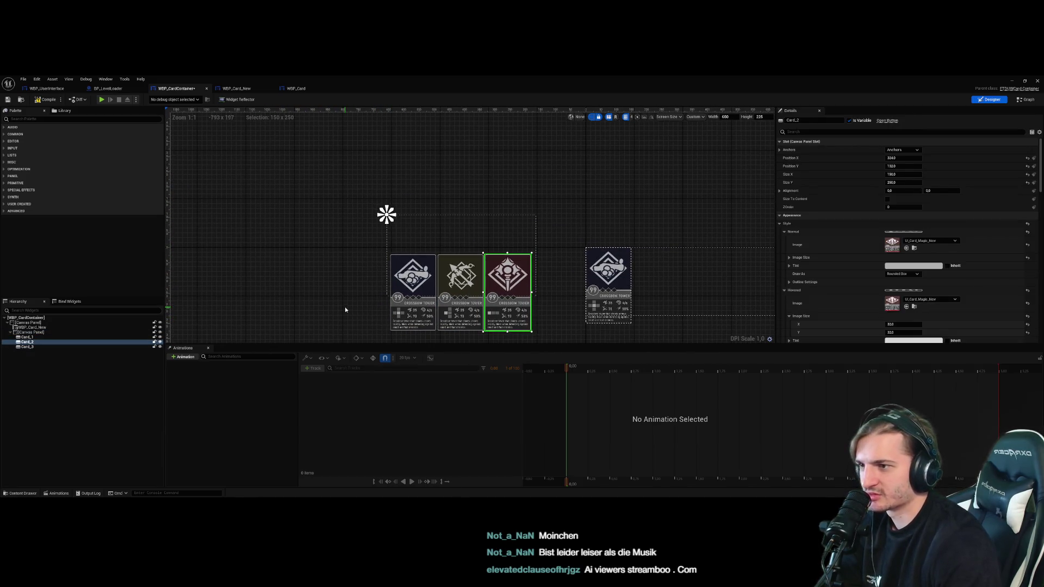
left_click(406, 249)
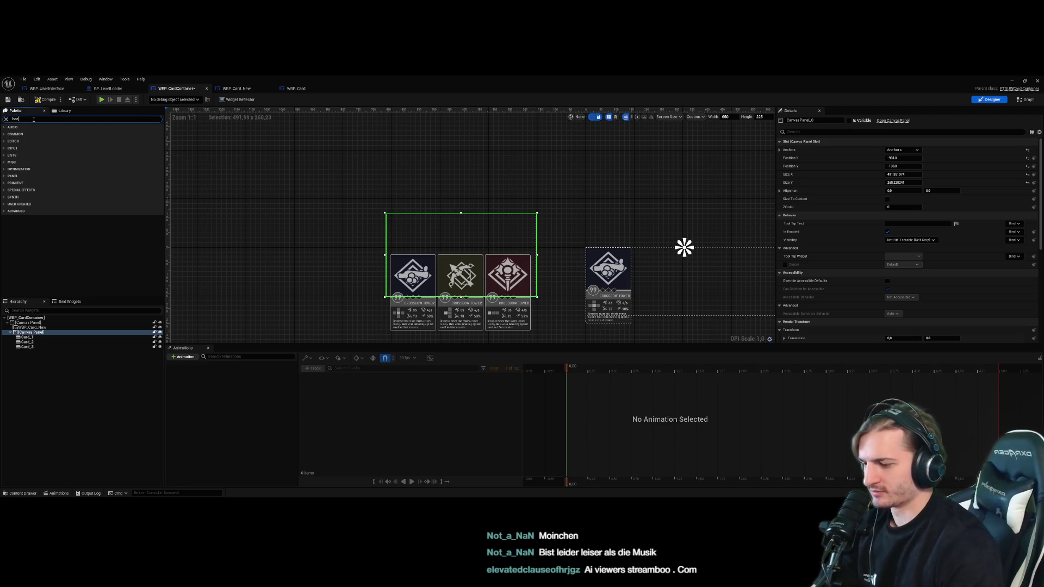
Delete the canvas panel and its cards, add a Horizontal Box as root, and search for wbp_card
type("hori")
left_click_drag(36, 136, 35, 324)
left_click(27, 322)
left_click(27, 347, "shift")
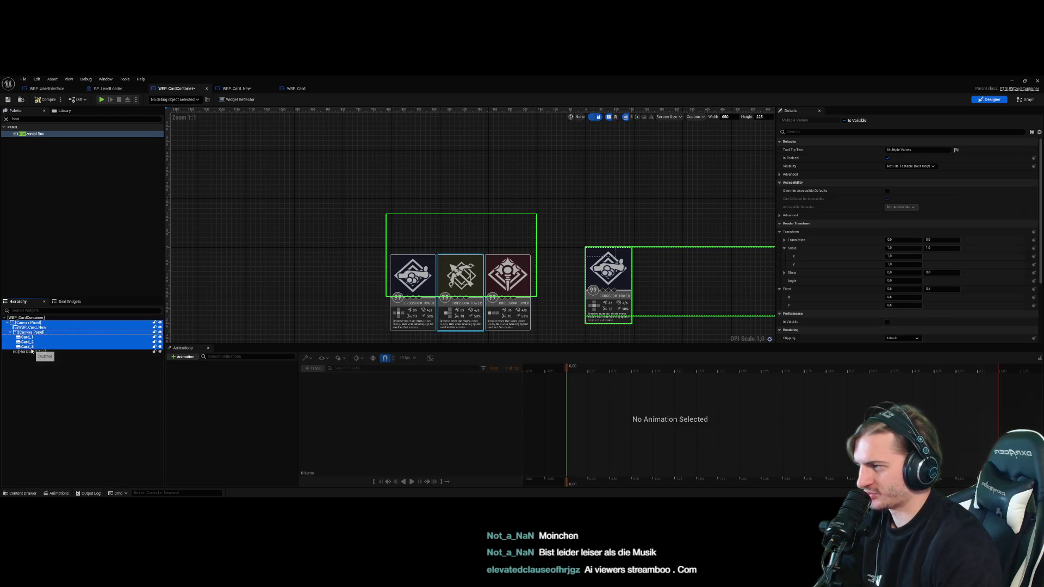
key("Delete")
mouse_move(46, 130)
left_mouse_down()
mouse_move(60, 305)
mouse_move(33, 318)
left_mouse_up()
left_click_drag(235, 236, 191, 229)
left_click(40, 120)
type("wbp_card")
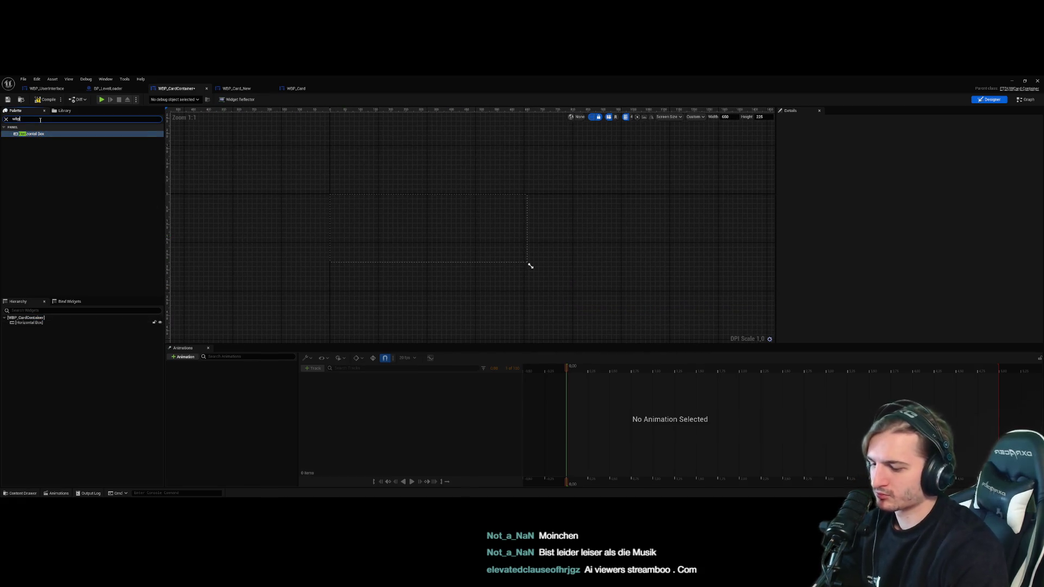
Place WBP_Card_New inside the Horizontal Box, set it to fill, and resize the preview
left_click_drag(33, 152, 35, 323)
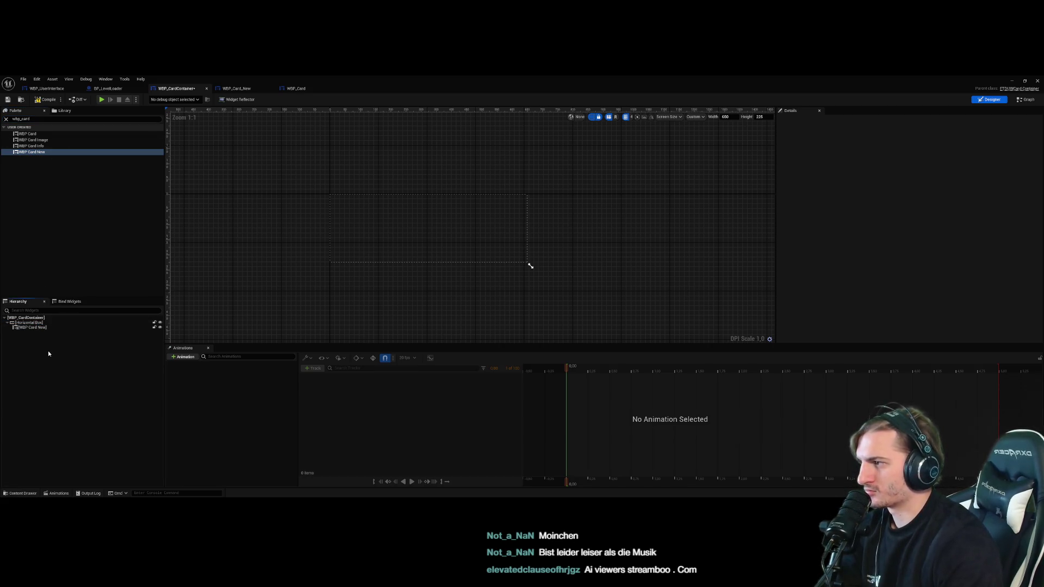
left_click(373, 256)
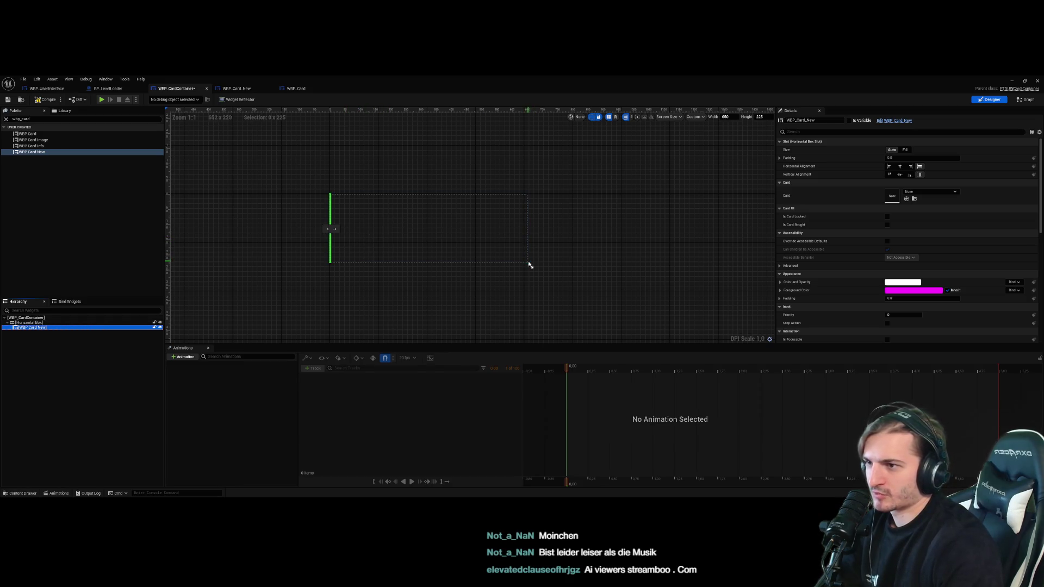
mouse_move(530, 265)
left_mouse_down()
mouse_move(413, 265)
mouse_move(438, 268)
left_mouse_up()
left_click(906, 151)
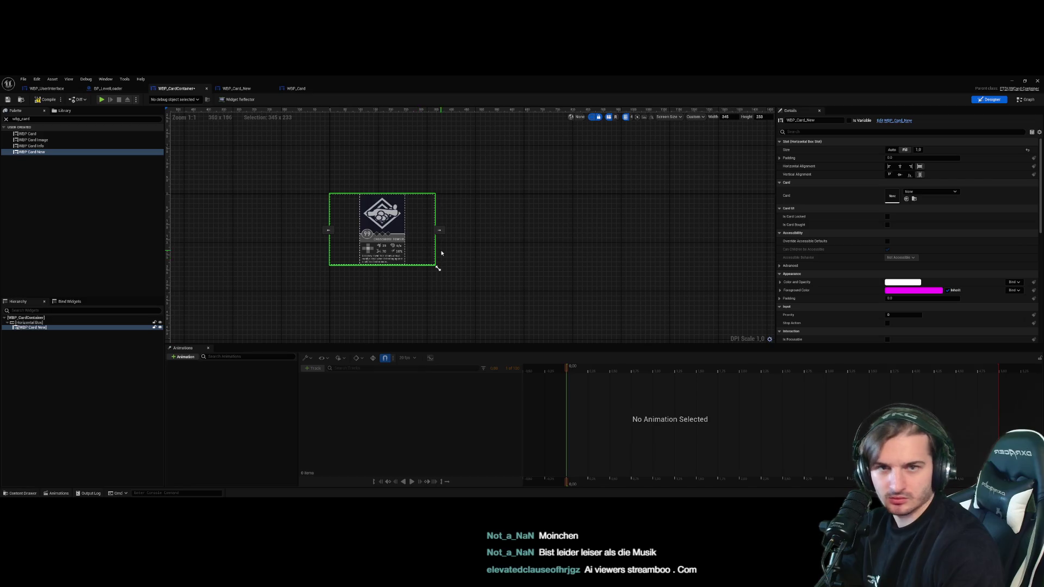
mouse_move(438, 266)
left_mouse_down()
mouse_move(514, 266)
mouse_move(481, 268)
left_mouse_up()
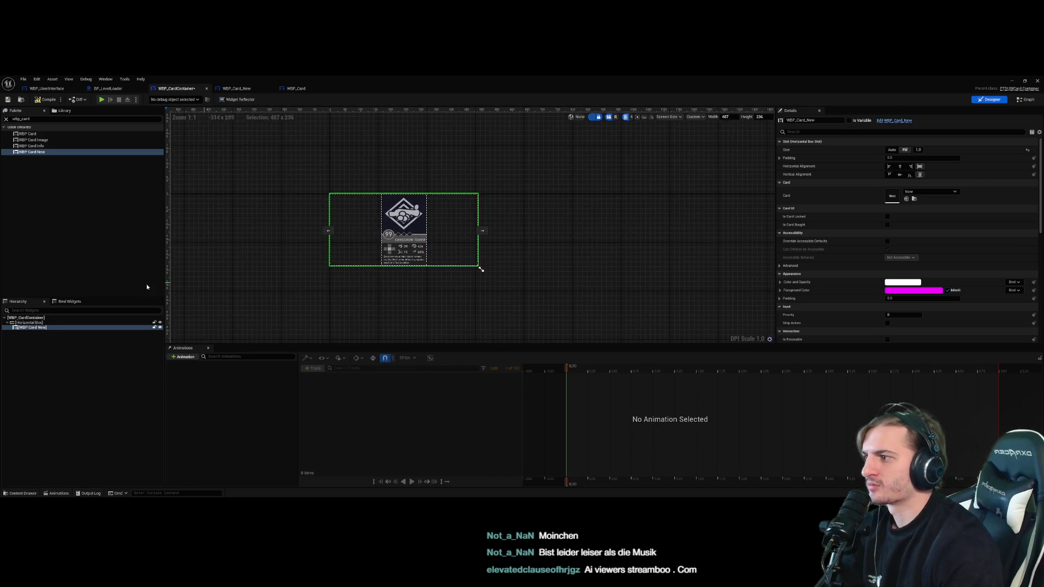
Duplicate the card and paste copies into the Horizontal Box until it holds eight cards
left_click(64, 330)
key("ctrl+d")
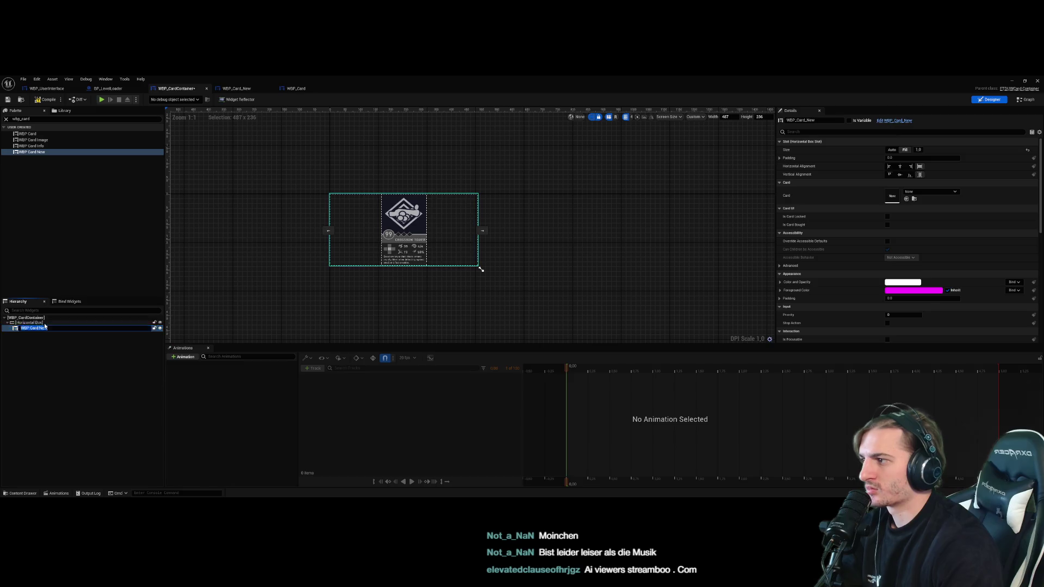
left_click(46, 323)
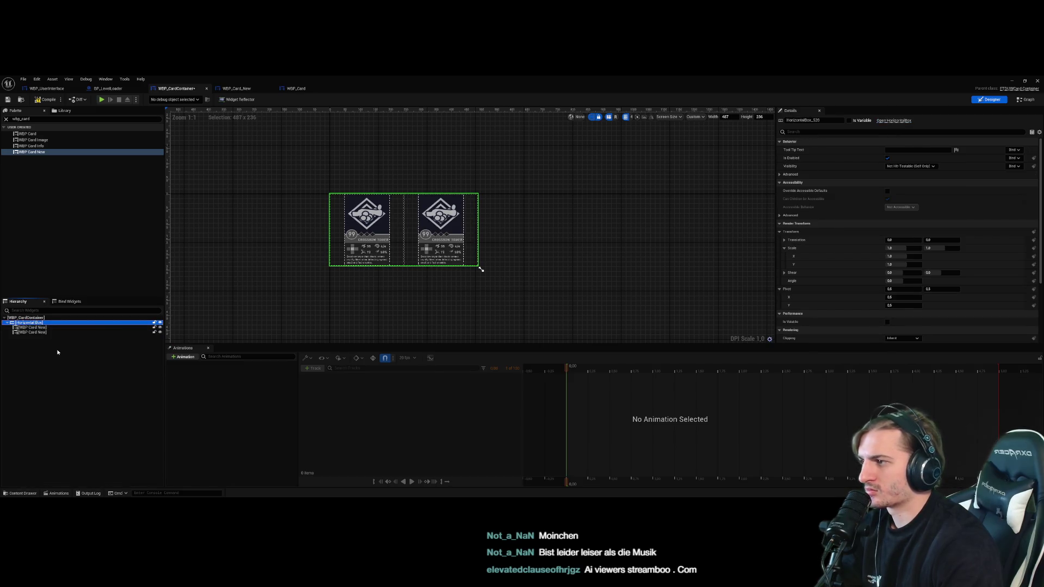
key("ctrl+v")
left_click(40, 323)
key("ctrl+v")
left_click(40, 323)
key("ctrl+v")
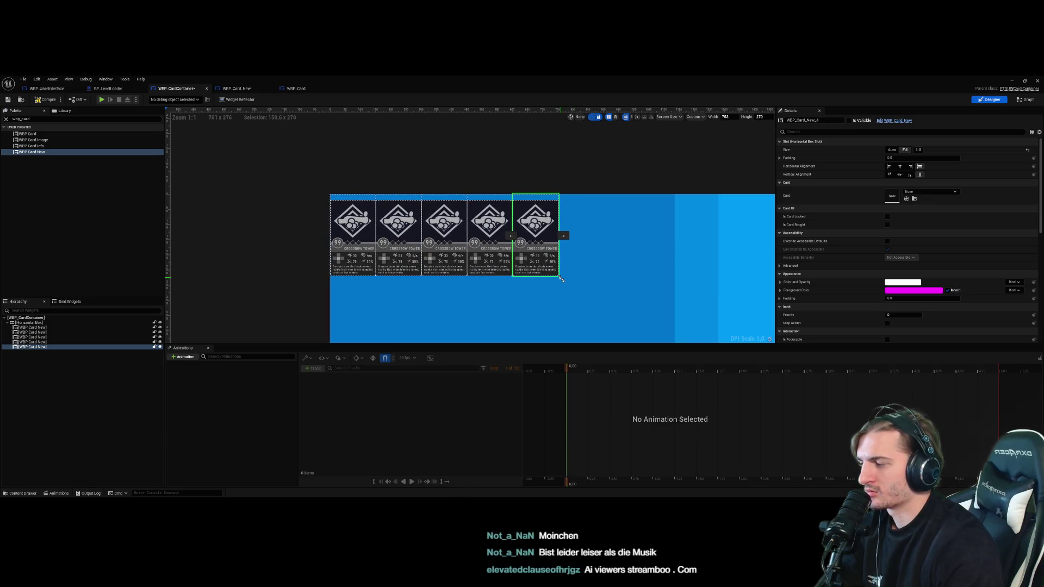
left_click(261, 319)
left_click(62, 325)
key("ctrl+v")
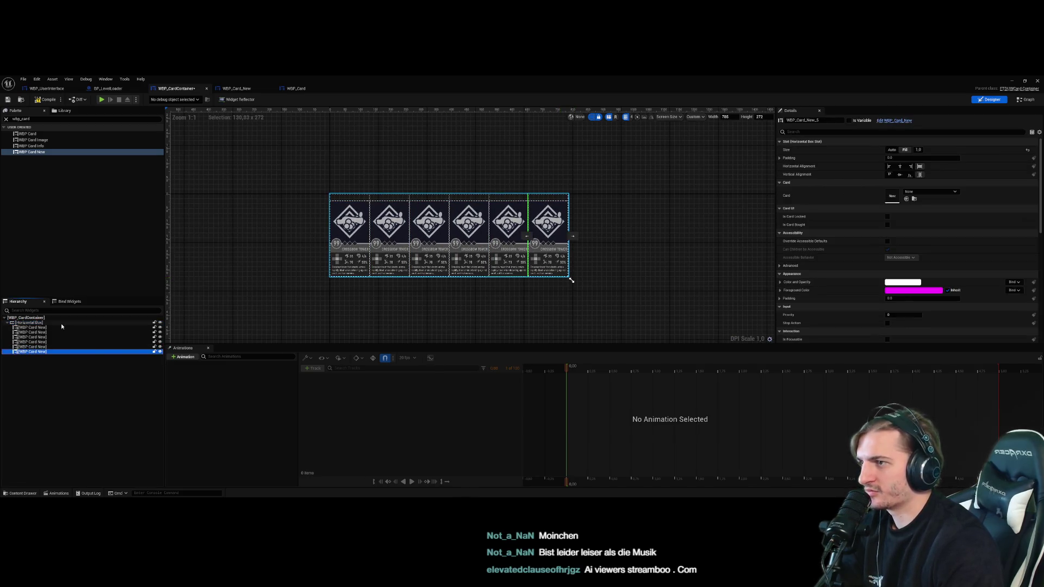
left_click(62, 325)
key("ctrl+v")
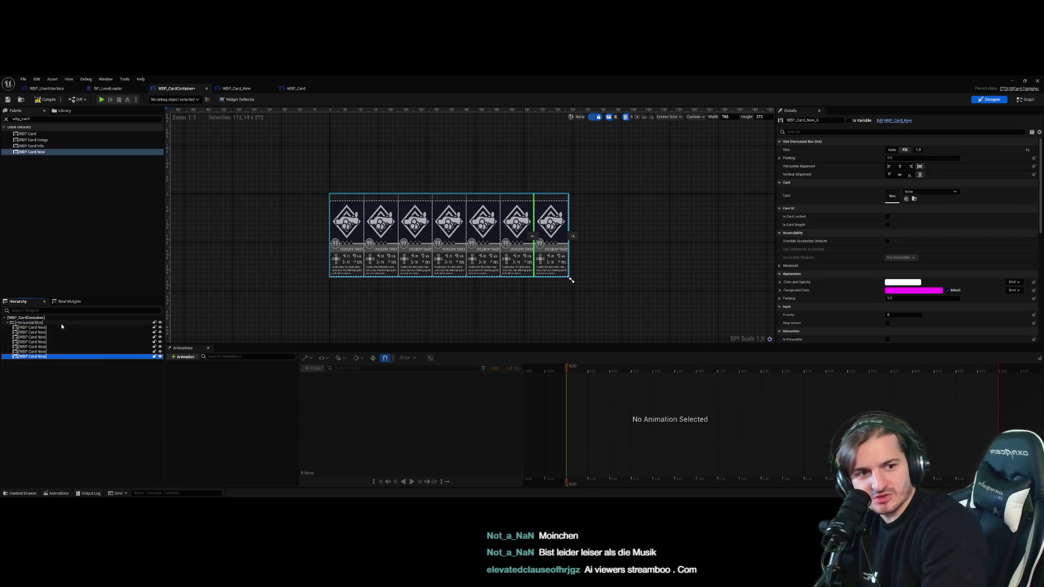
left_click(62, 325)
key("ctrl+v")
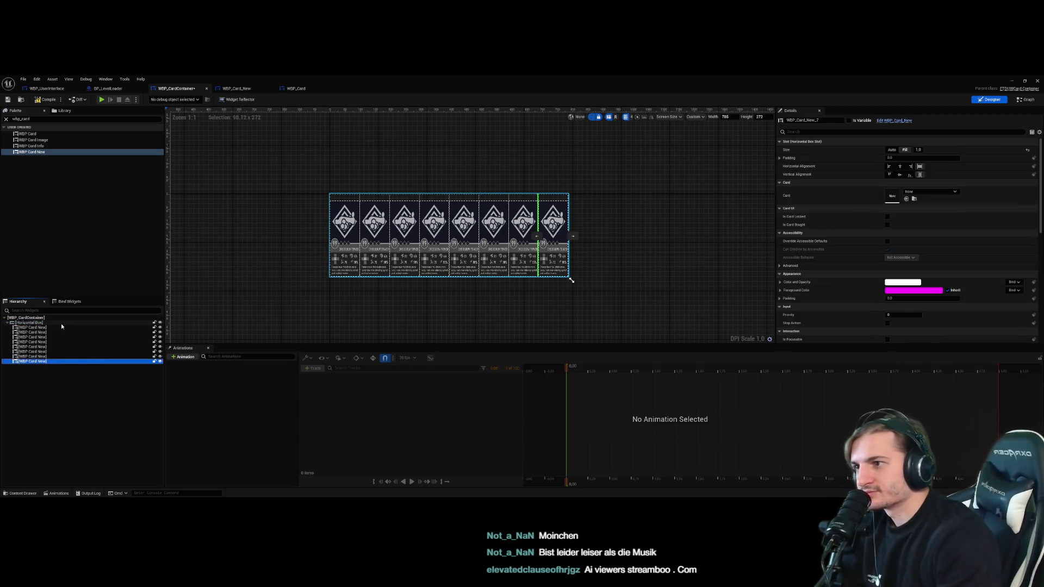
Delete the third through last cards, then the second card, leaving one card
left_click(401, 300)
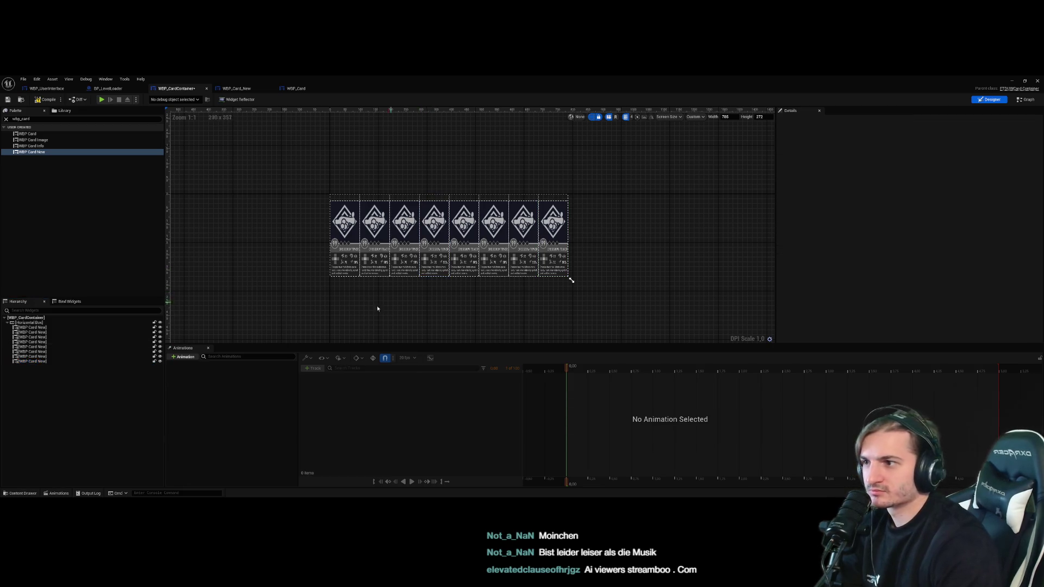
left_click(49, 337)
left_click(47, 361, "shift")
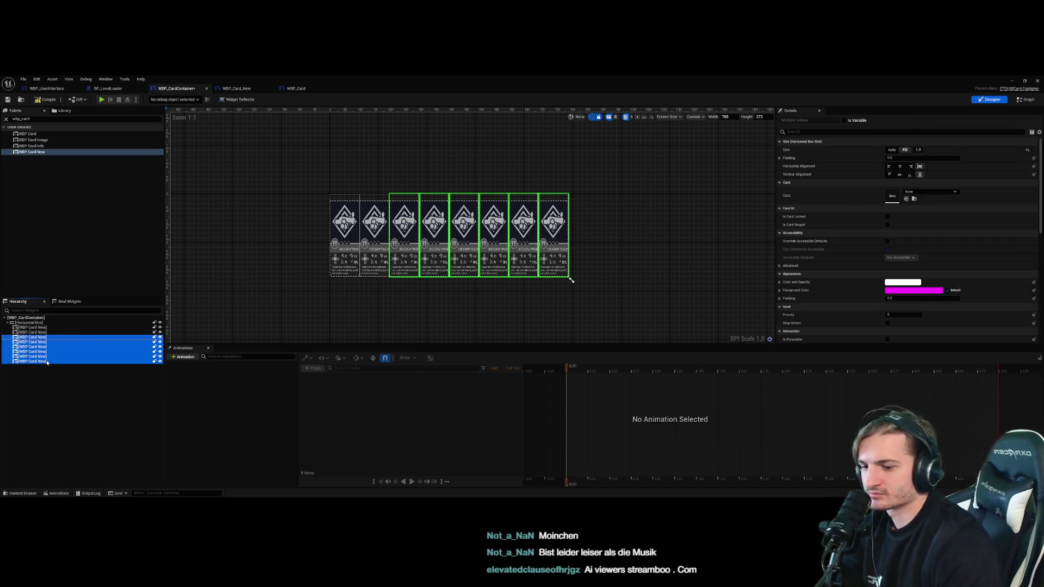
key("Delete")
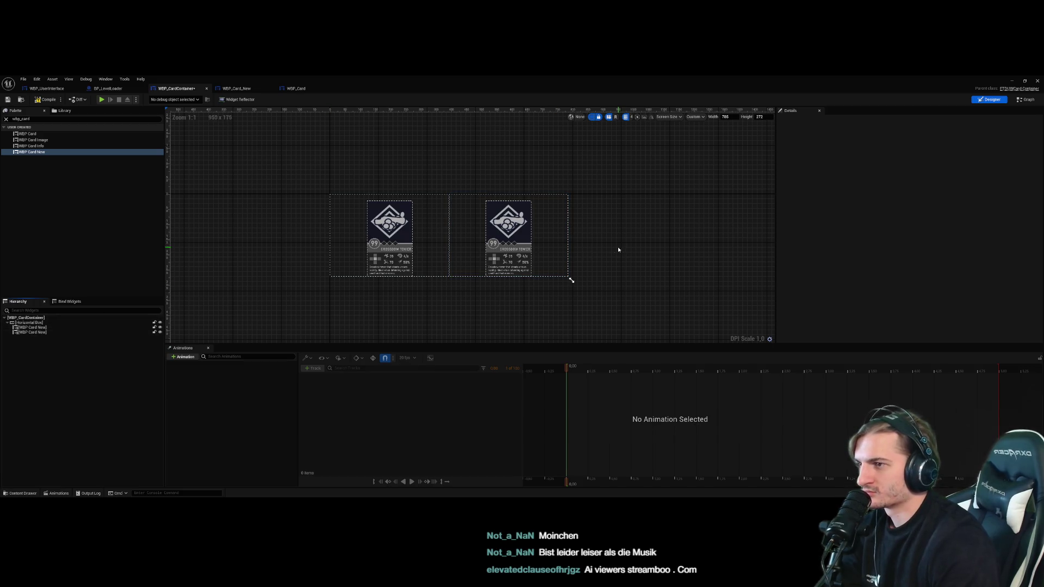
left_click(54, 332)
key("Delete")
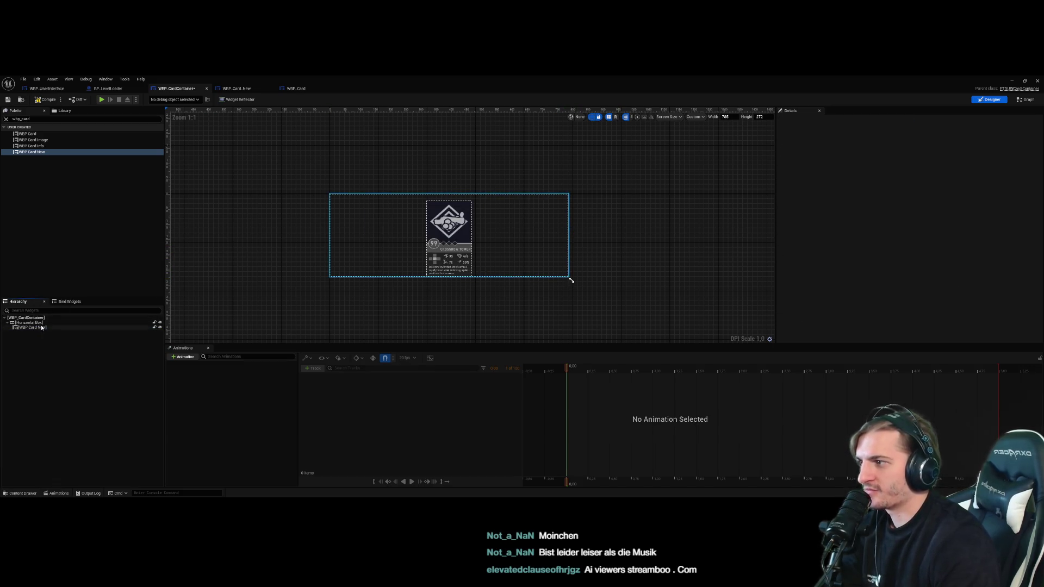
Shrink the preview around the remaining card and set the card back to Fill
mouse_move(571, 281)
left_mouse_down()
mouse_move(377, 270)
mouse_move(522, 276)
left_mouse_up()
left_click(430, 243)
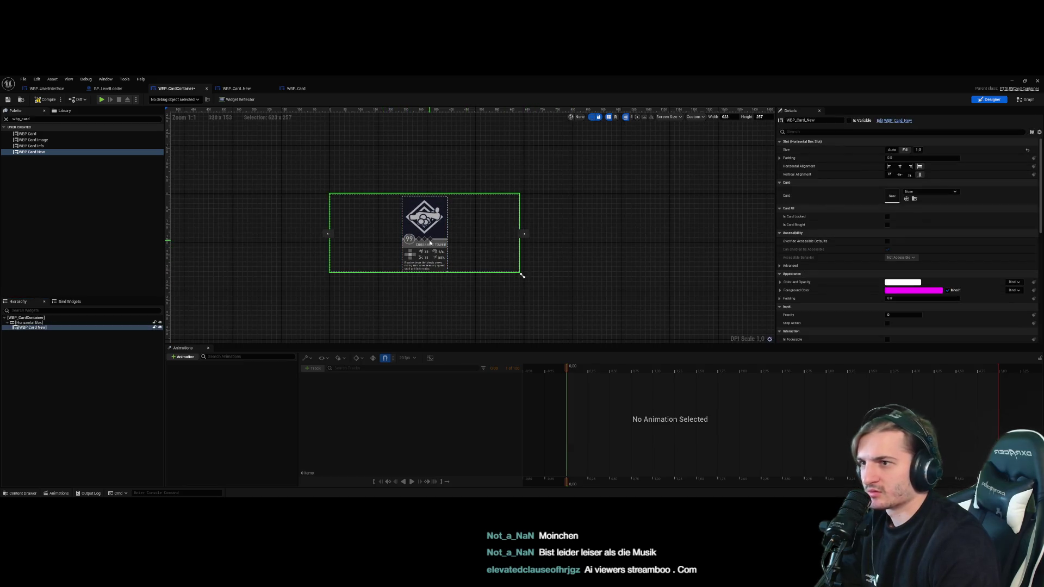
left_click(892, 150)
left_click(901, 151)
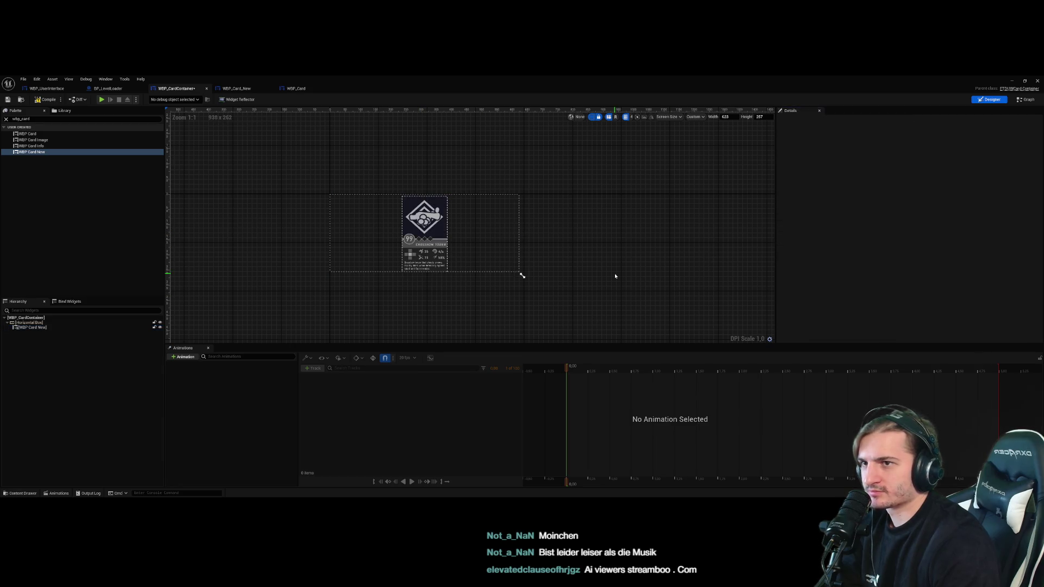
Paste a card copy into the Horizontal Box, delete it, and shrink the preview to one card
left_click(39, 327)
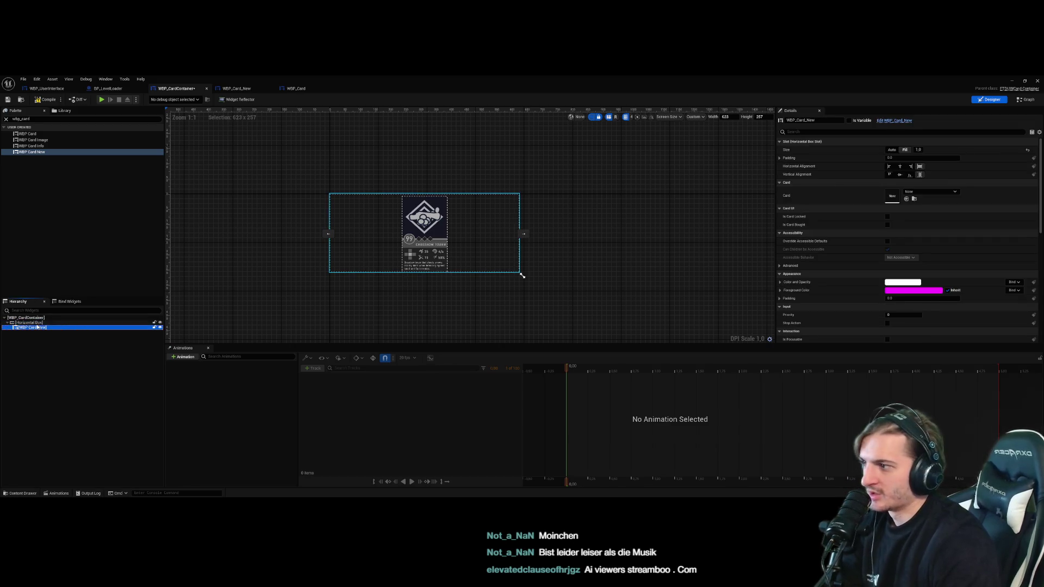
left_click(38, 323)
key("ctrl+v")
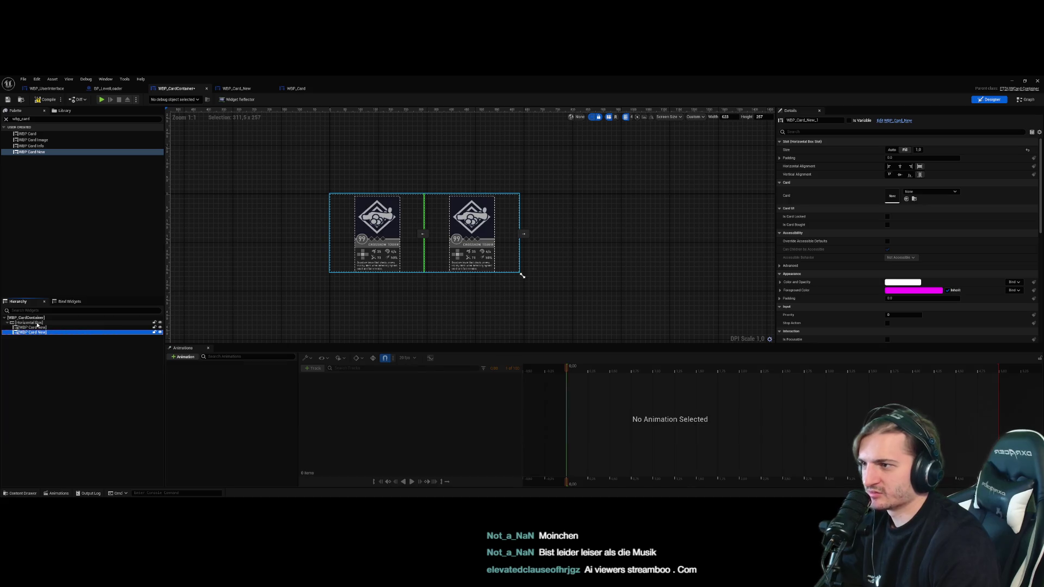
key("Delete")
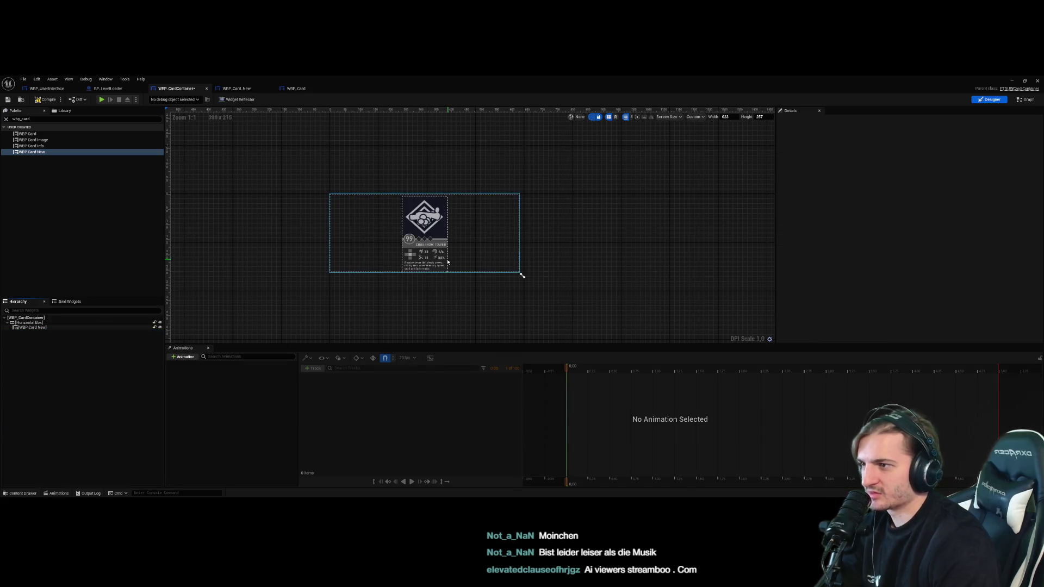
left_click_drag(521, 276, 379, 269)
Duplicate the card twice so the Horizontal Box holds three cards, widening the preview
left_click(27, 323)
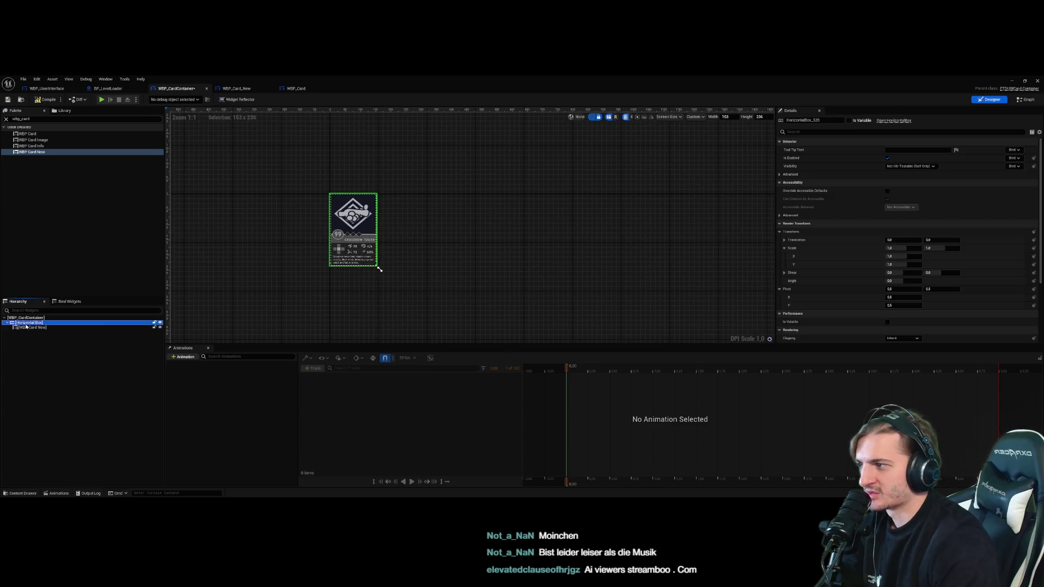
left_click(27, 327)
key("ctrl+d")
mouse_move(380, 269)
left_mouse_down()
mouse_move(482, 272)
mouse_move(370, 275)
mouse_move(504, 277)
mouse_move(491, 275)
left_mouse_up()
left_click(408, 297)
left_click(46, 323)
key("ctrl+v")
left_click(394, 328)
Inspect the three cards one by one and shrink the preview area
left_click(391, 250)
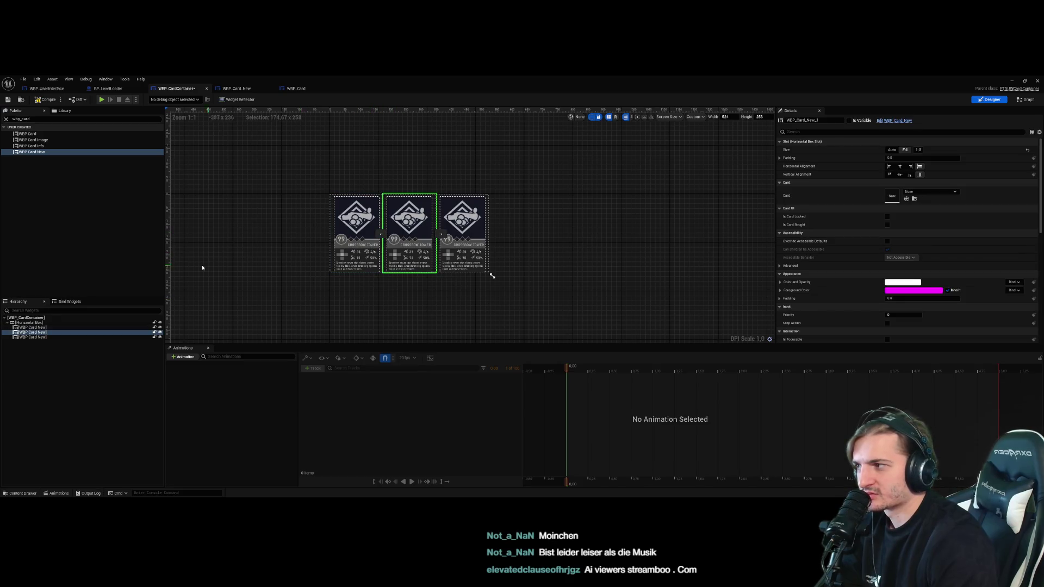
left_click(65, 327)
left_click(66, 337)
left_click(391, 240)
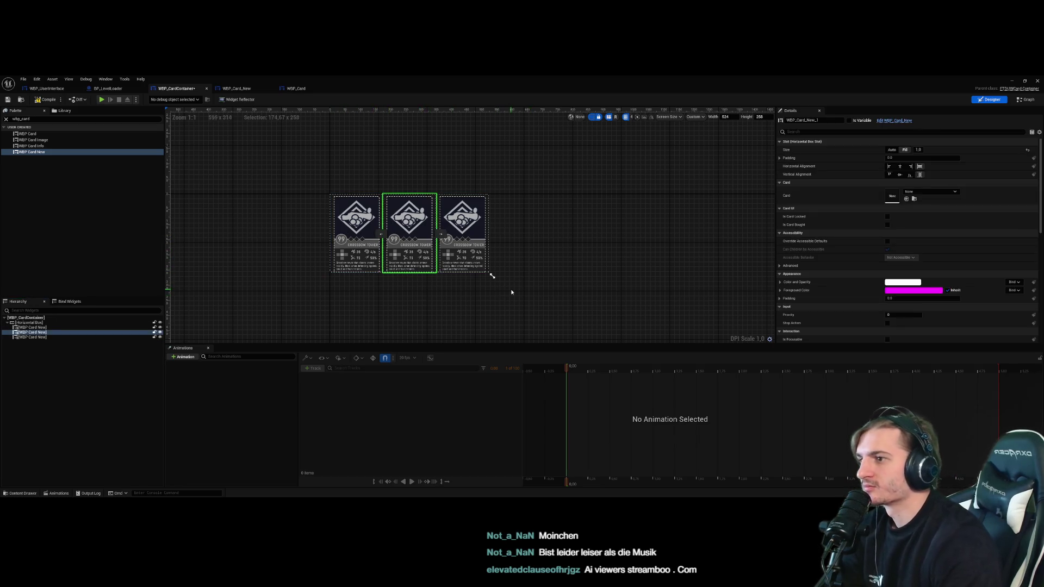
left_click(530, 293)
mouse_move(492, 277)
left_mouse_down()
mouse_move(422, 272)
mouse_move(574, 296)
left_mouse_up()
Delete the Horizontal Box and add a Canvas Panel from the palette as the root
left_click(39, 323)
key("Delete")
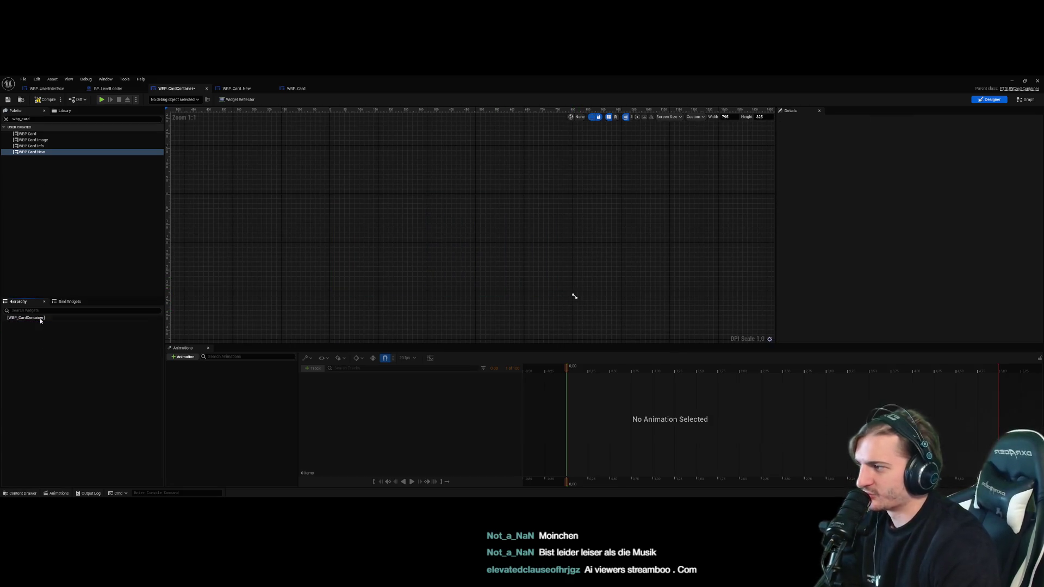
left_click(47, 119)
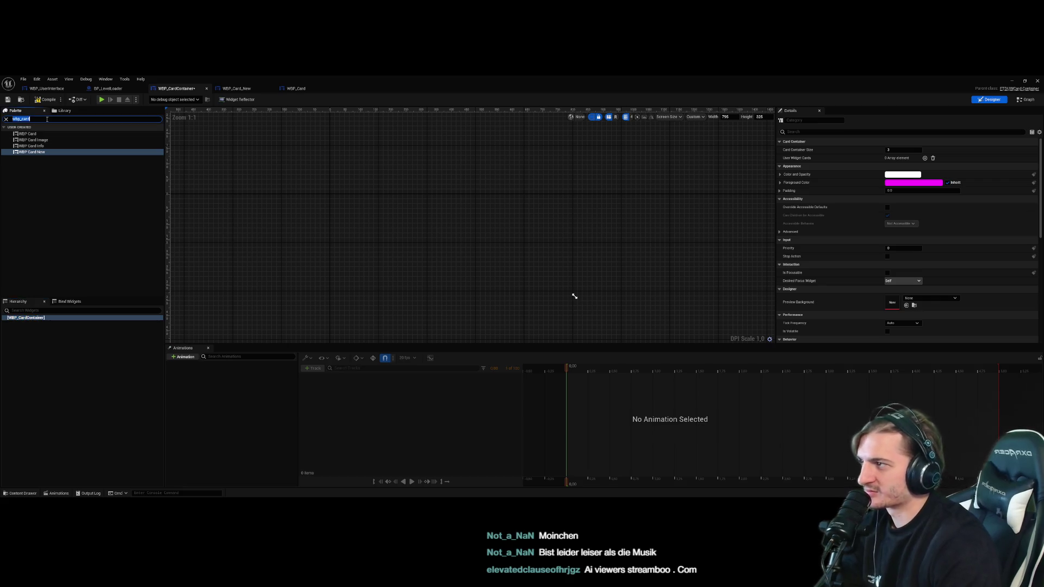
type("canva")
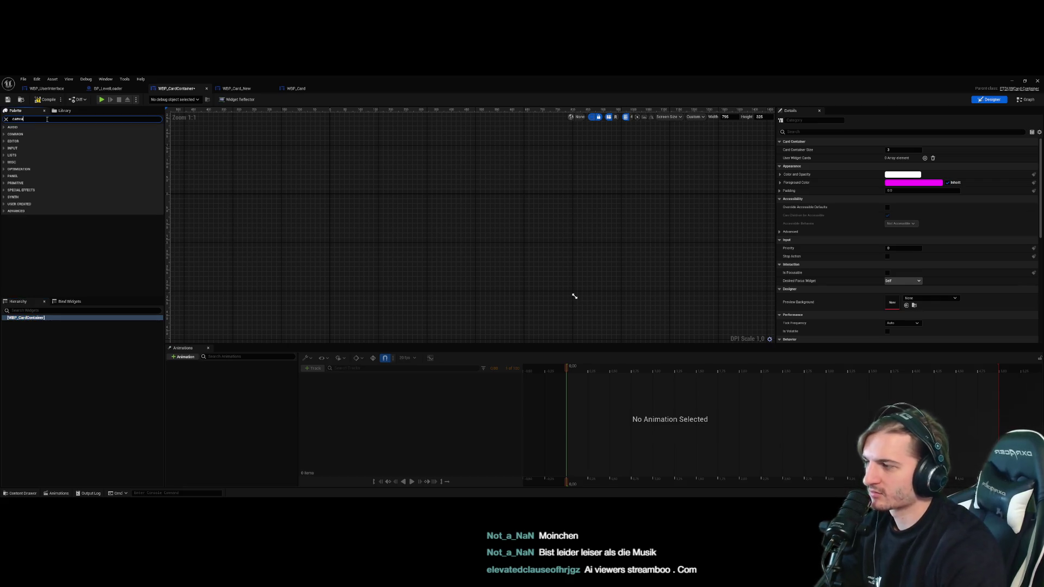
left_click(46, 133)
left_click_drag(39, 318, 39, 319)
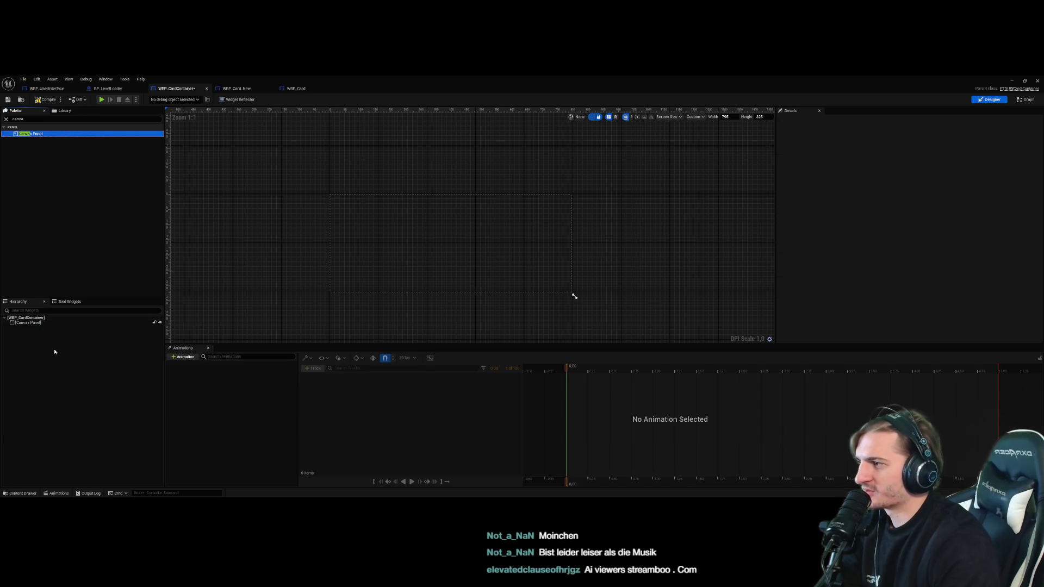
Undo to restore the three cards directly under the Canvas Panel and resize the preview to 532 by 168
left_click(54, 328)
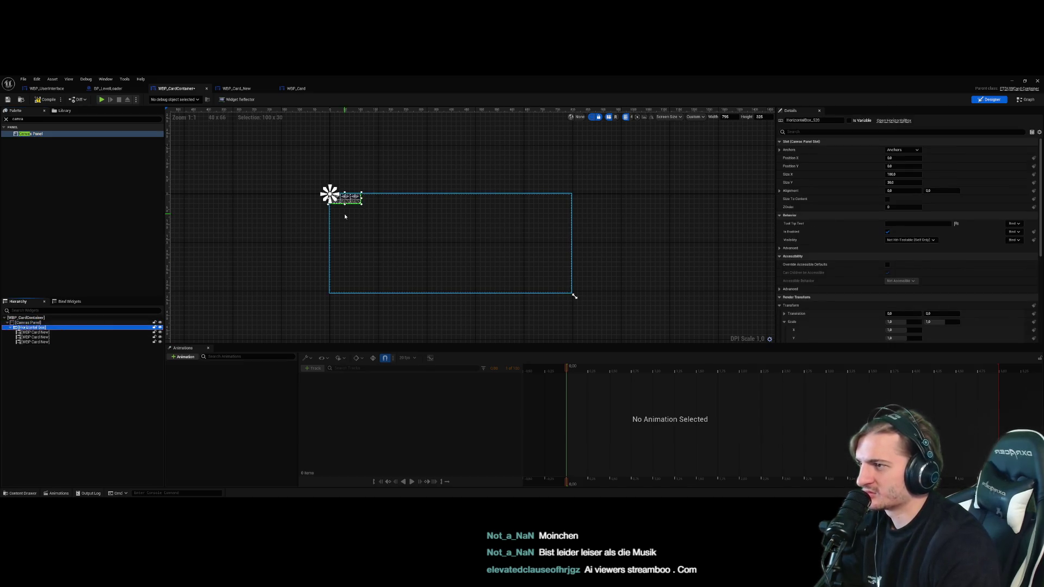
key("ctrl+z")
key("ctrl+z")
key("ctrl+z")
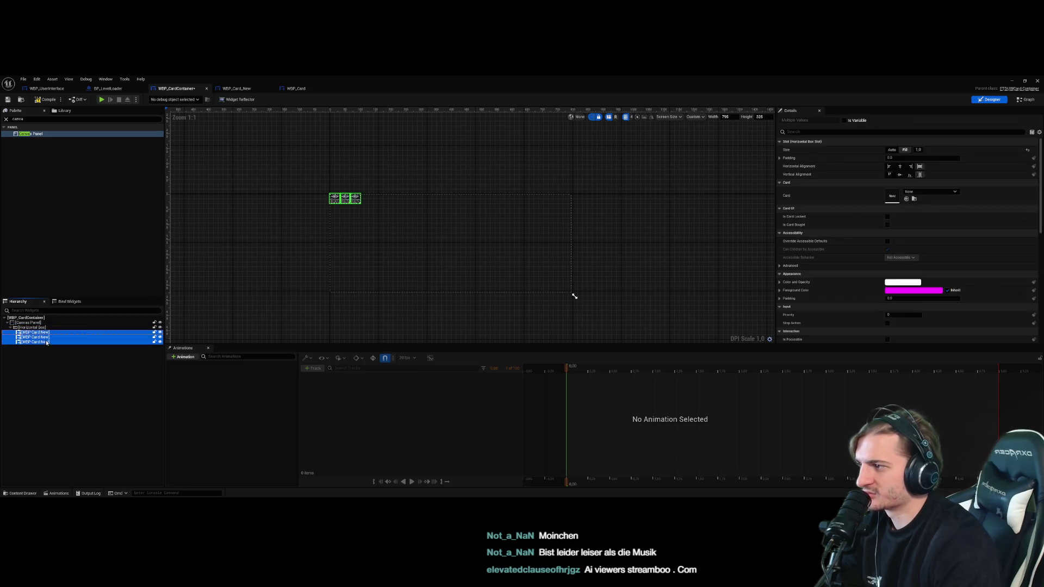
key("ctrl+z")
key("ctrl+z")
key("ctrl+z")
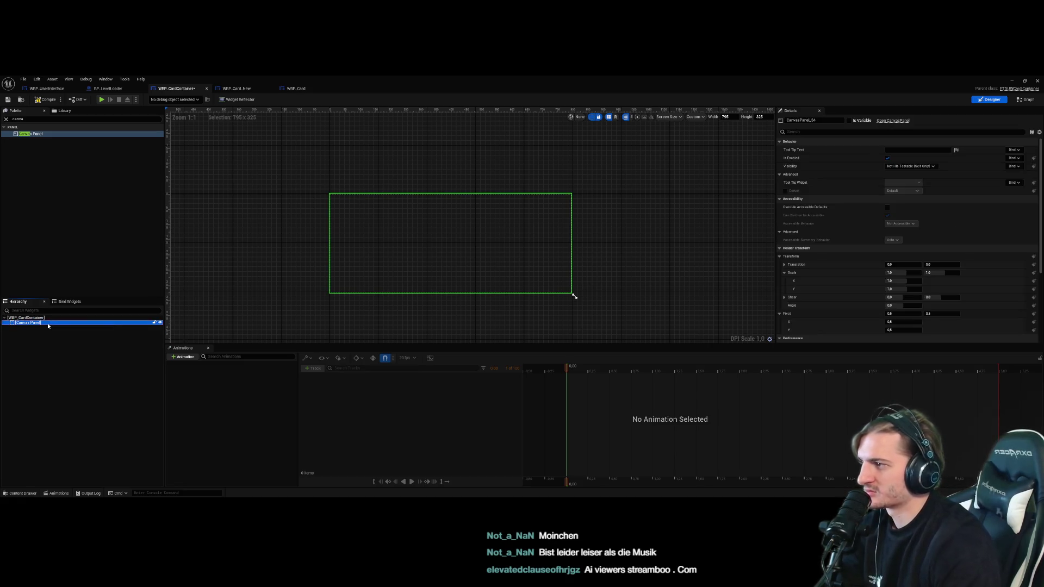
left_click(378, 216)
scroll(365, 240, "down", 1)
scroll(365, 241, "up", 3)
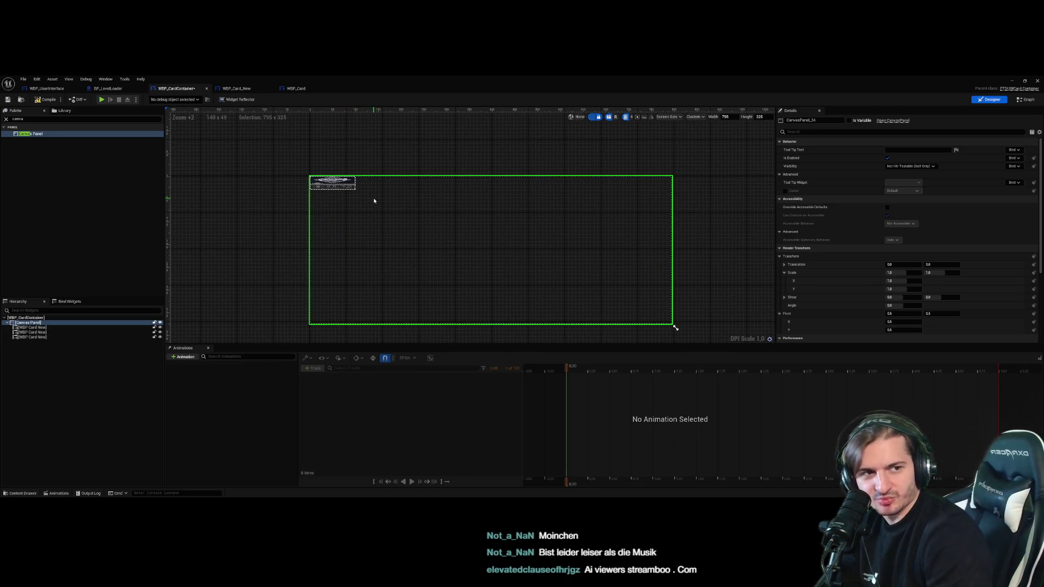
left_click_drag(667, 309, 547, 233)
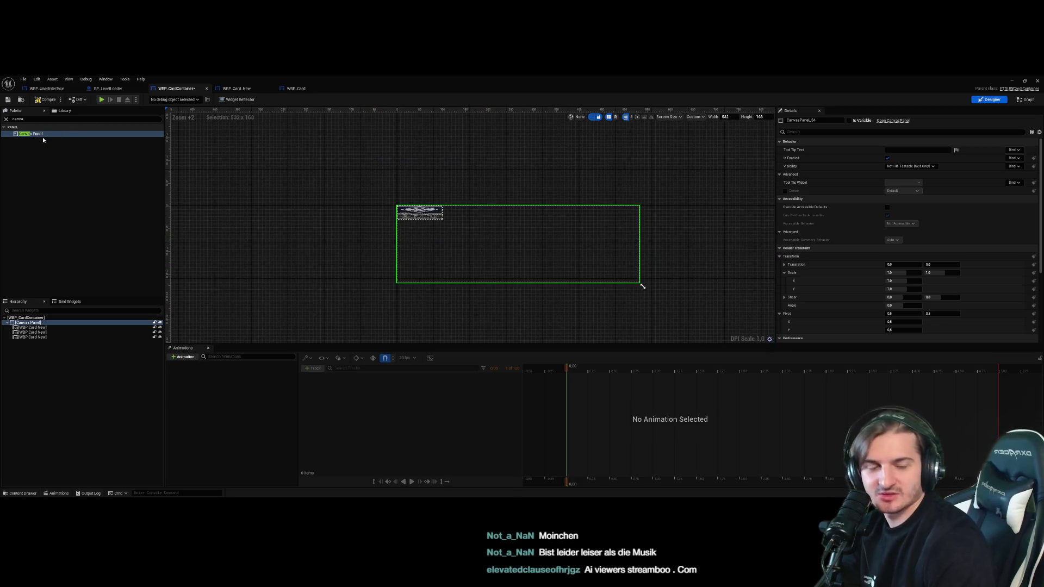
Size the first card 150 by 250, move it to the top edge, and enlarge the preview to 536 by 248
left_click_drag(439, 218, 574, 253)
left_click_drag(426, 213, 497, 250)
left_click(427, 214)
left_click_drag(427, 213, 427, 261)
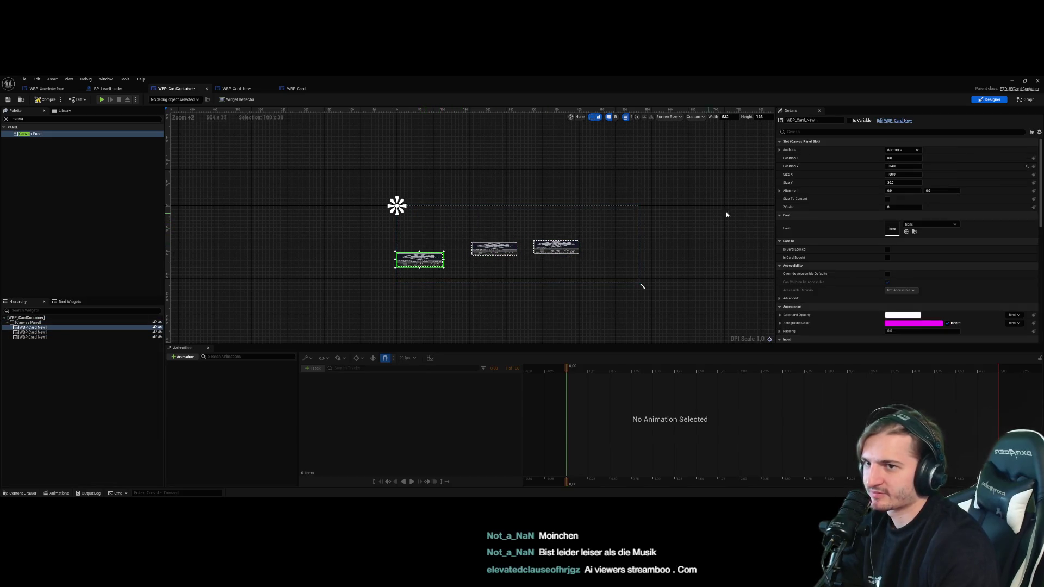
left_click(901, 175)
type("150")
key("Tab")
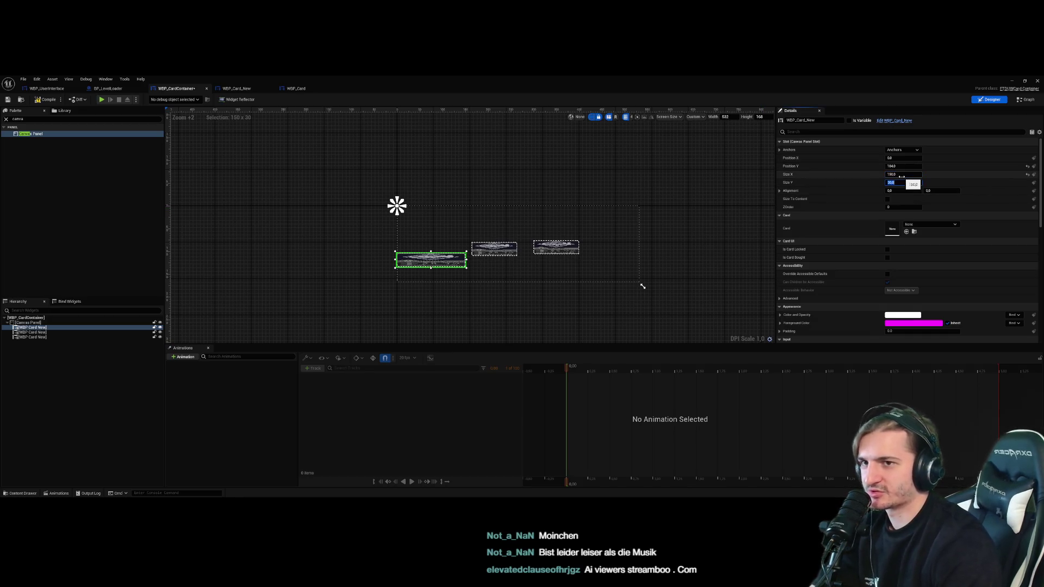
type("0")
key("Return")
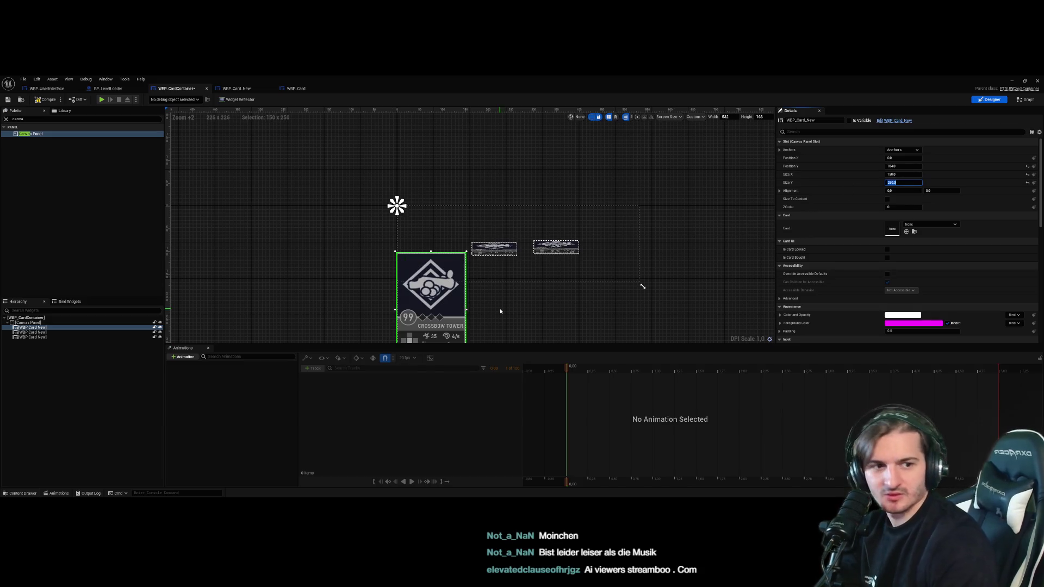
mouse_move(430, 304)
left_mouse_down()
mouse_move(430, 246)
mouse_move(430, 257)
left_mouse_up()
left_click(623, 288)
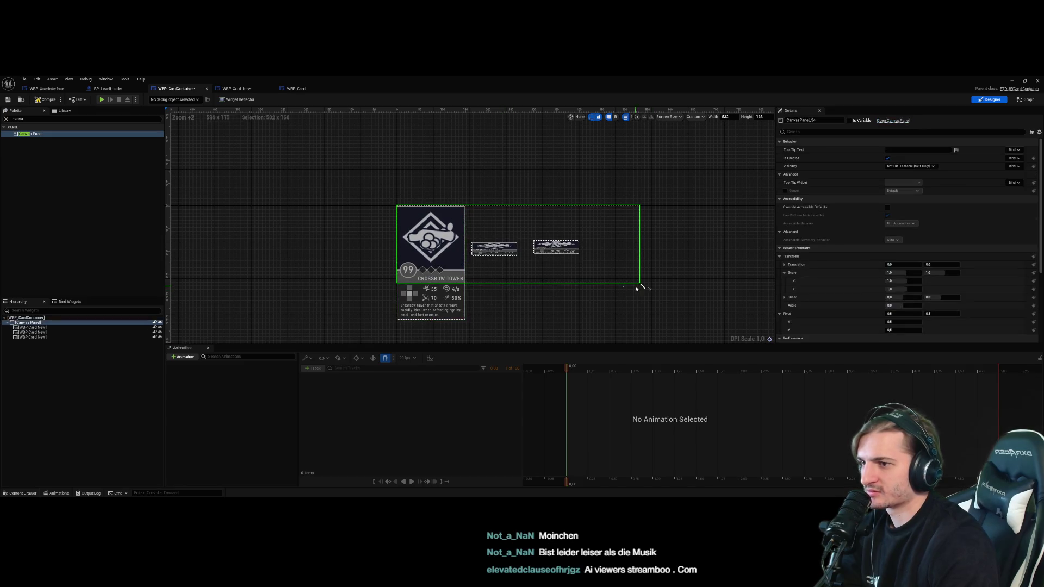
left_click_drag(645, 288, 643, 320)
Size a second card 150 by 250, place it beside the first, and clear the palette search
left_click(493, 249)
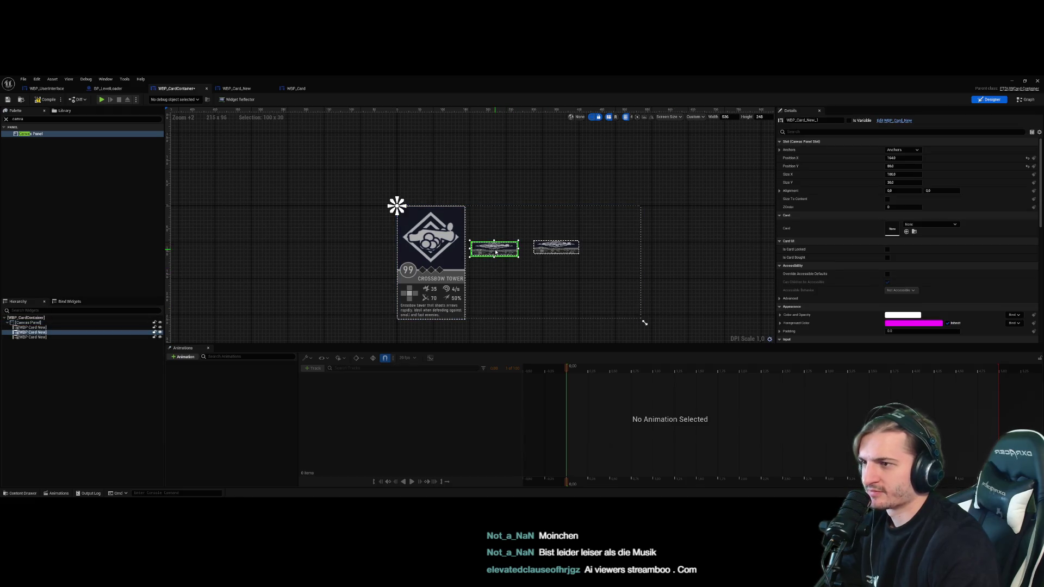
left_click(897, 174)
type("150")
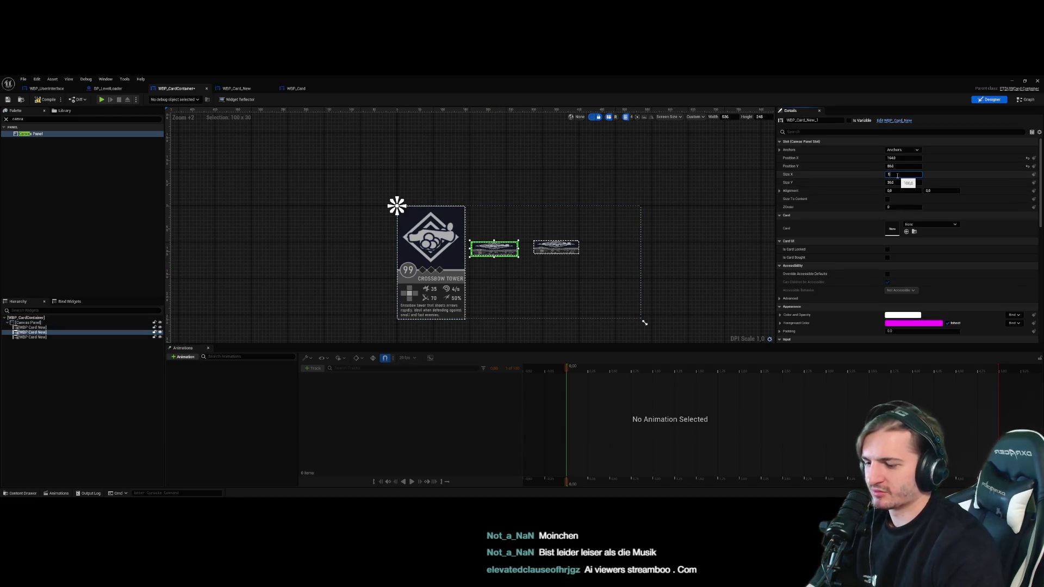
key("Tab")
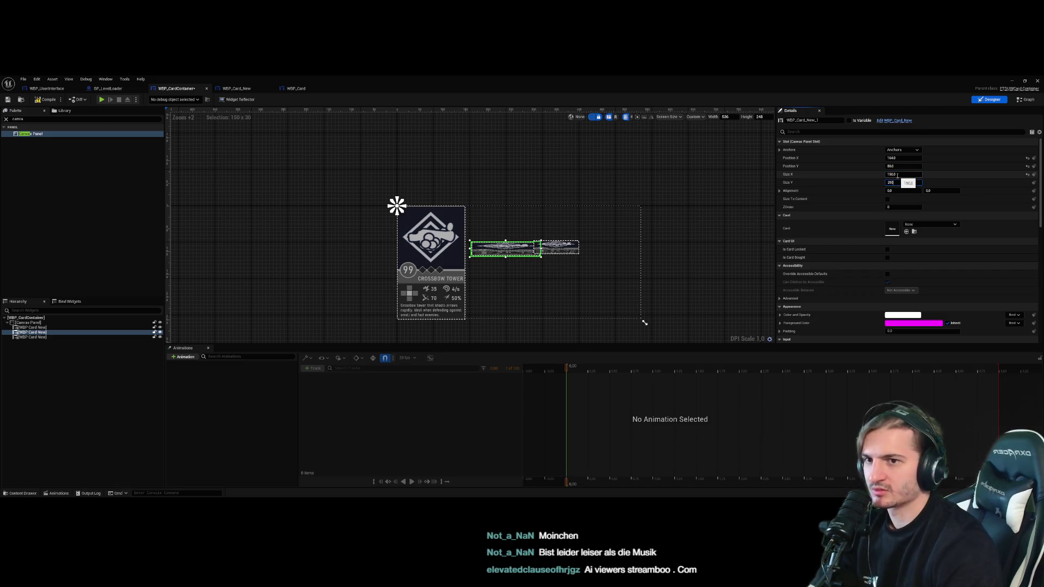
type("0")
key("Return")
left_click_drag(497, 285, 475, 250)
left_click(673, 281)
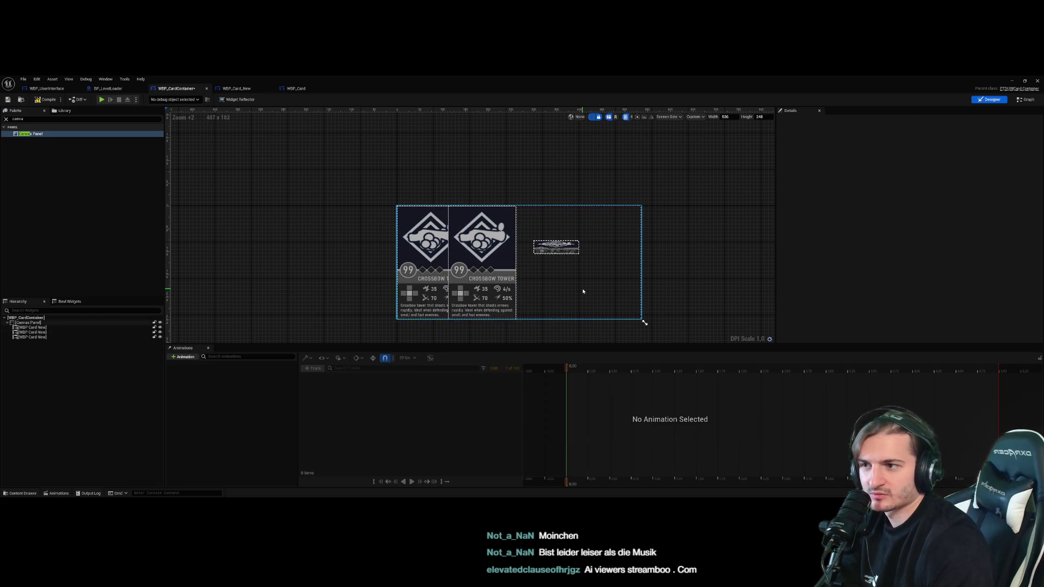
left_click(556, 257)
left_click_drag(476, 284, 497, 285)
left_click(22, 120)
key("BackSpace")
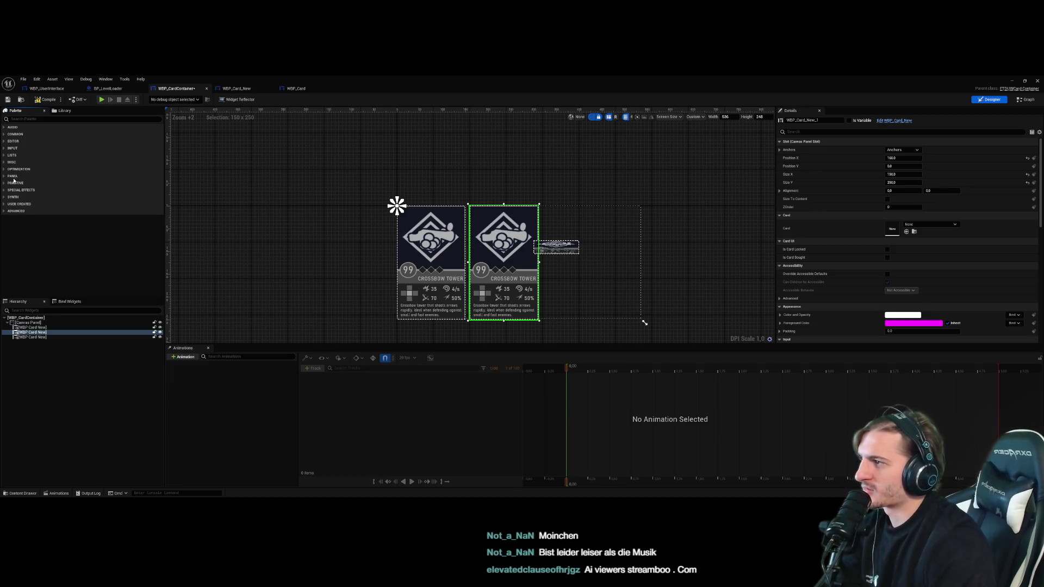
left_click(13, 176)
left_click(42, 226)
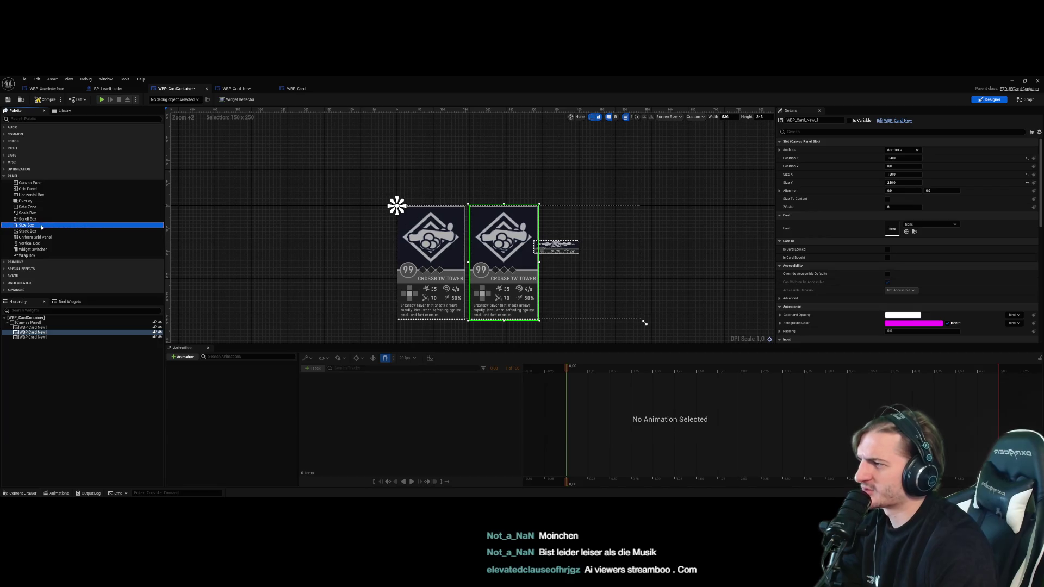
left_click(40, 202)
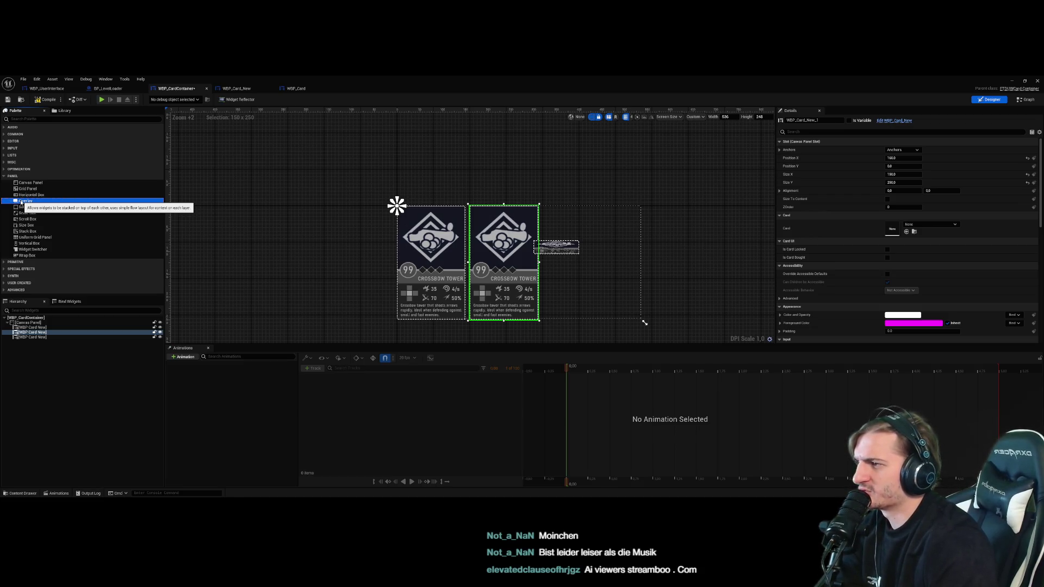
left_click(31, 194)
left_click(33, 328)
left_click(33, 337, "shift")
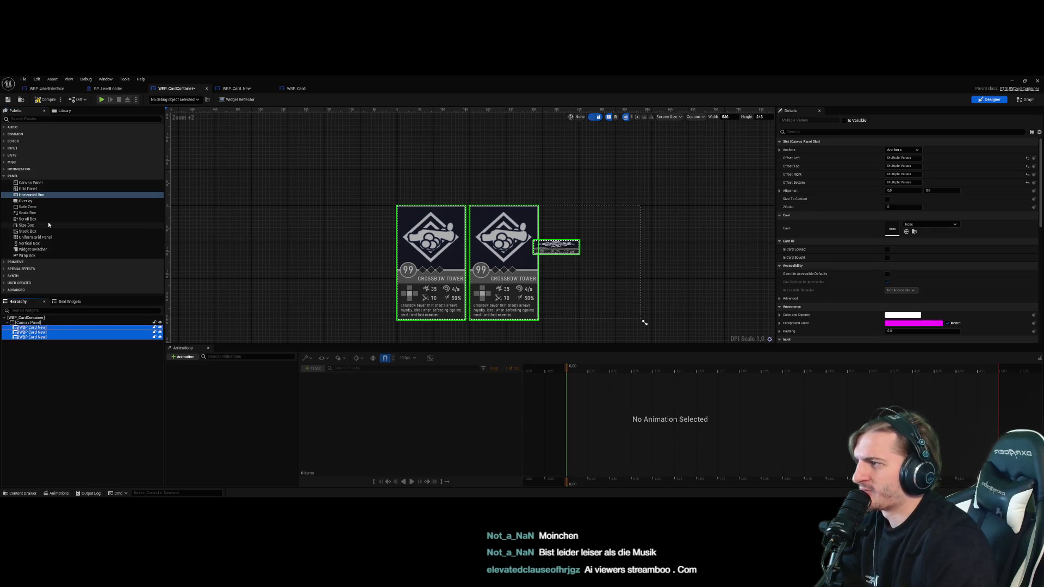
left_click(36, 197)
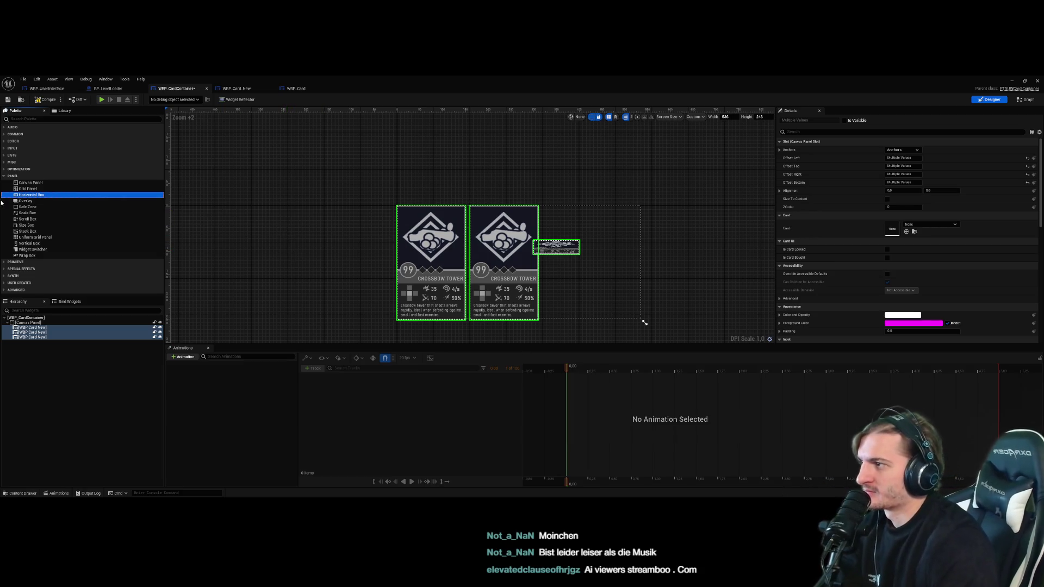
mouse_move(30, 203)
left_mouse_down()
mouse_move(30, 325)
mouse_move(33, 308)
left_mouse_up()
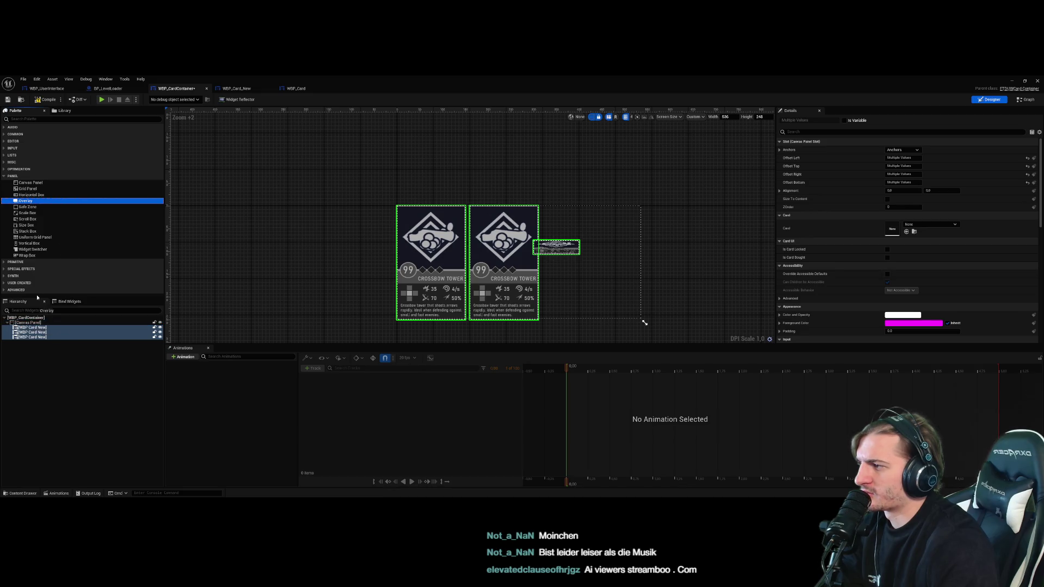
left_click(30, 332)
left_click(33, 327)
left_click(27, 322)
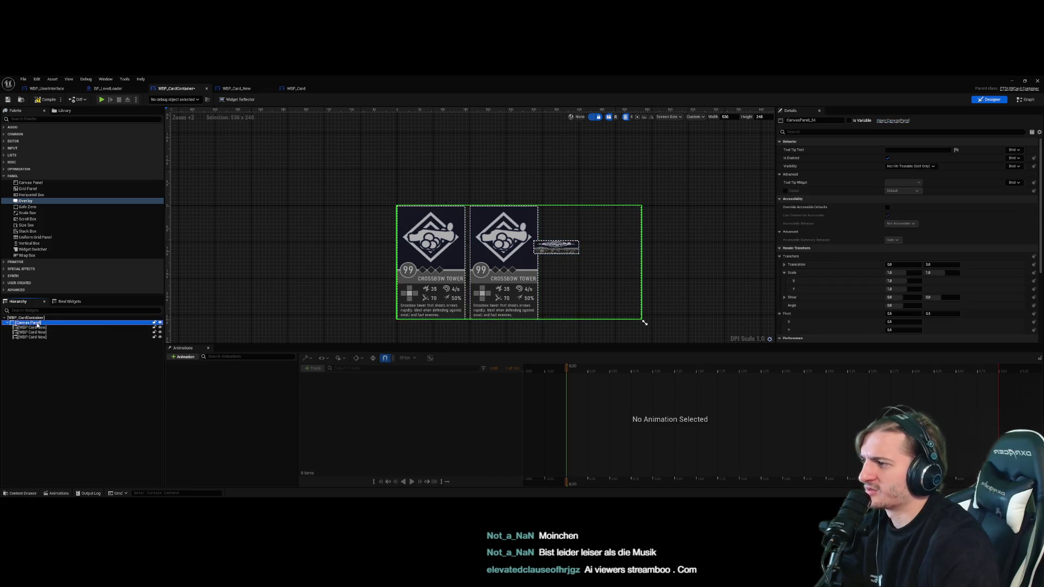
key("Delete")
Add an Overlay as the card container's root panel
left_click_drag(25, 201, 41, 322)
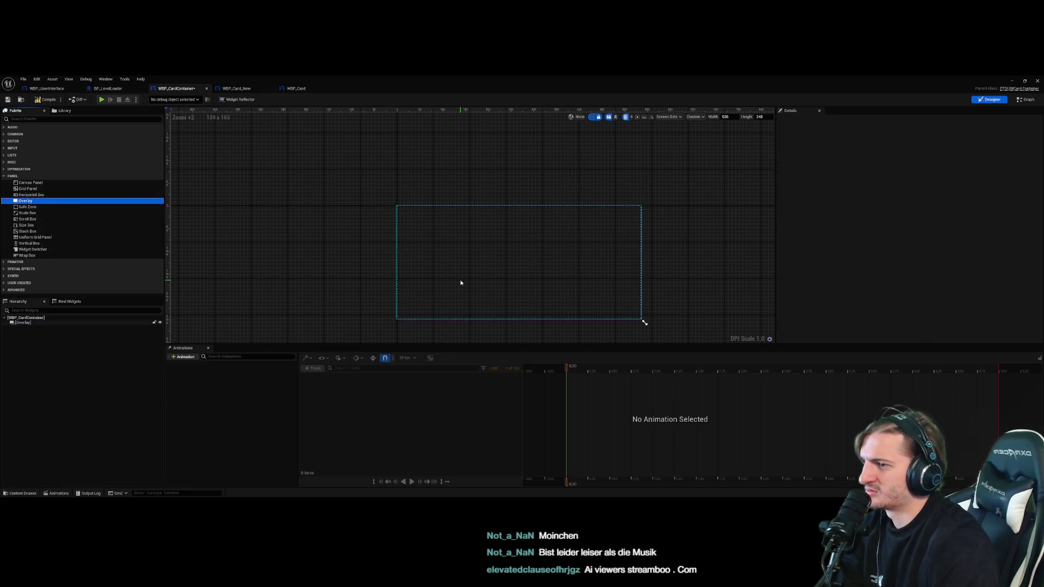
left_click(84, 344)
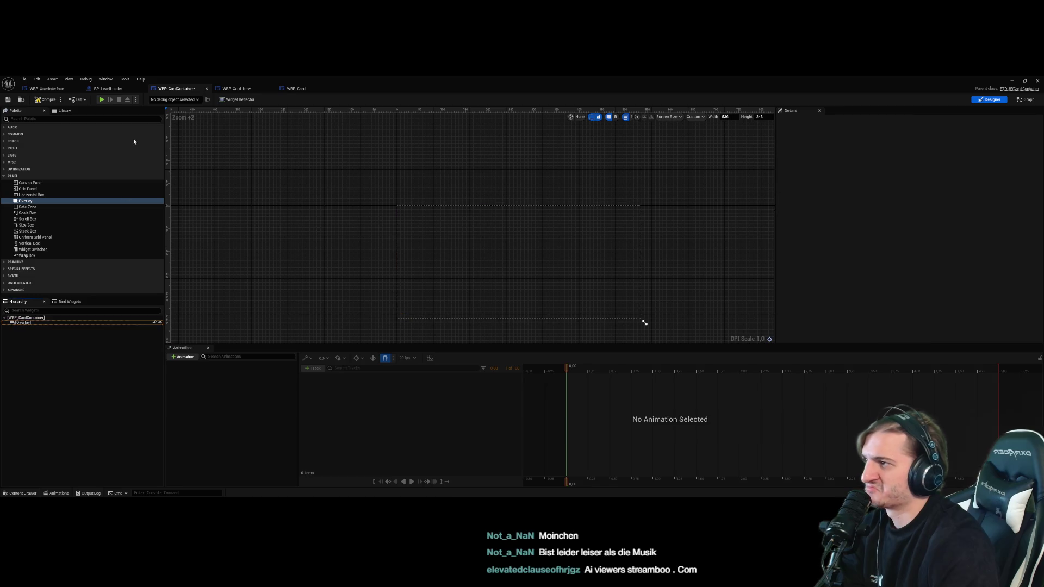
left_click(72, 110)
left_click(30, 112)
Place a WBP_Card_New inside the Overlay and inspect the card's and overlay's properties
type("WBP_Card")
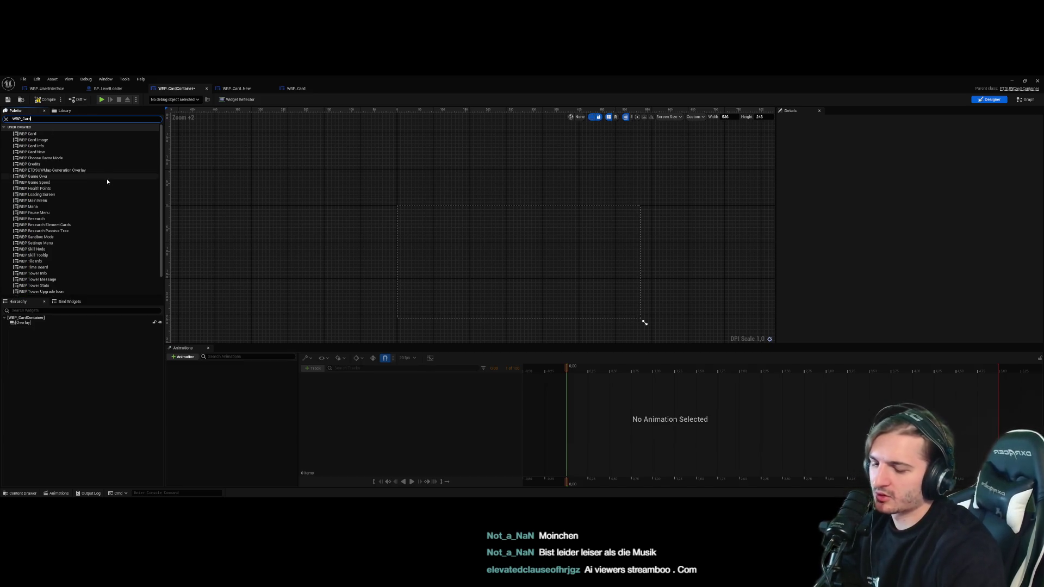
type("_New")
left_click_drag(32, 134, 53, 325)
left_click(87, 323)
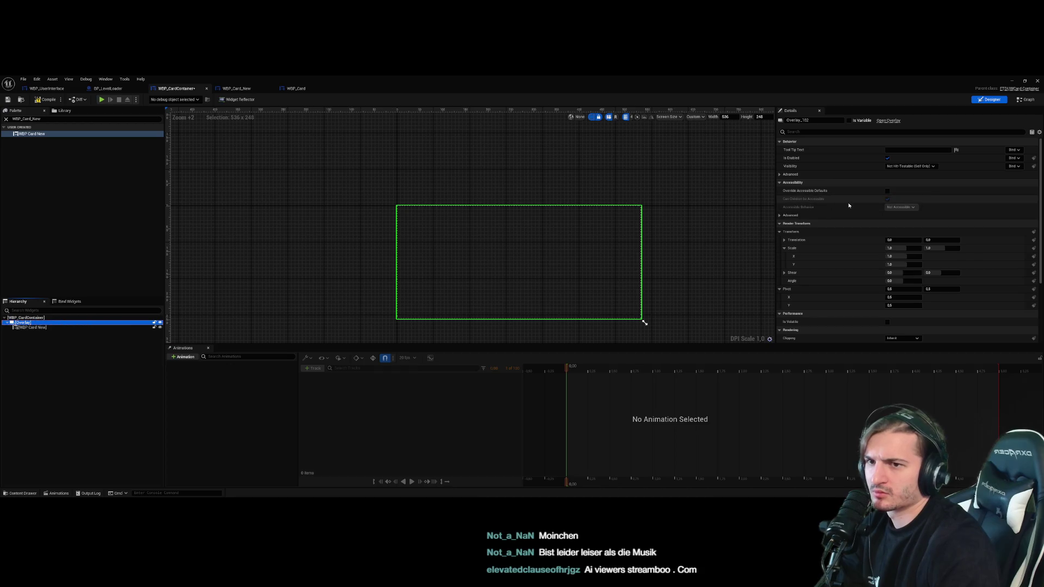
left_click(63, 328)
left_click(559, 264)
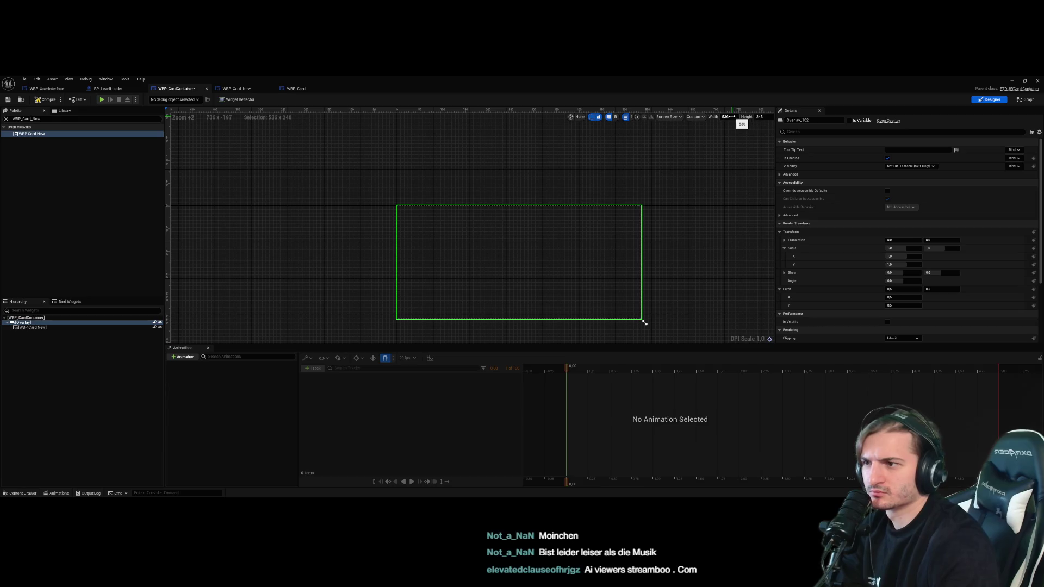
left_click(85, 329)
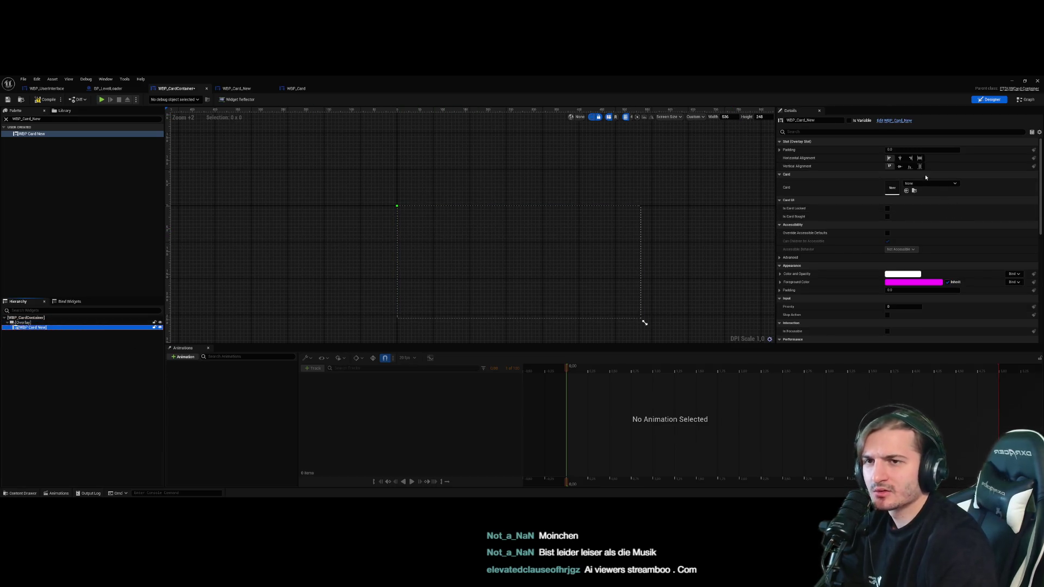
scroll(967, 252, "down", 3)
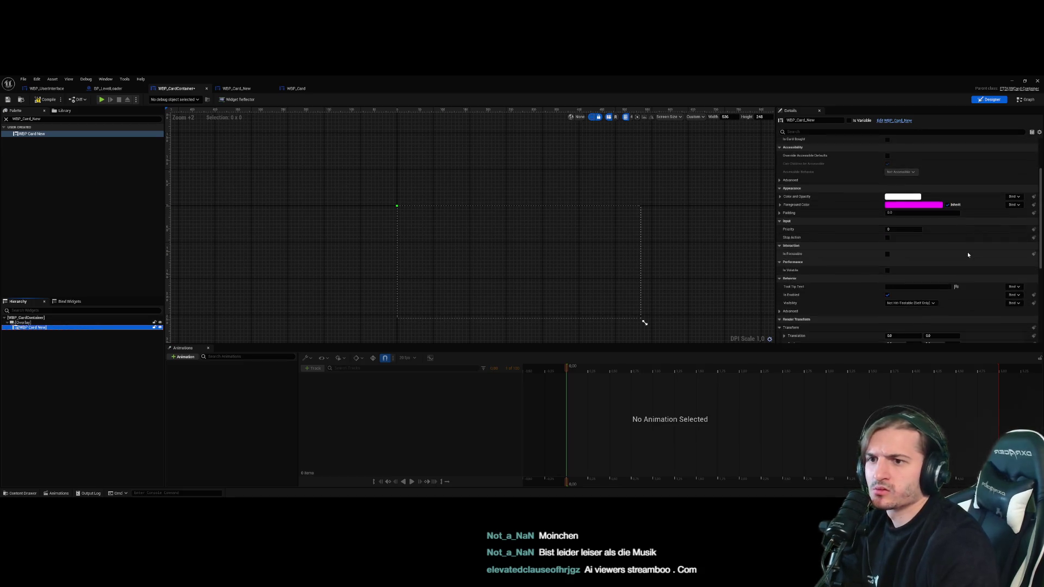
scroll(967, 251, "up", 3)
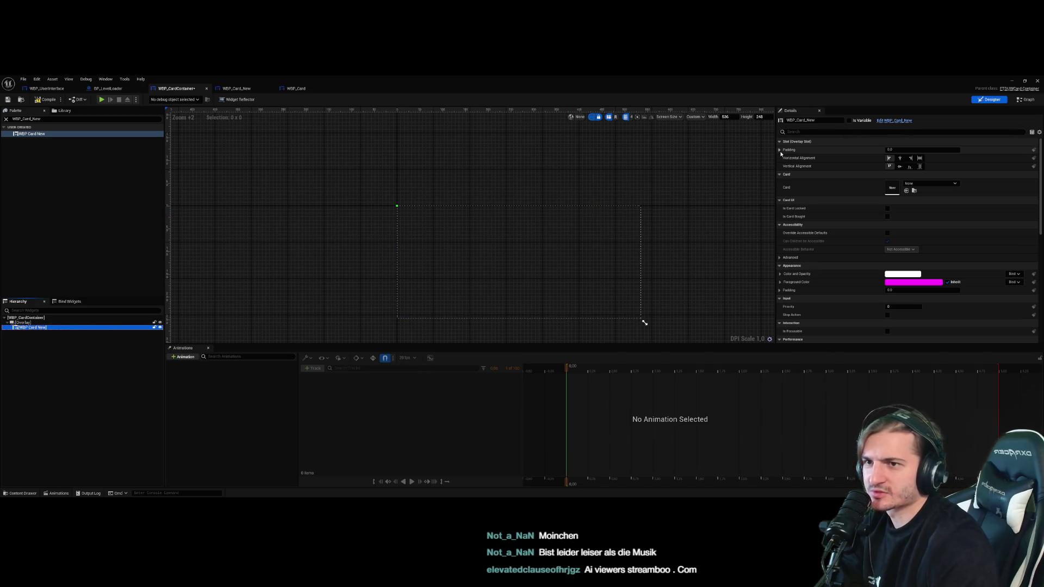
left_click(67, 322)
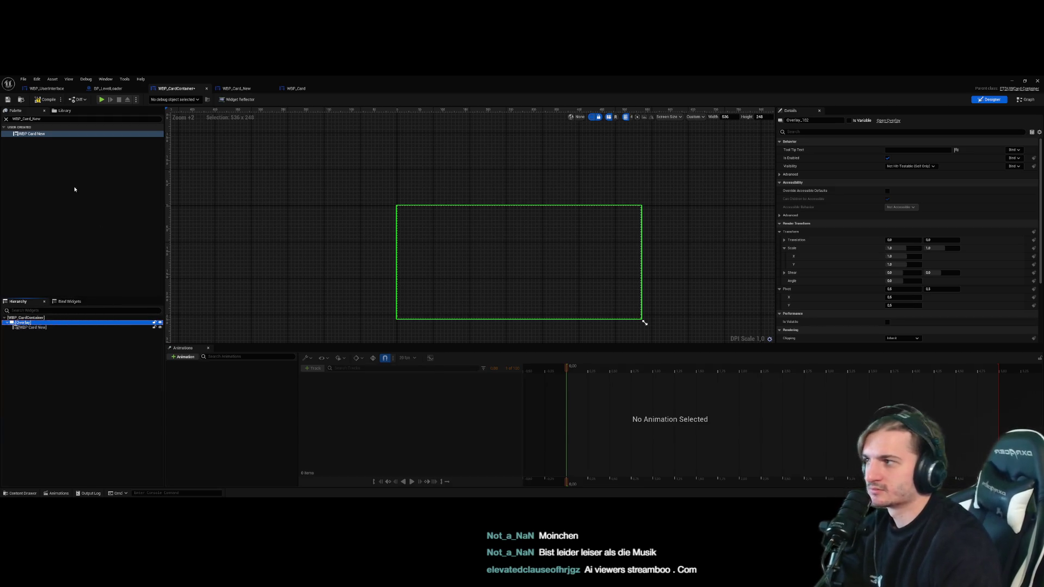
left_click(44, 119)
Add a Size Box under the container root and move the overlay with its card into it
type("sizw")
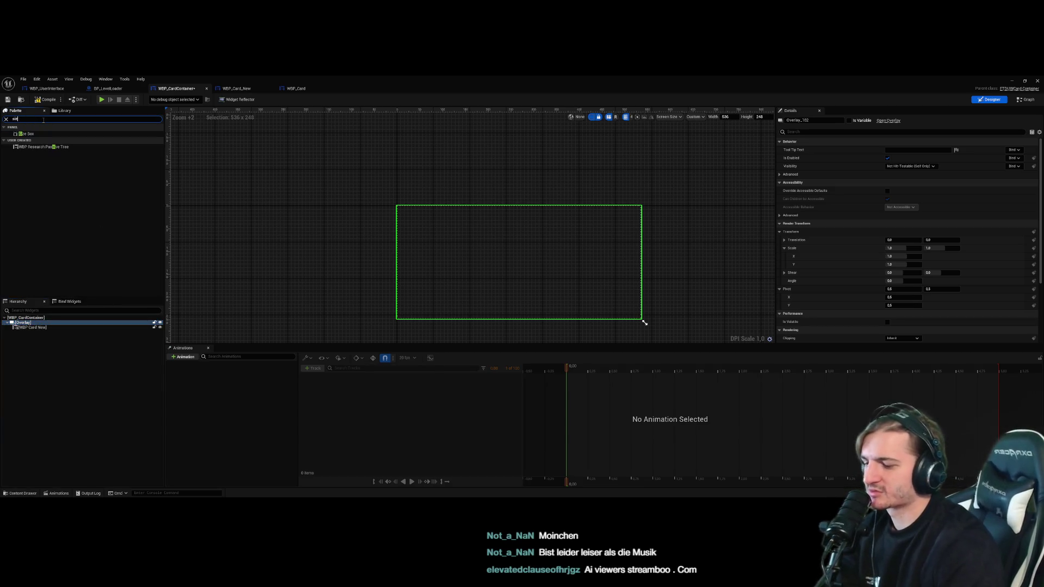
key("BackSpace")
type("e")
left_click_drag(32, 136, 32, 328)
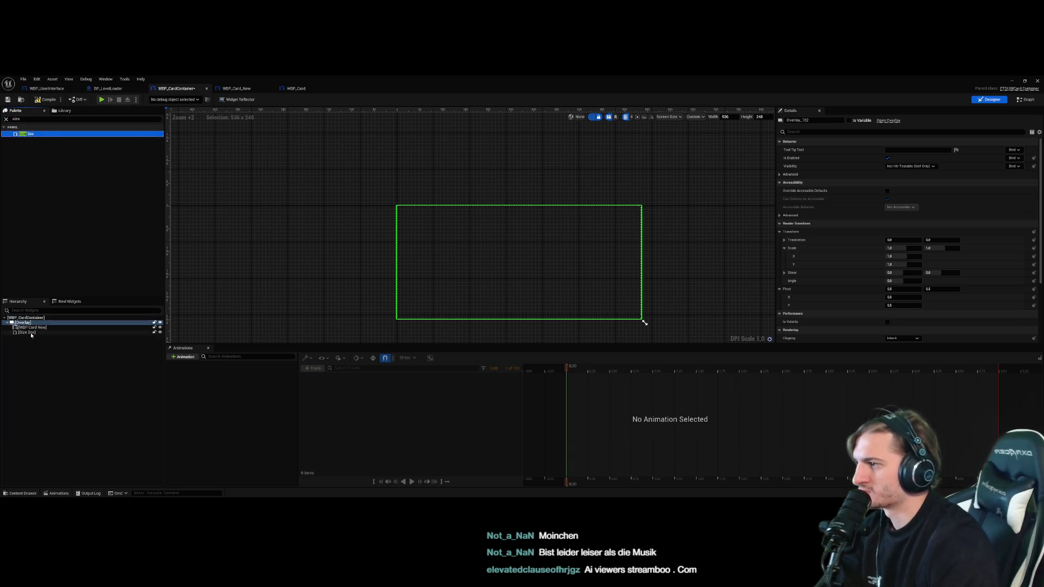
key("Delete")
left_click(33, 319)
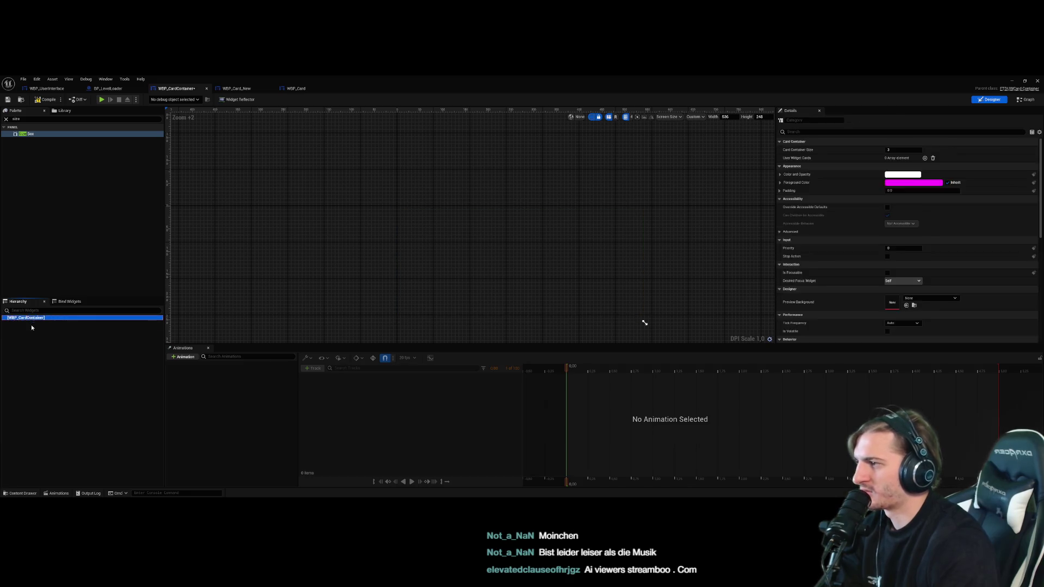
left_click(33, 320)
mouse_move(24, 134)
left_mouse_down()
mouse_move(47, 342)
mouse_move(32, 325)
left_mouse_up()
key("ctrl+v")
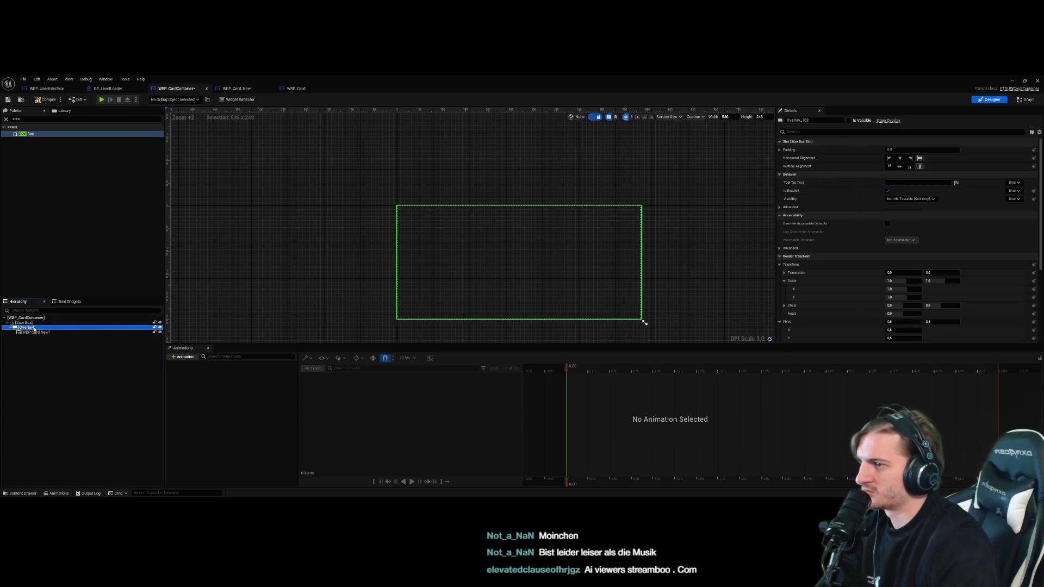
Give the Size Box a width override of 150
left_click(51, 372)
left_click(54, 324)
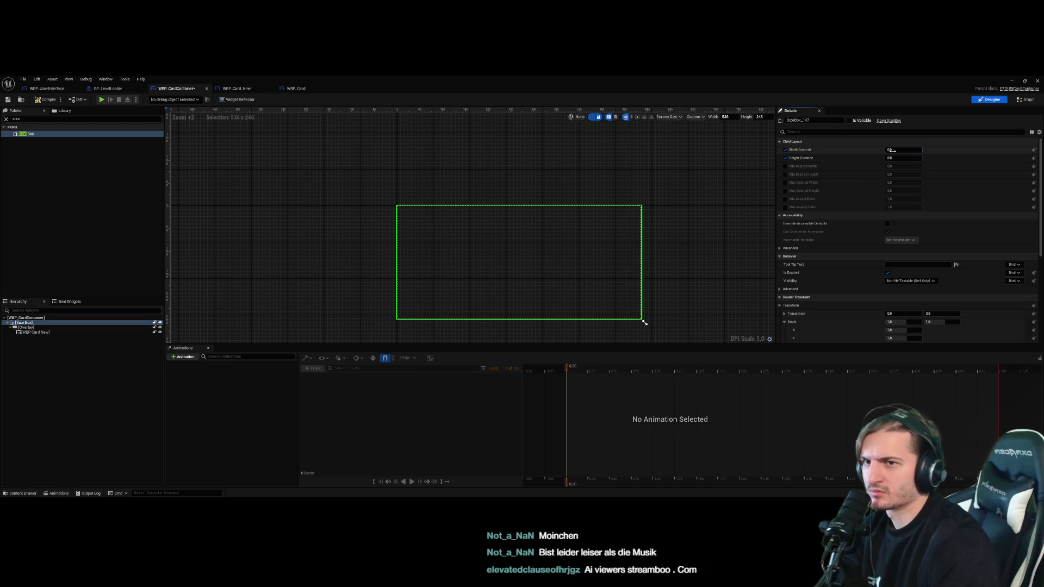
type("150")
key("Return")
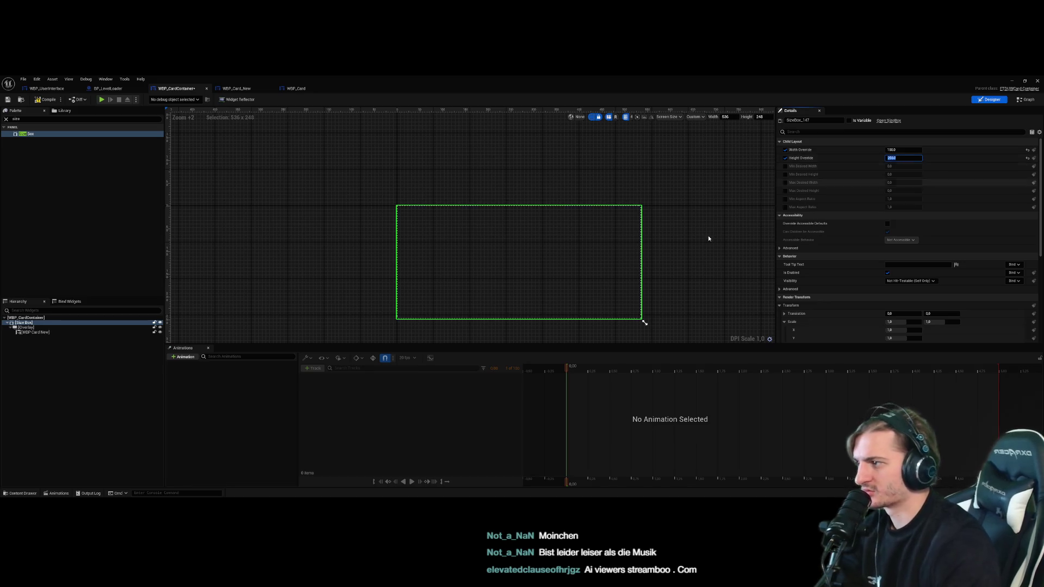
Inspect the overlay and the WBP_Card_New widget, then delete them from the container
left_click(26, 327)
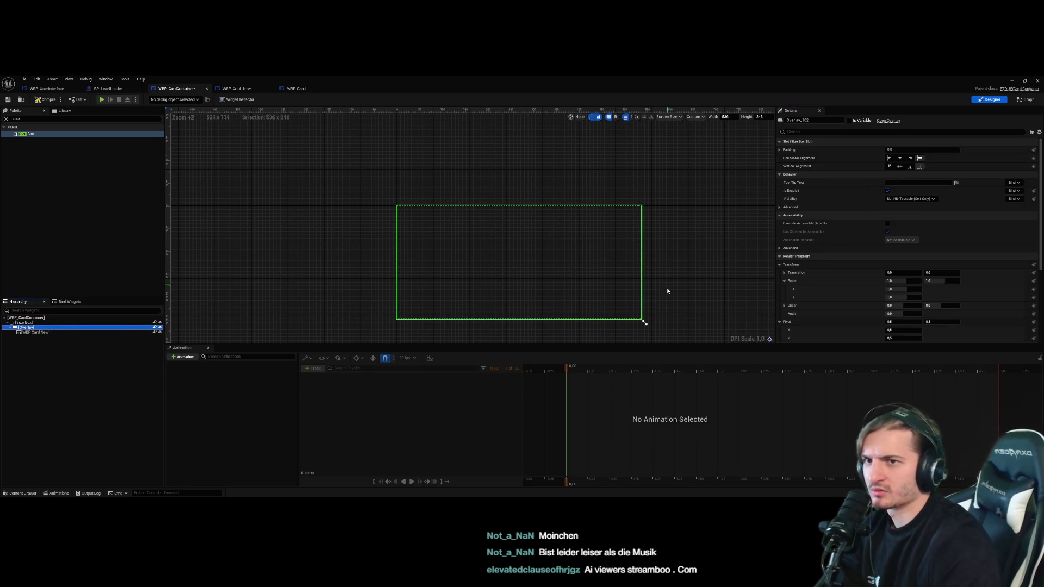
left_click(67, 332)
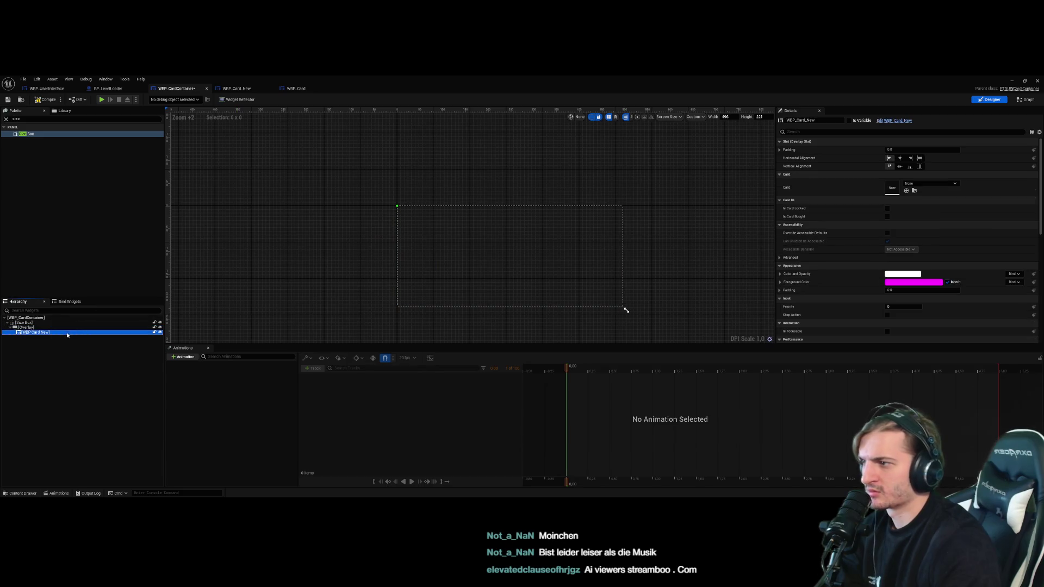
left_click(69, 328)
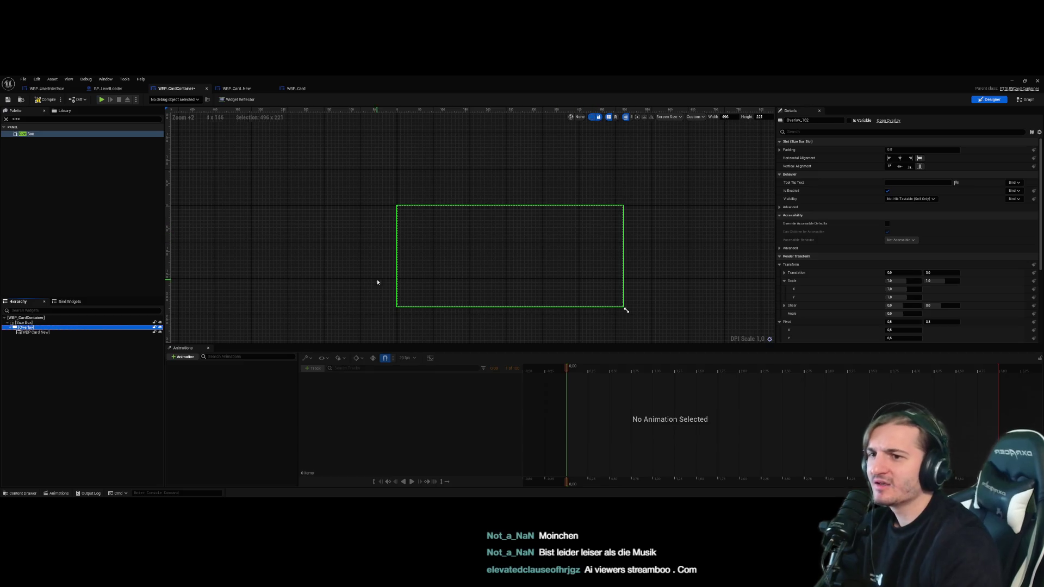
left_click(46, 333)
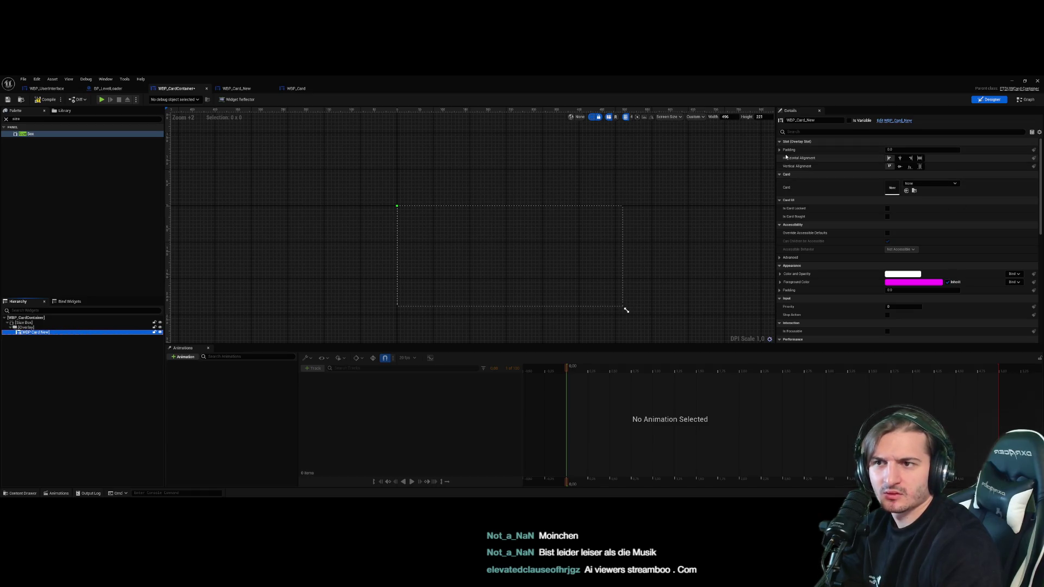
scroll(882, 273, "down", 10)
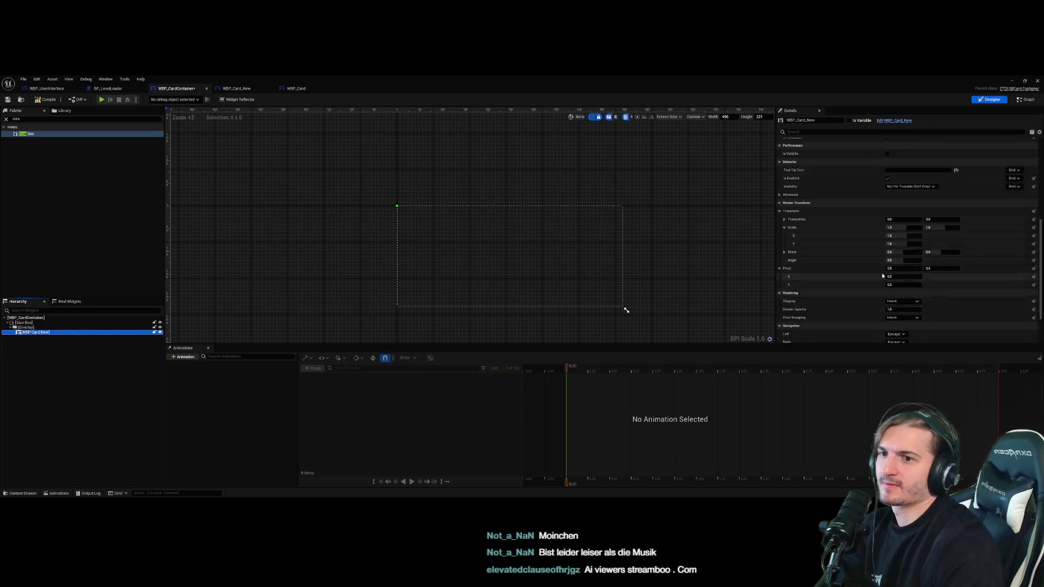
scroll(882, 274, "up", 10)
left_click(13, 118)
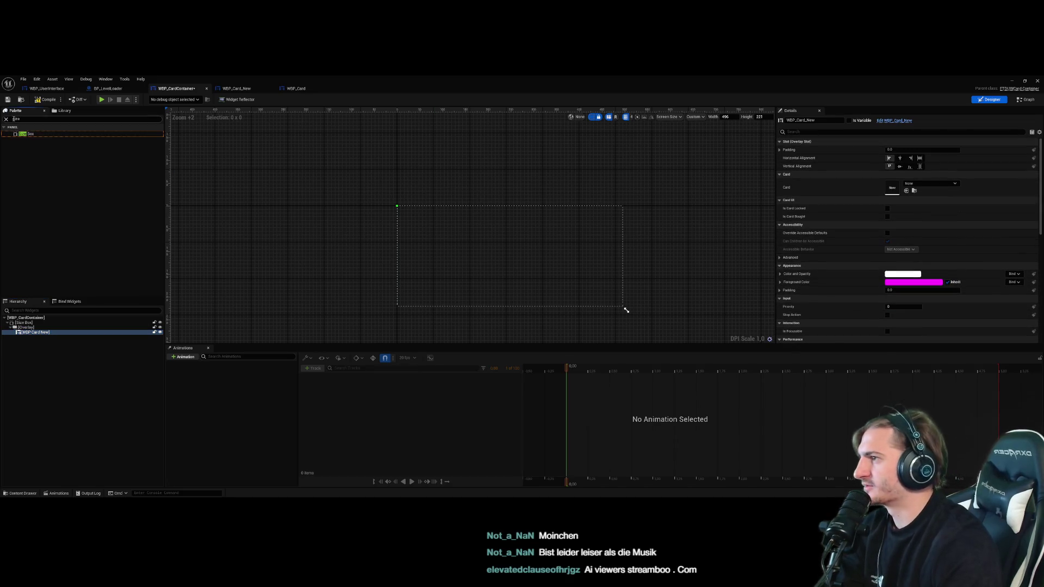
left_click(42, 322)
key("Delete")
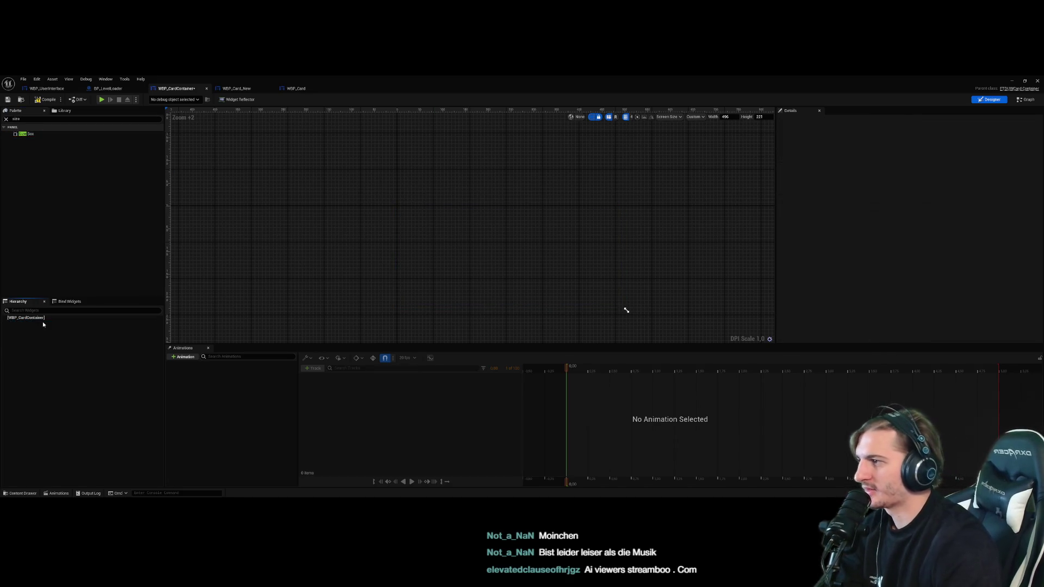
Undo back to the canvas panel holding the three cards
key("ctrl+z")
left_click(43, 322)
key("Delete")
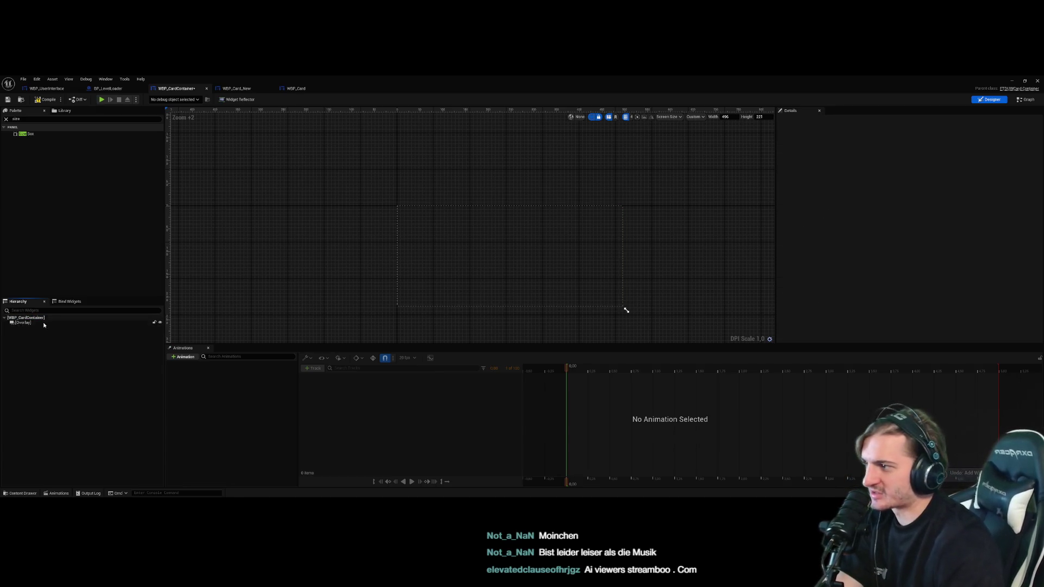
key("ctrl+z")
key("ctrl+z")
key("ctrl+z")
key("ctrl+z")
key("ctrl+z")
key("ctrl+z")
Enlarge the design preview, shift the small widget right and down, and view the event graph
left_click_drag(626, 309, 638, 328)
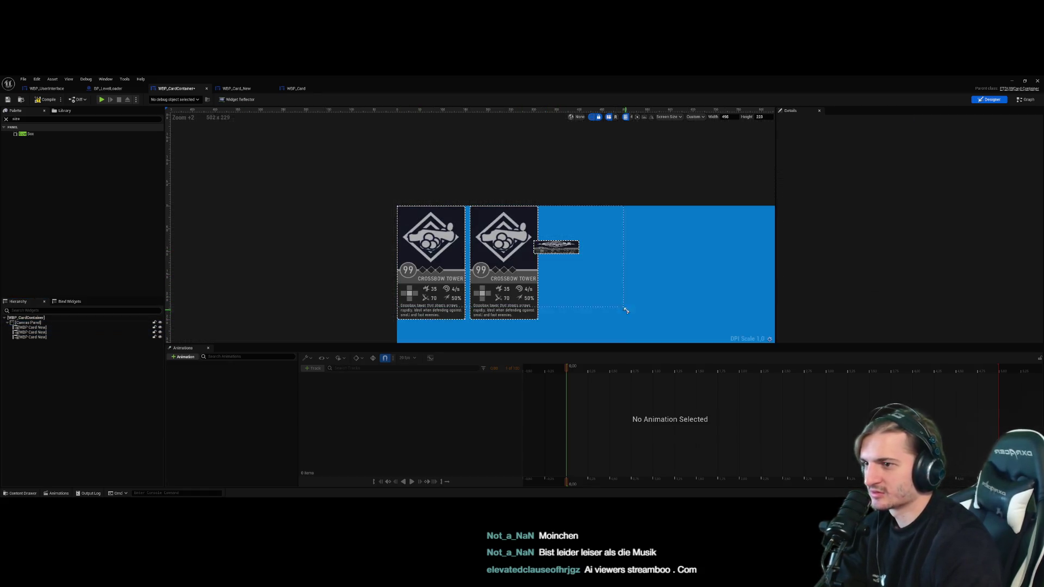
left_click(653, 323)
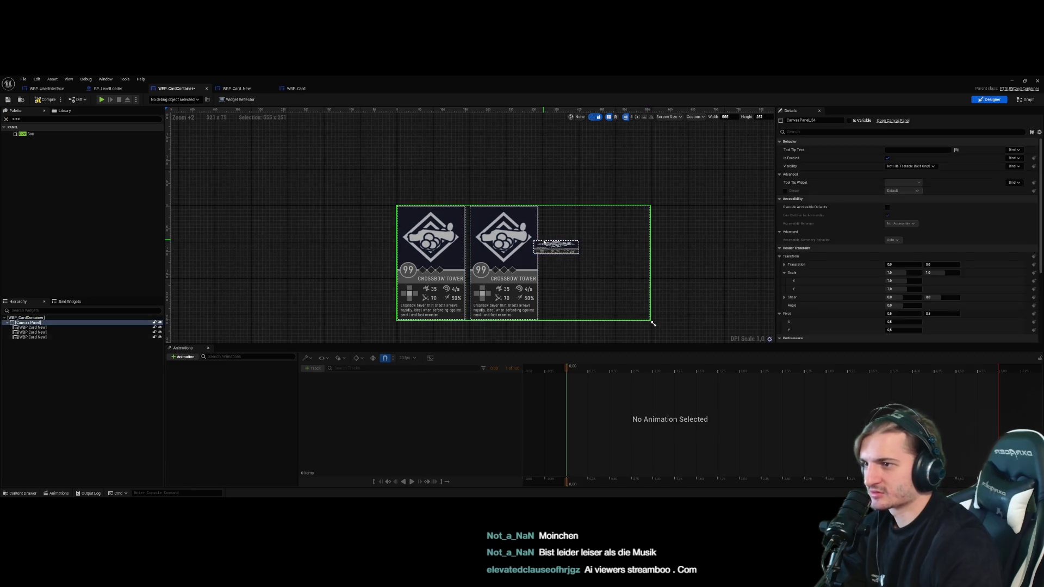
left_click_drag(555, 248, 592, 260)
left_click(514, 261)
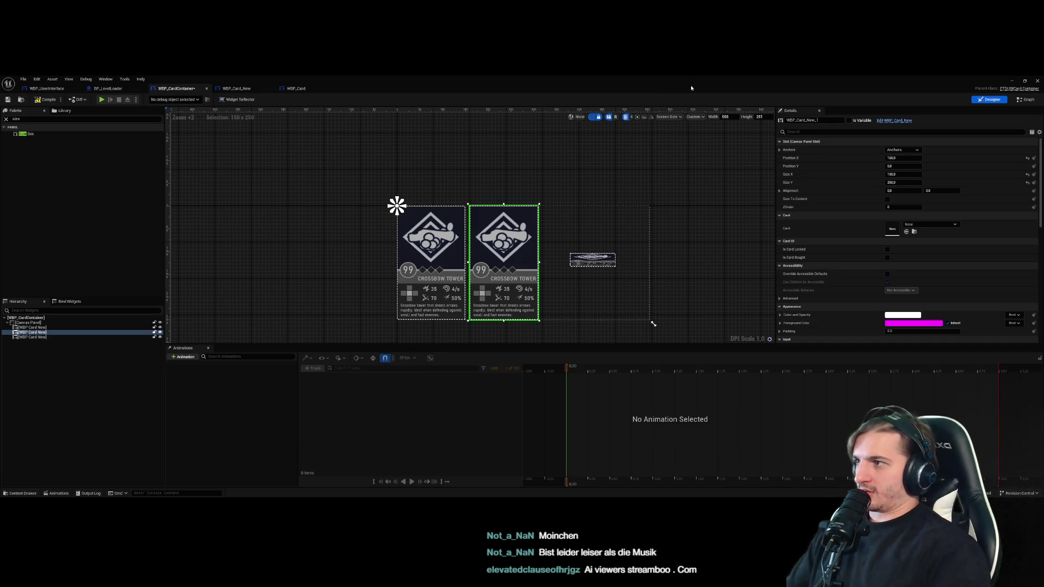
left_click(1026, 100)
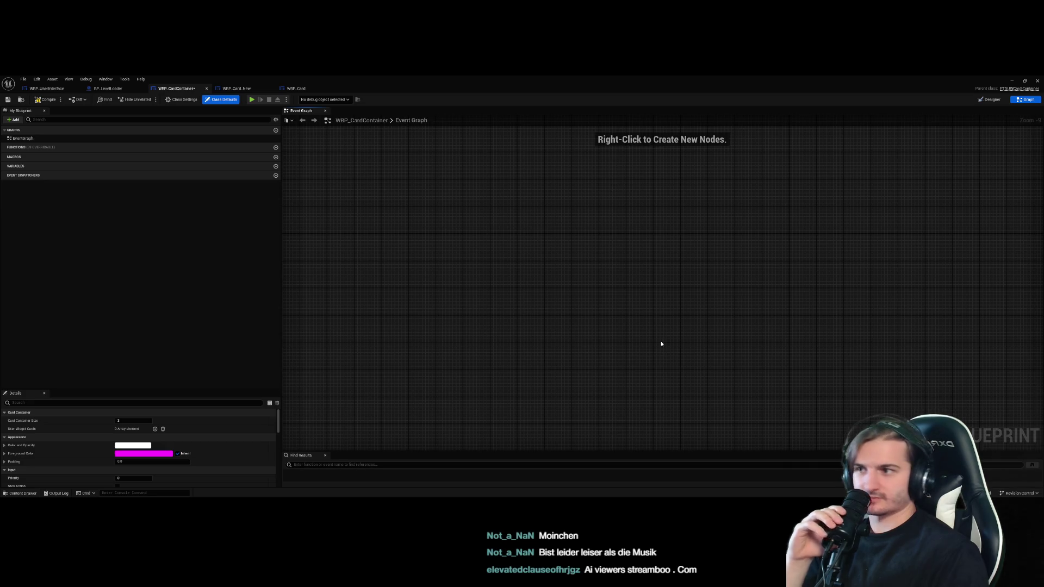
Dismiss the node list, glance at WBP_Card_New, and bring up the BP_LevelLoader blueprint
right_click(502, 227)
key("Escape")
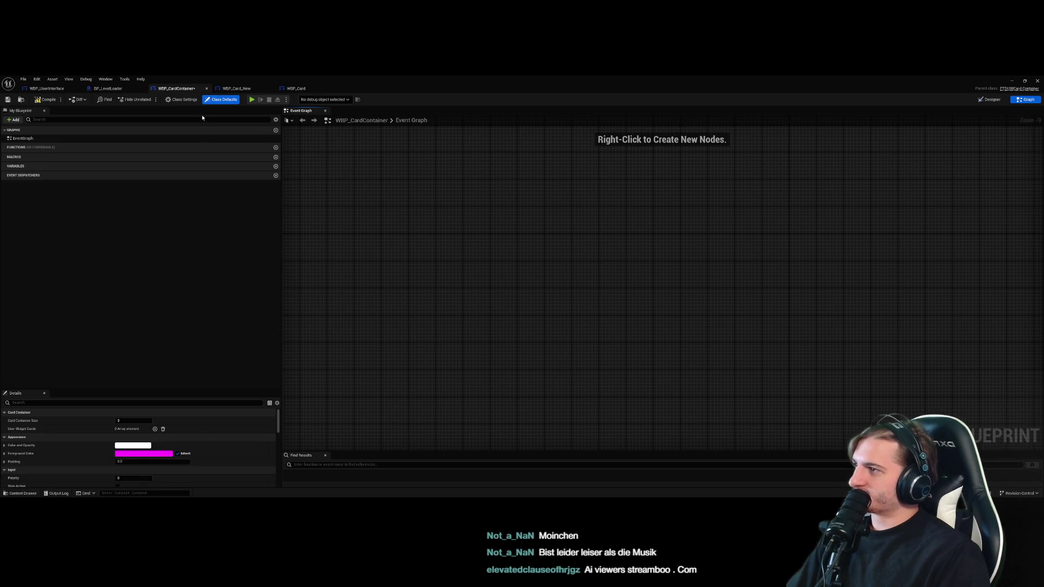
left_click(244, 90)
left_click(176, 89)
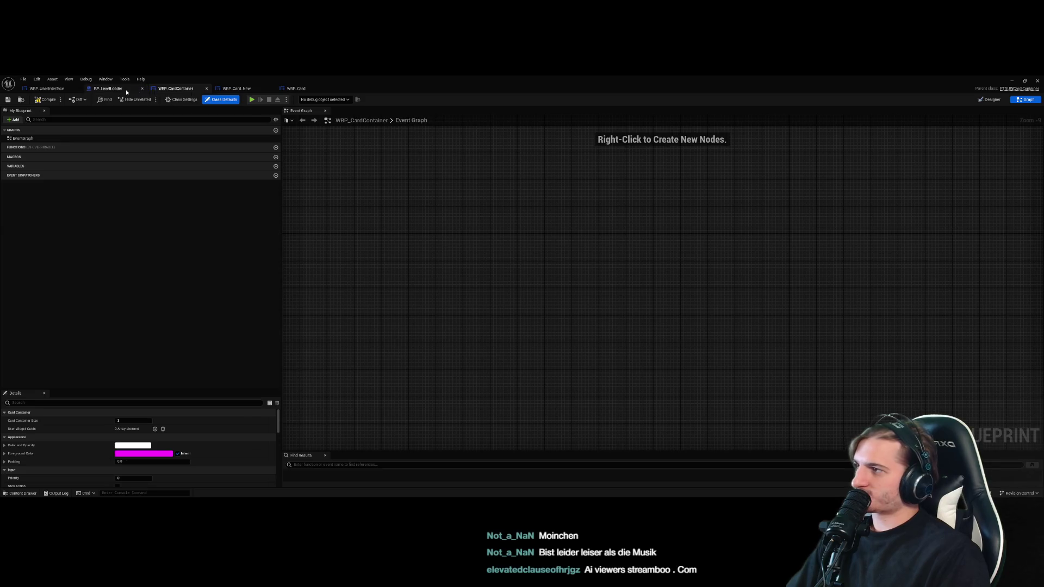
left_click(111, 88)
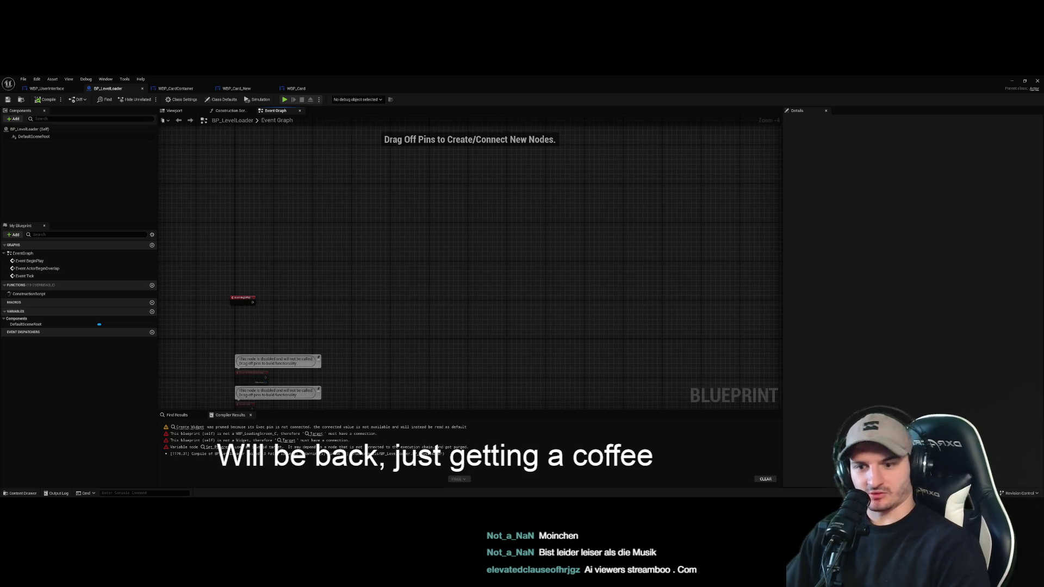
Review the WBP_UserInterface, WBP_Card_New and WBP_CardContainer tabs, then minimise the blueprint editor
mouse_move(295, 211)
left_mouse_down()
mouse_move(384, 249)
mouse_move(384, 185)
left_mouse_up()
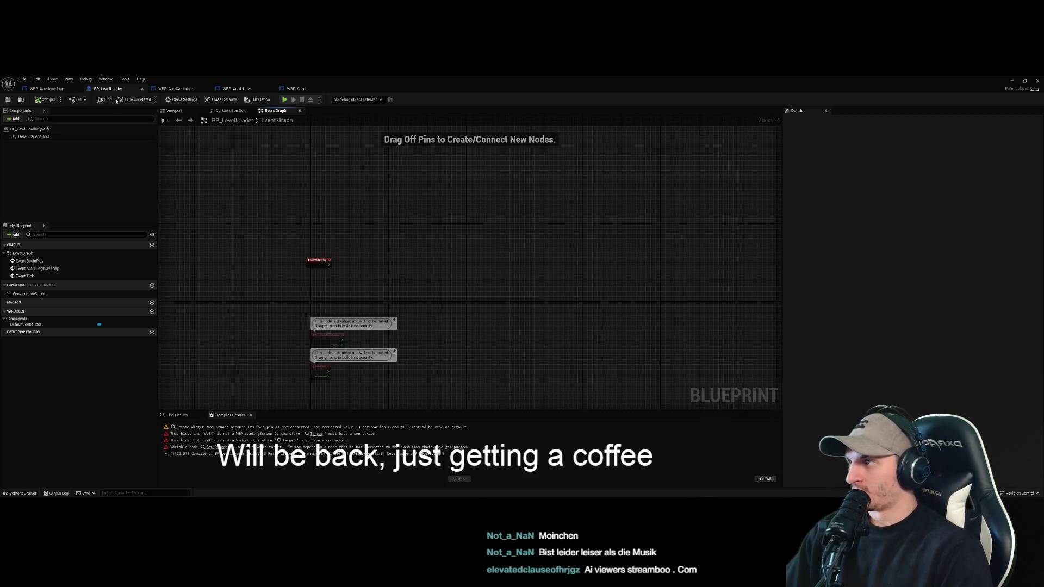
left_click(175, 89)
left_click(47, 88)
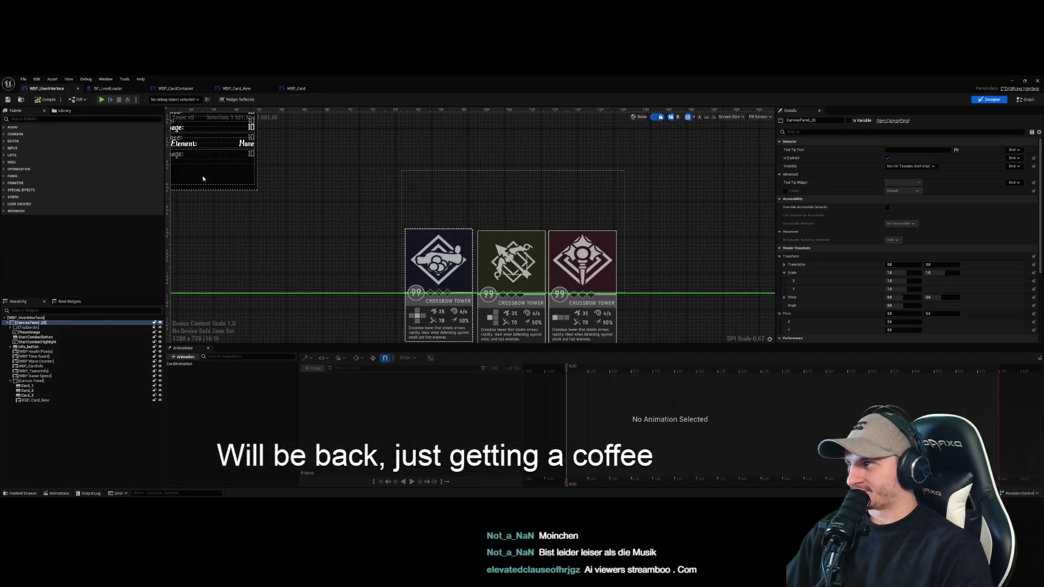
left_click(175, 88)
left_click(228, 88)
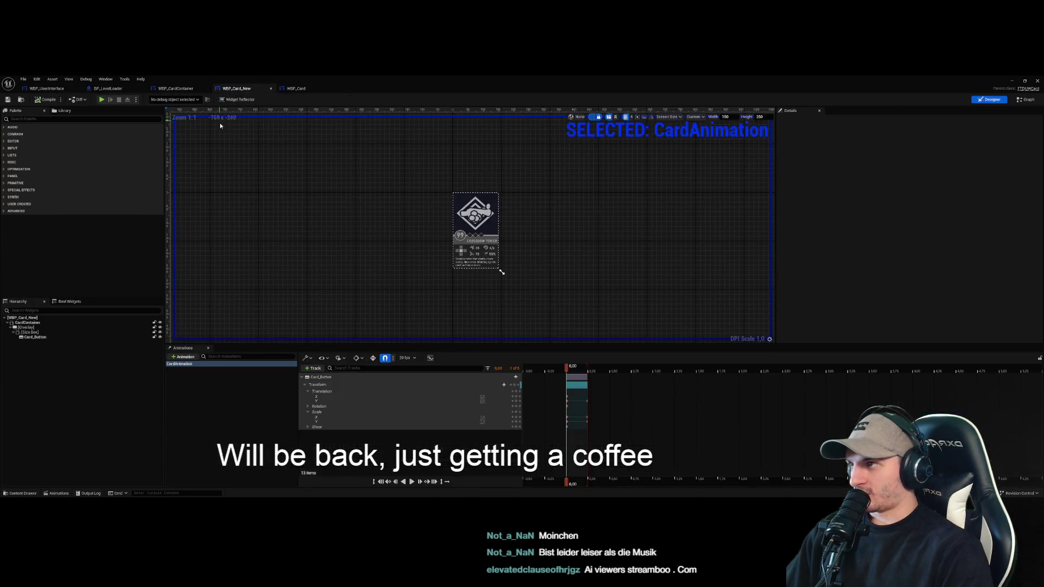
left_click(175, 88)
scroll(543, 283, "up", 2)
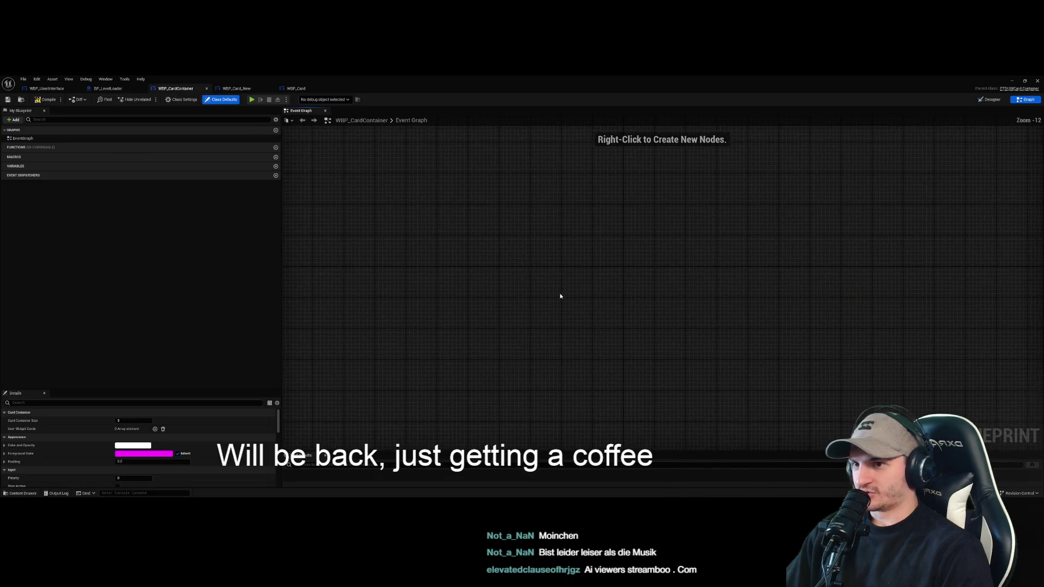
scroll(576, 289, "down", 3)
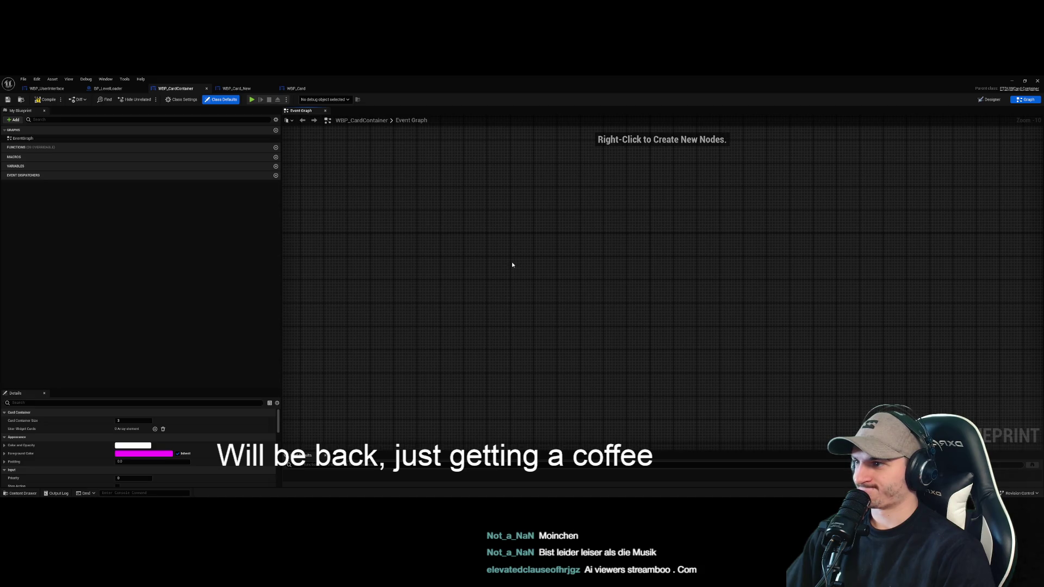
left_click(1013, 81)
left_click_drag(521, 389, 522, 287)
Browse the Content Browser's UI subfolders and open the WBP_SandboxMode widget blueprint
left_click(492, 419)
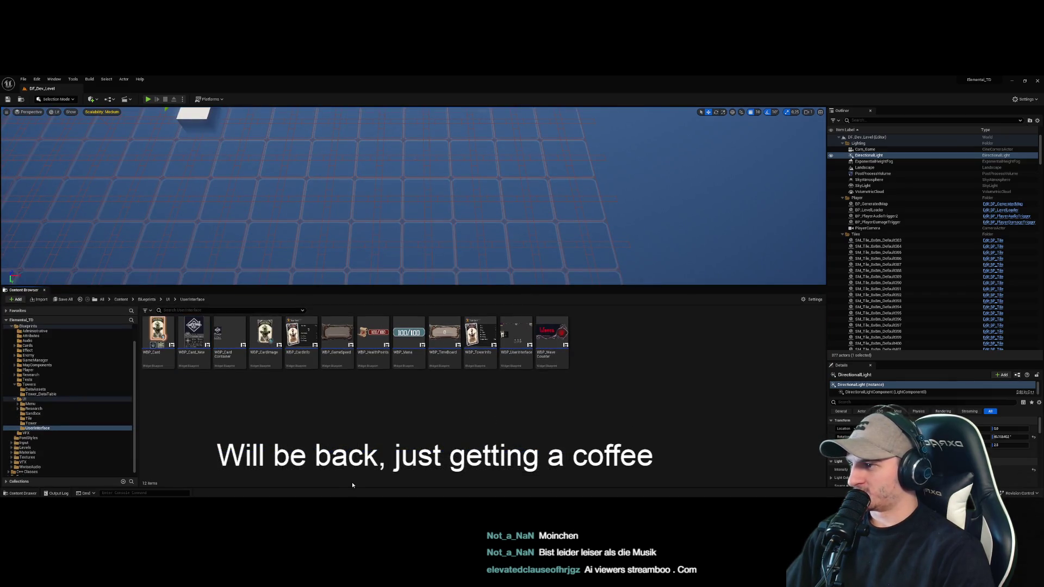
left_click(83, 408)
left_click(30, 403)
left_click(32, 413)
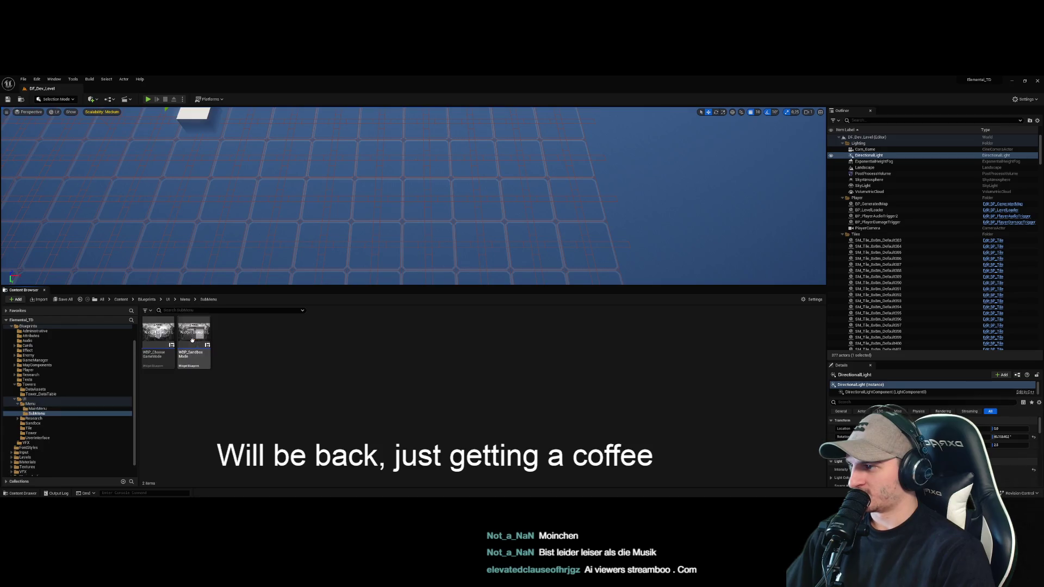
double_click(193, 332)
In WBP_SandboxMode's Event Graph, marquee-select all the card-widget generation nodes
left_click(415, 263)
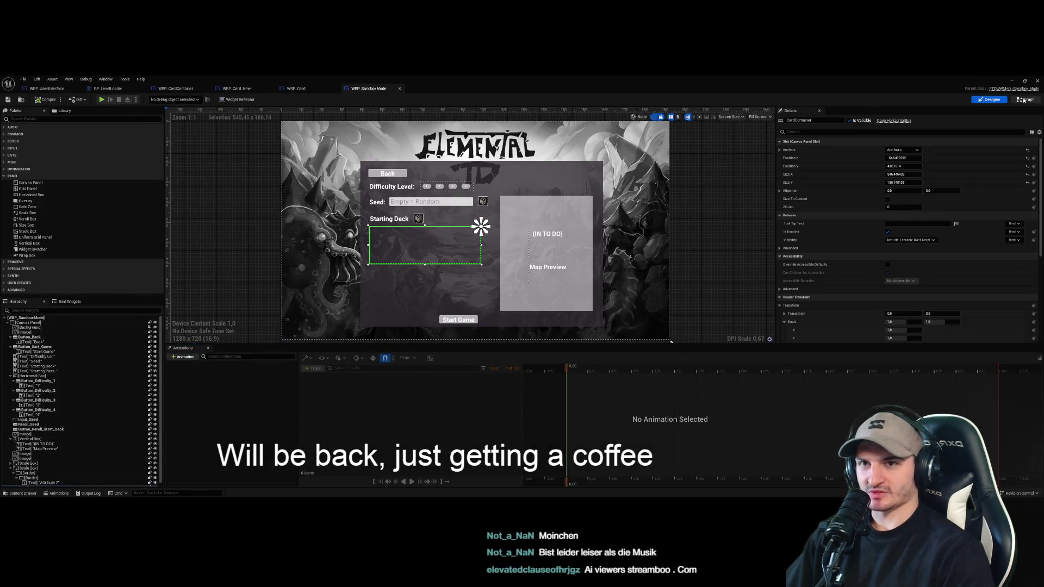
left_click(1025, 99)
mouse_move(467, 373)
left_mouse_down()
mouse_move(559, 349)
mouse_move(555, 305)
left_mouse_up()
mouse_move(1020, 458)
left_mouse_down()
mouse_move(880, 366)
mouse_move(729, 342)
mouse_move(851, 347)
mouse_move(811, 307)
mouse_move(818, 348)
mouse_move(847, 336)
mouse_move(674, 299)
mouse_move(609, 299)
mouse_move(831, 342)
left_mouse_up()
left_click(728, 338)
scroll(727, 337, "down", 3)
left_click(846, 336)
mouse_move(943, 338)
left_mouse_down()
mouse_move(538, 223)
mouse_move(489, 199)
mouse_move(497, 218)
mouse_move(810, 234)
mouse_move(788, 211)
mouse_move(716, 205)
left_mouse_up()
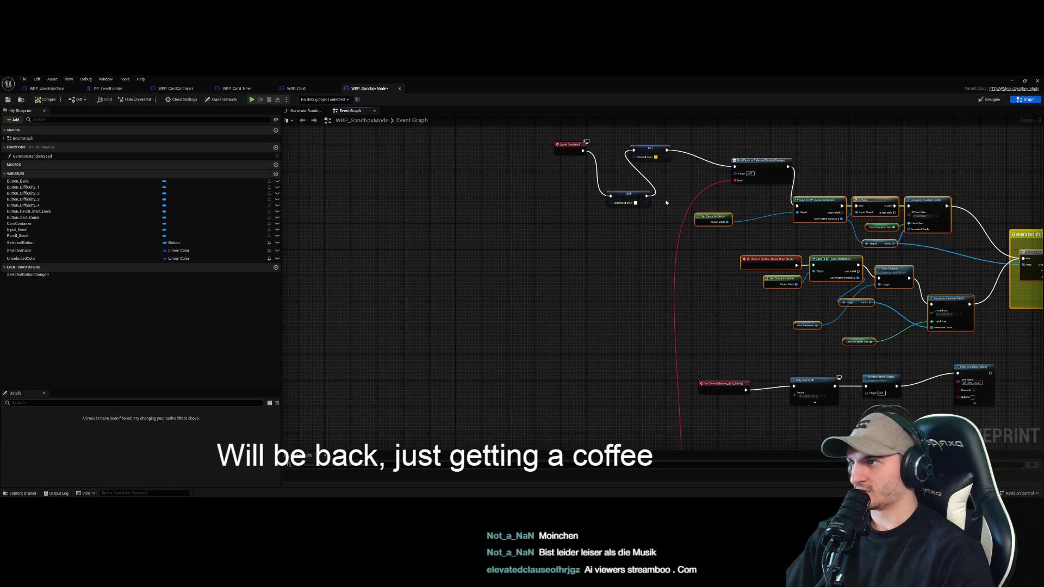
Back in WBP_CardContainer's graph, search actions for 'contain' without adding anything
left_click(176, 88)
scroll(598, 253, "down", 5)
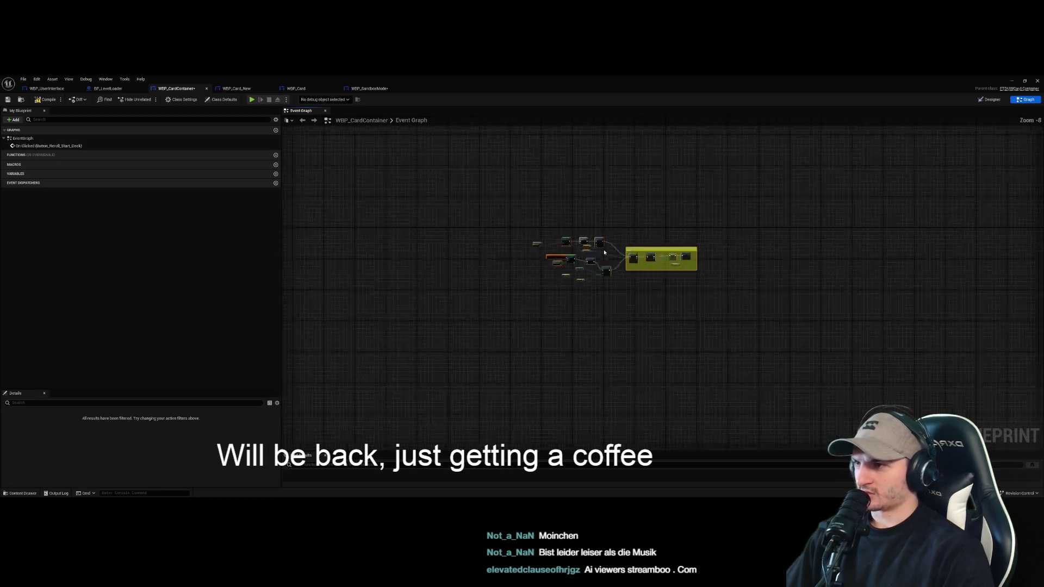
scroll(602, 249, "up", 8)
left_click(656, 365)
right_click(388, 348)
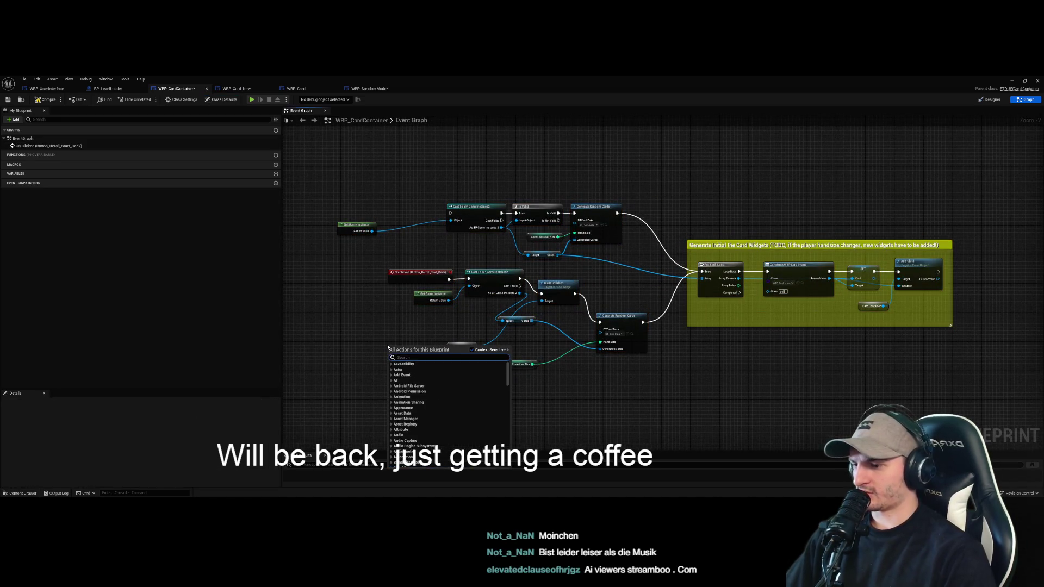
type("contain")
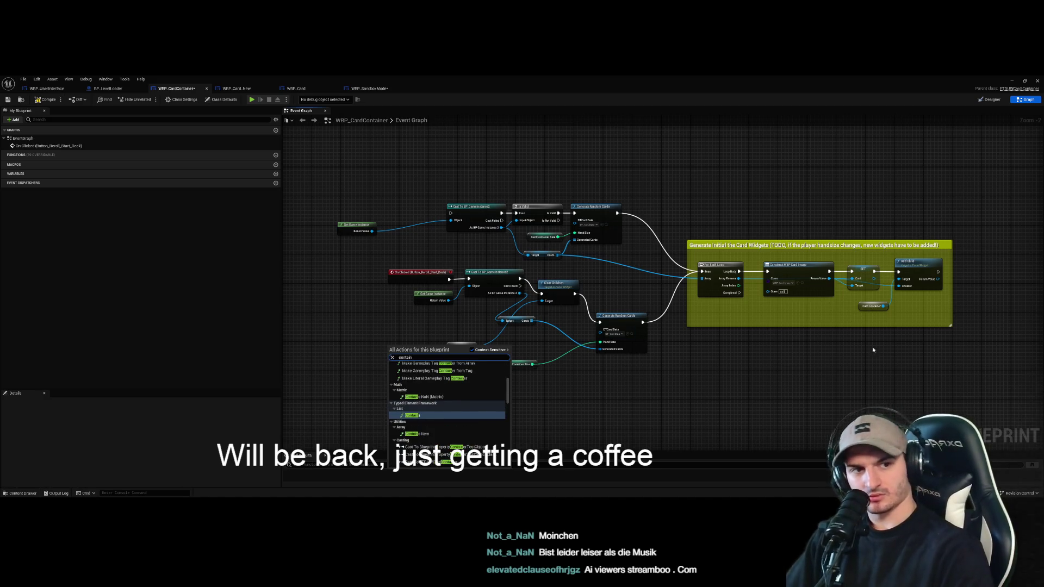
key("Escape")
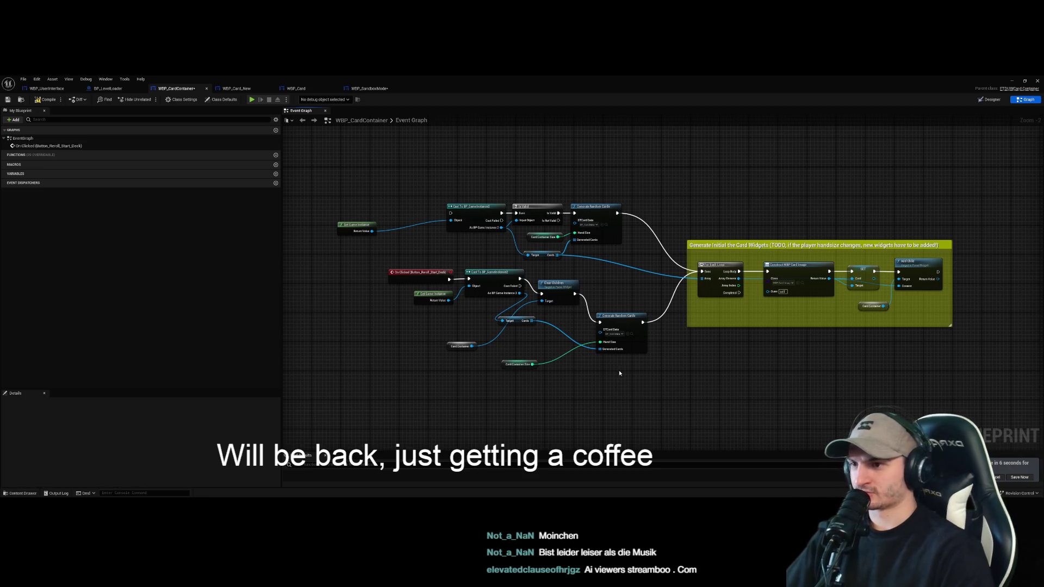
Add a Card Container Size getter near Card Container and delete the extra copy
scroll(493, 254, "up", 2)
left_click_drag(493, 210, 454, 196)
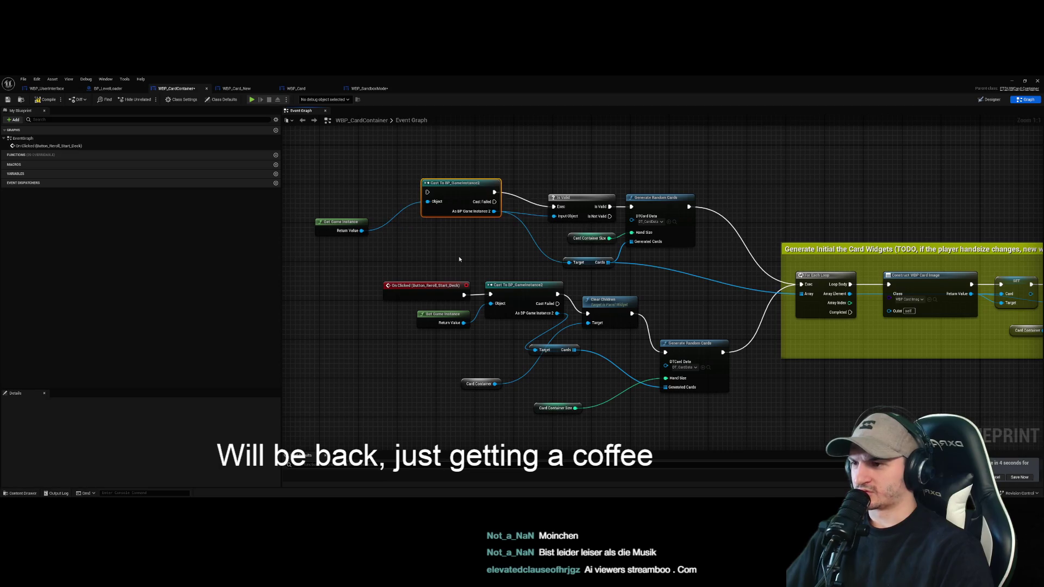
right_click(308, 270)
type("contain")
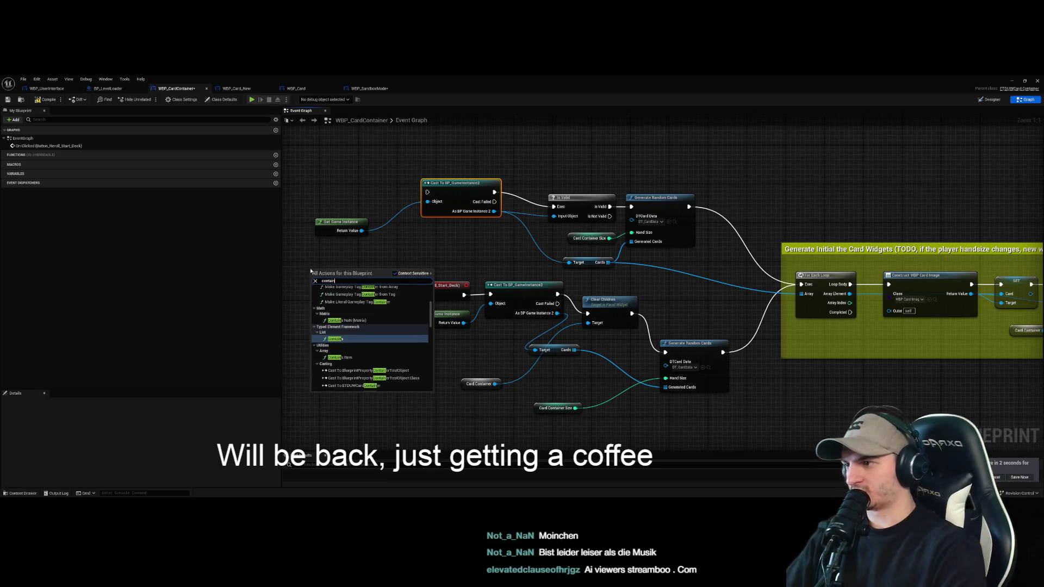
scroll(367, 330, "down", 5)
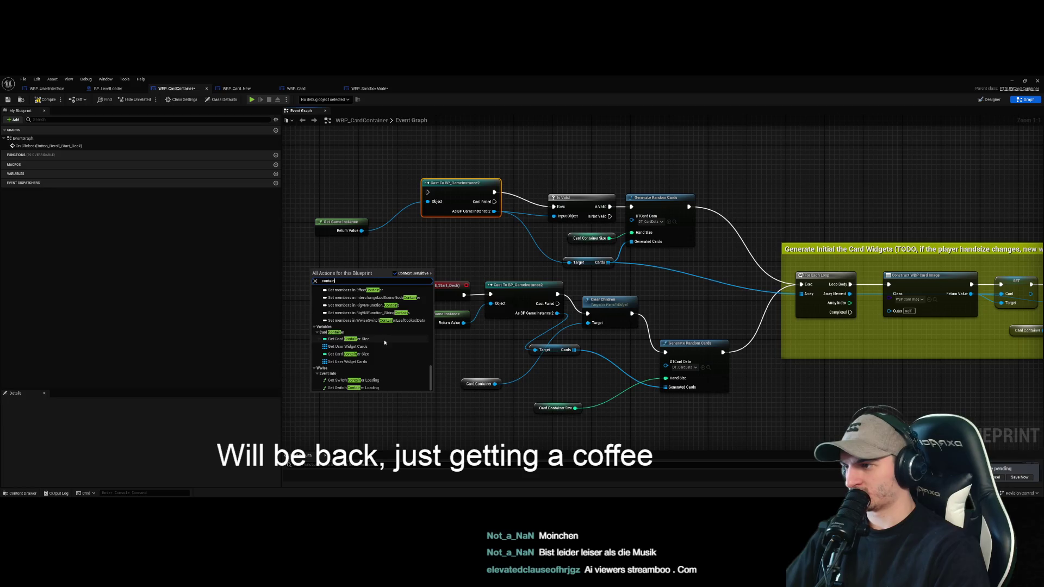
left_click(384, 341)
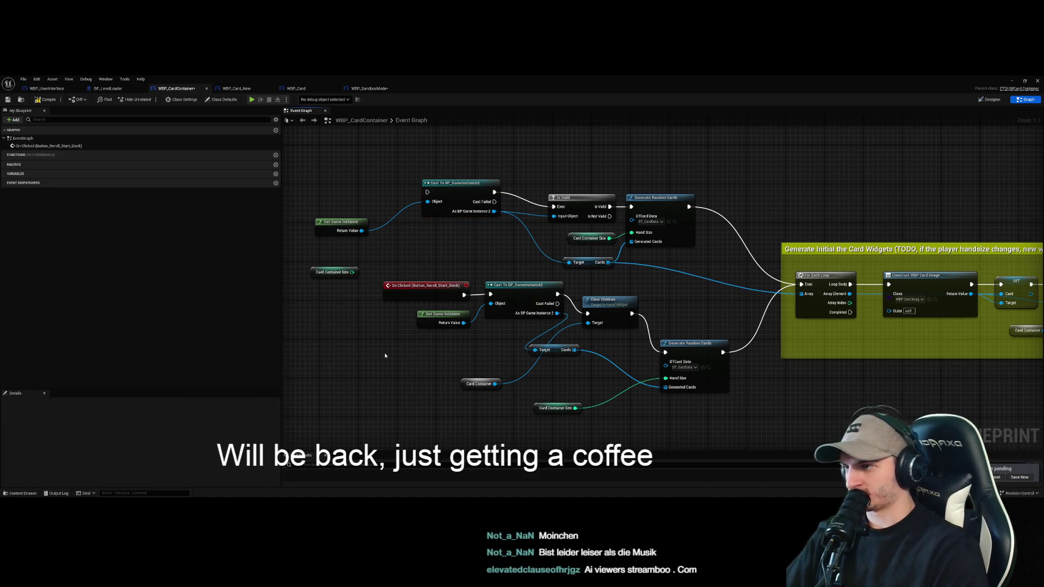
left_click_drag(653, 432, 533, 402)
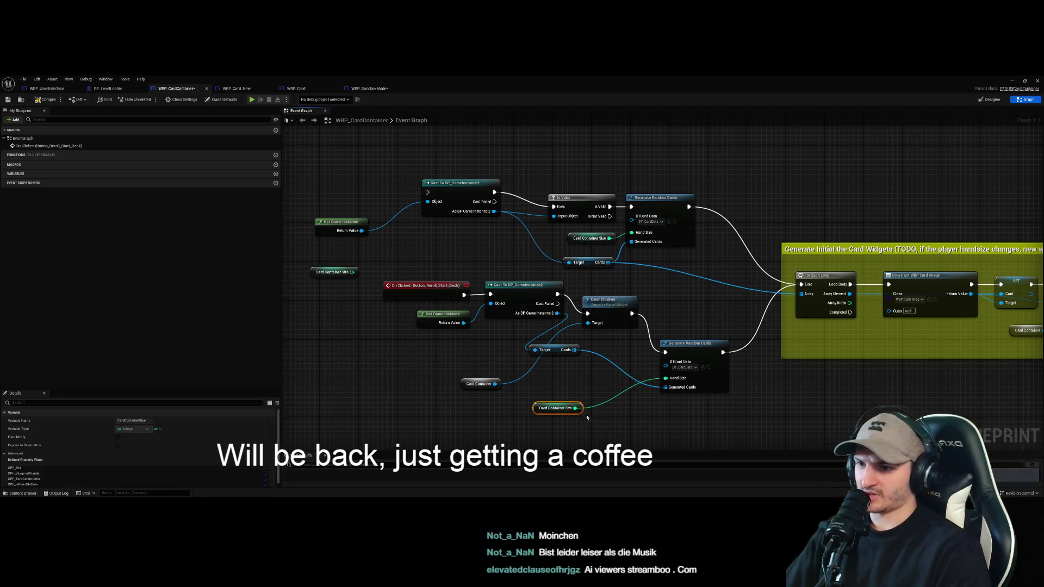
key("Delete")
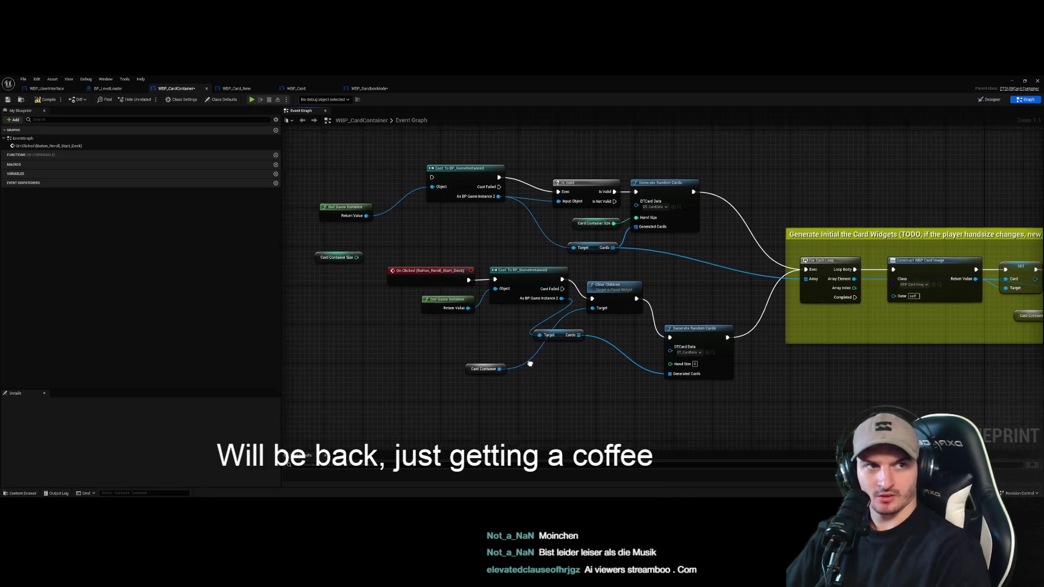
left_click_drag(320, 246, 548, 391)
left_click(636, 389)
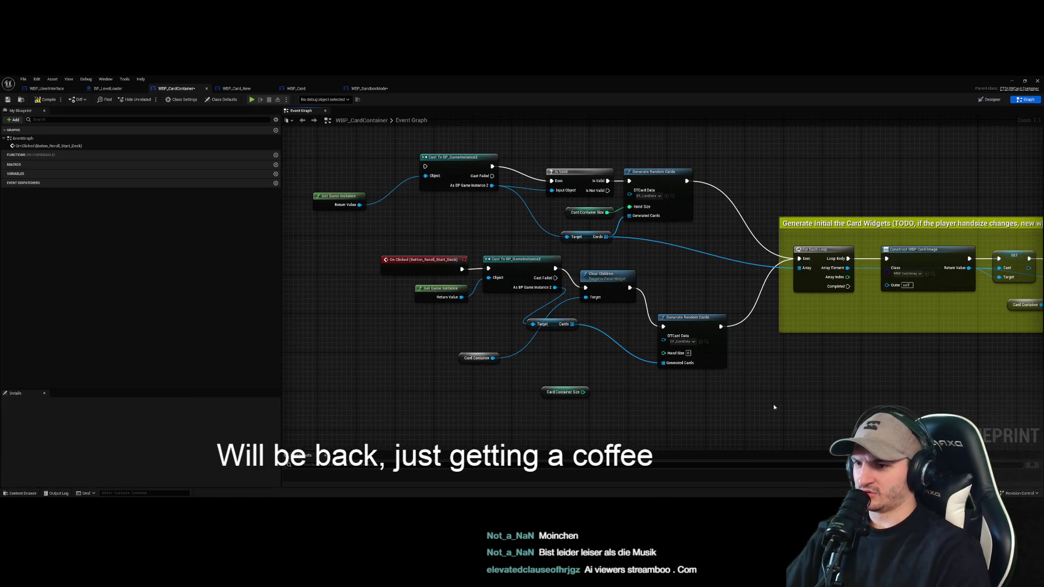
Move the reroll deck nodes down and delete the On Clicked reroll event
mouse_move(749, 384)
left_mouse_down()
mouse_move(511, 317)
mouse_move(381, 256)
mouse_move(464, 289)
mouse_move(436, 271)
mouse_move(420, 396)
mouse_move(436, 318)
mouse_move(390, 256)
left_mouse_up()
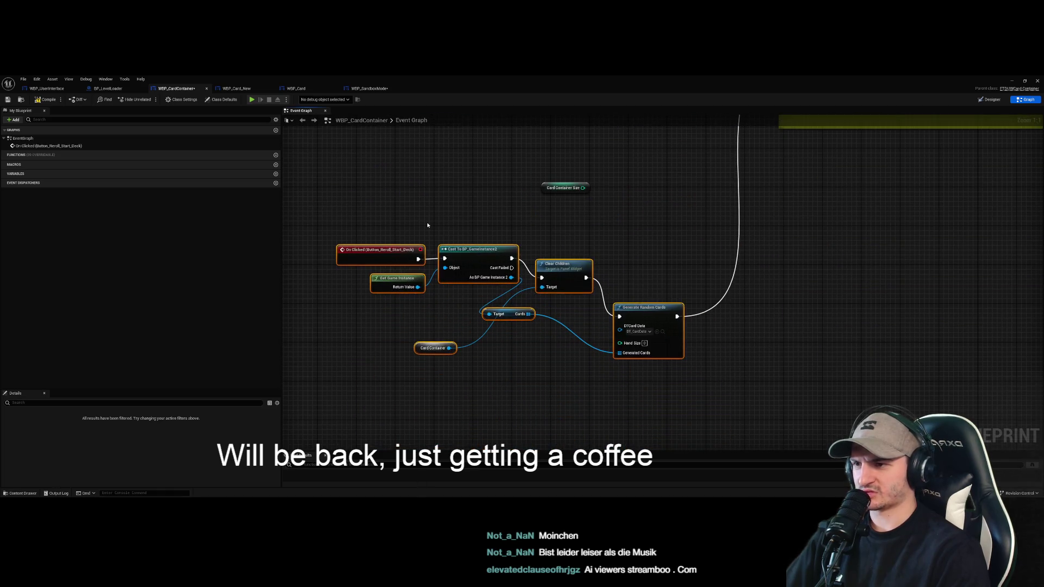
left_click(435, 282)
scroll(435, 282, "down", 1)
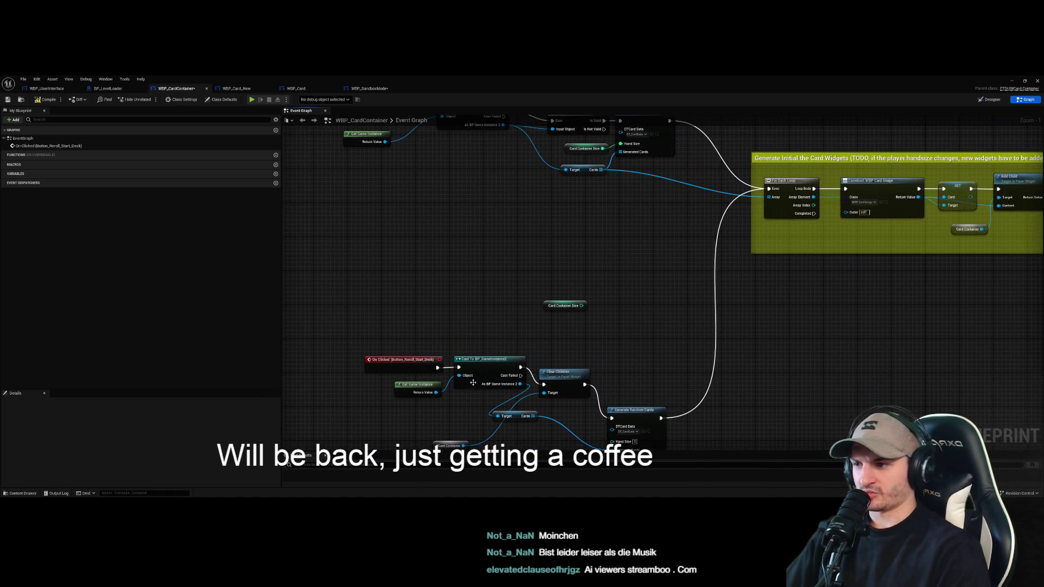
left_click(402, 362)
key("Delete")
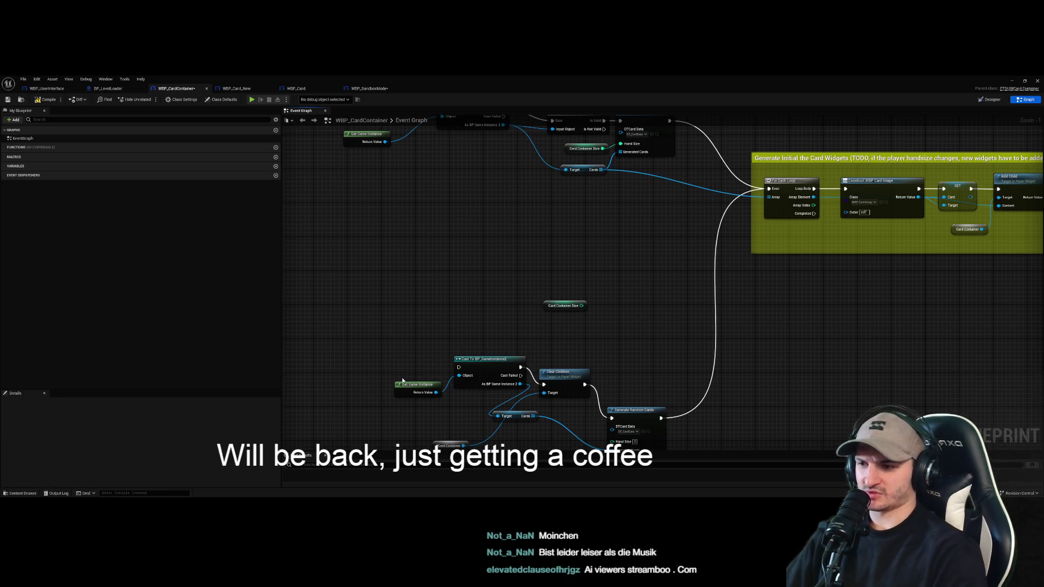
left_click_drag(422, 306, 389, 345)
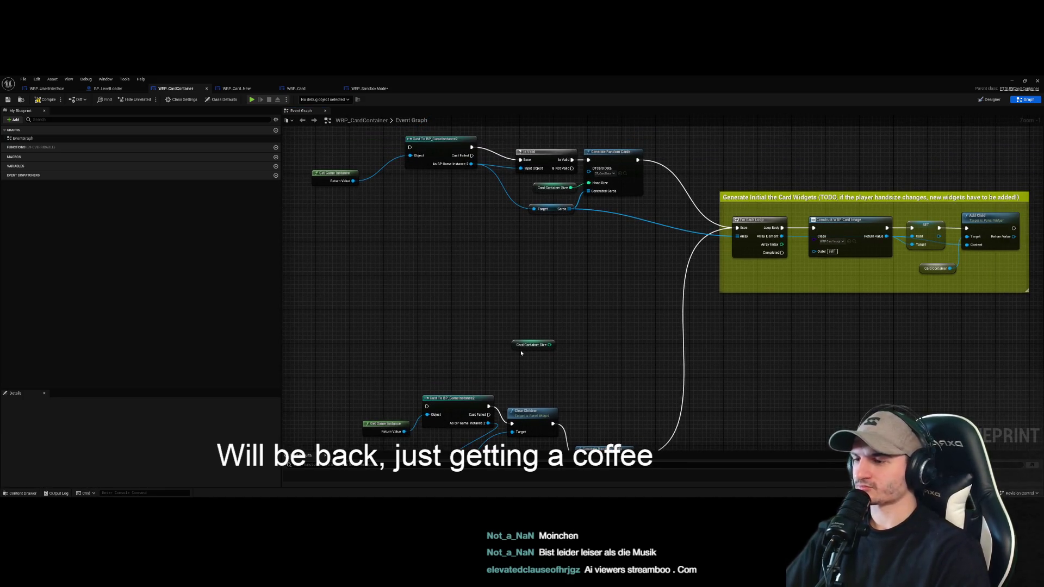
scroll(473, 360, "down", 3)
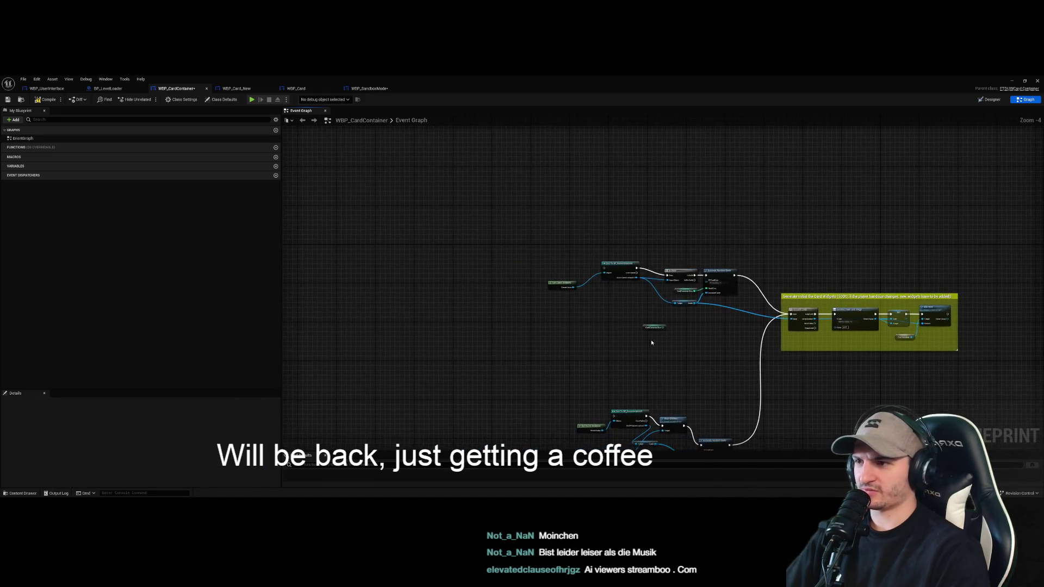
scroll(631, 366, "up", 3)
mouse_move(603, 324)
left_mouse_down()
mouse_move(547, 361)
mouse_move(550, 346)
left_mouse_up()
scroll(432, 261, "down", 3)
Add an Event Construct node to the graph
right_click(550, 347)
type("cons")
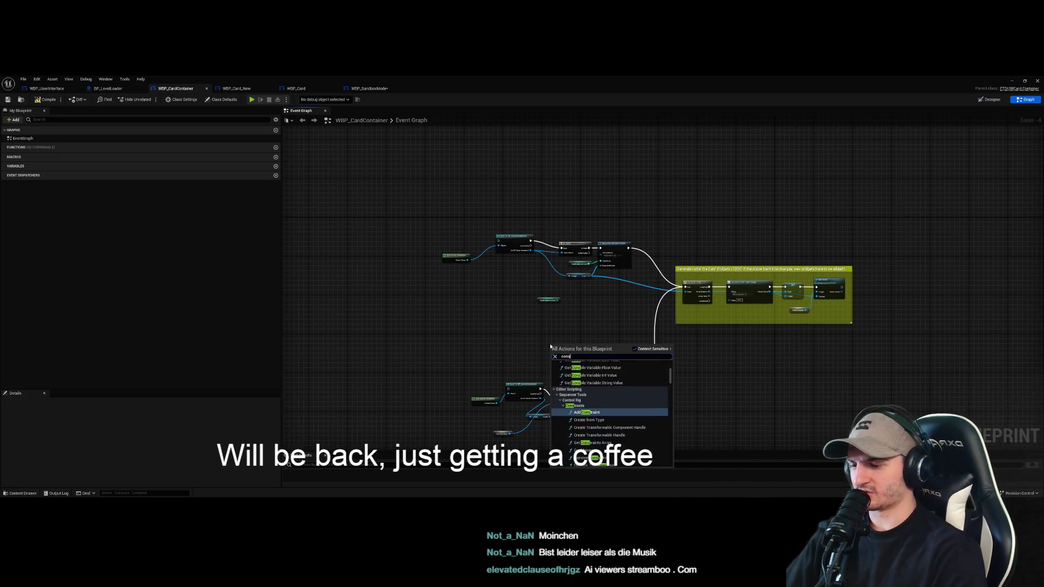
type("truct")
key("Return")
scroll(559, 346, "up", 2)
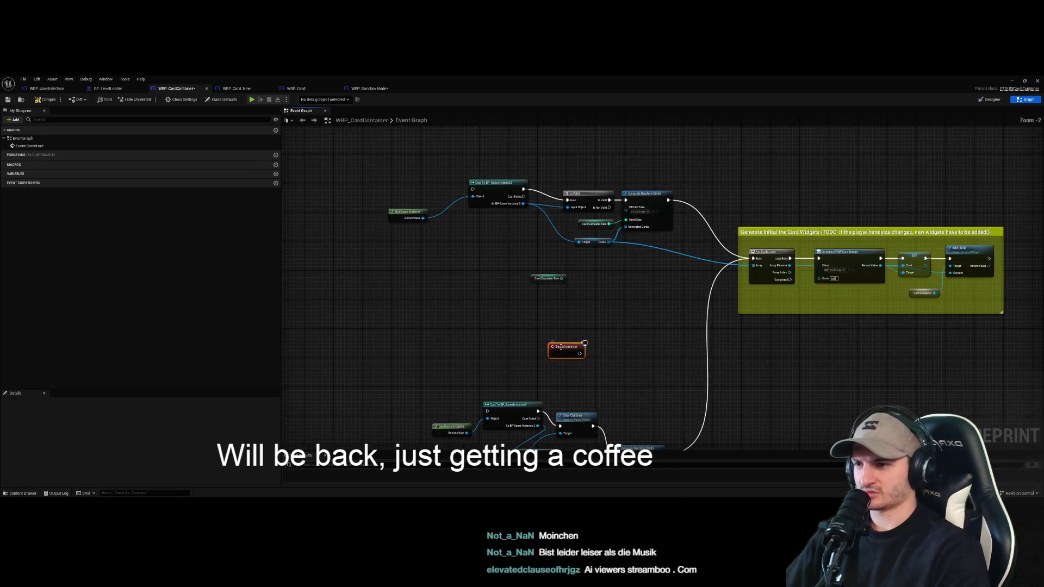
scroll(596, 317, "up", 2)
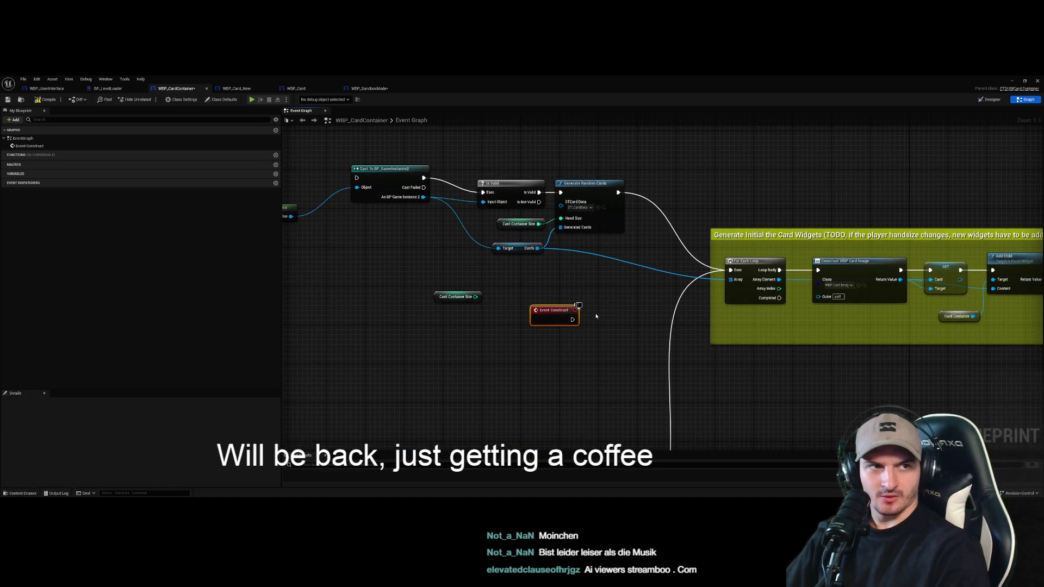
Arrange Card Container Size, the cast node and Get Game Instance around Event Construct
left_click_drag(457, 296, 573, 360)
left_click_drag(692, 365, 609, 357)
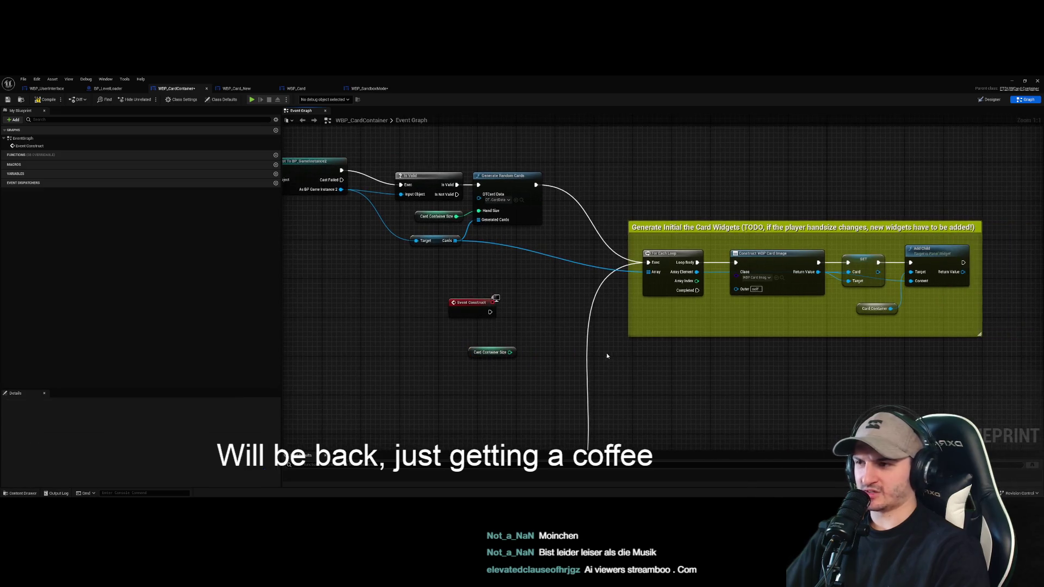
mouse_move(435, 247)
left_mouse_down()
mouse_move(497, 279)
mouse_move(569, 290)
left_mouse_up()
mouse_move(375, 180)
left_mouse_down()
mouse_move(434, 239)
mouse_move(500, 249)
left_mouse_up()
mouse_move(329, 212)
left_mouse_down()
mouse_move(451, 305)
mouse_move(498, 305)
left_mouse_up()
mouse_move(504, 256)
left_mouse_down()
mouse_move(529, 280)
mouse_move(456, 327)
left_mouse_up()
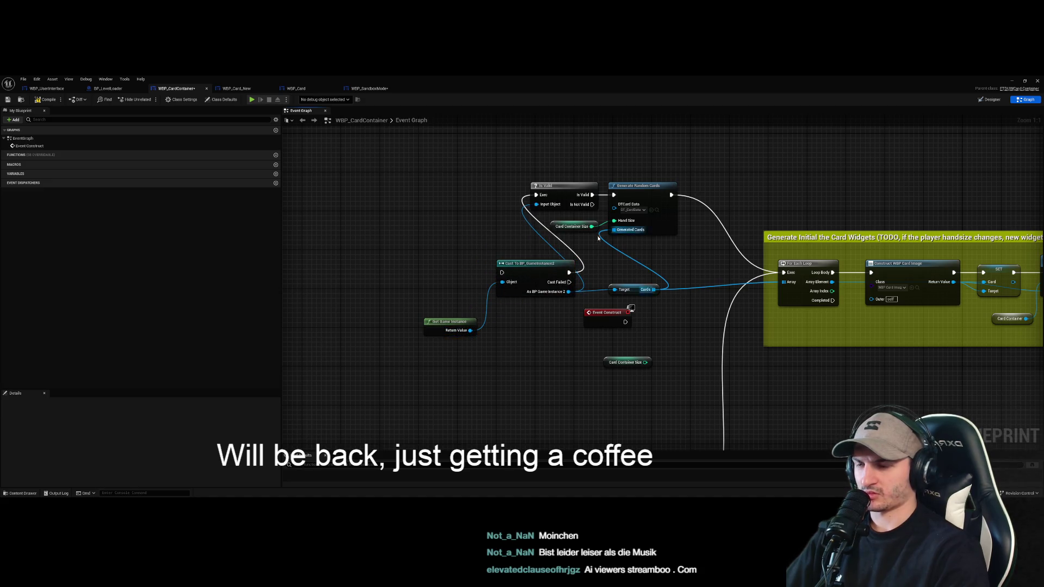
Wire Card Container Size into Hand Size, delete the redundant getter, and connect Event Construct to the cast
left_click(573, 232)
left_click_drag(645, 362, 614, 220)
key("Delete")
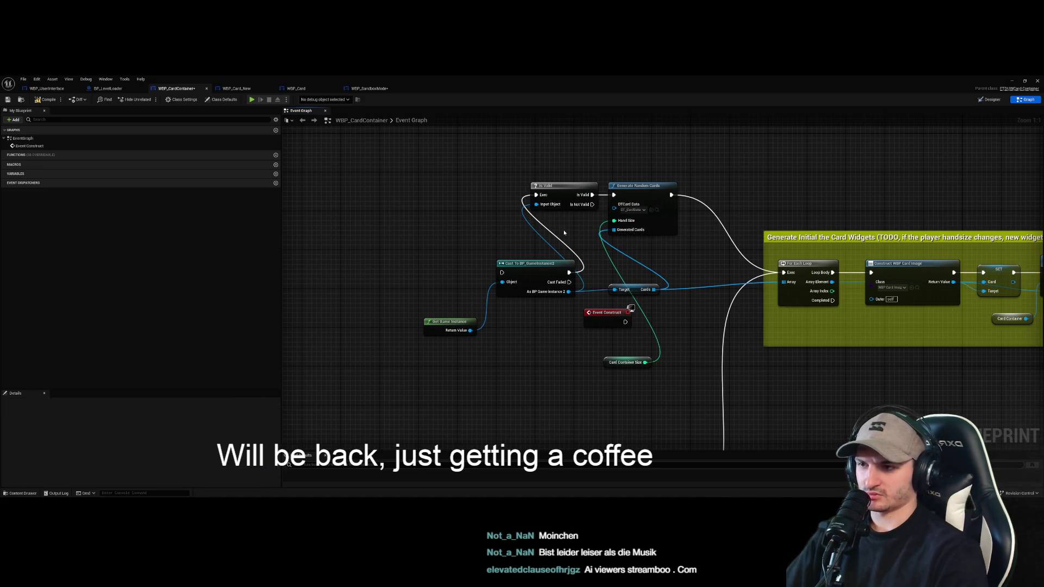
left_click_drag(643, 346, 531, 348)
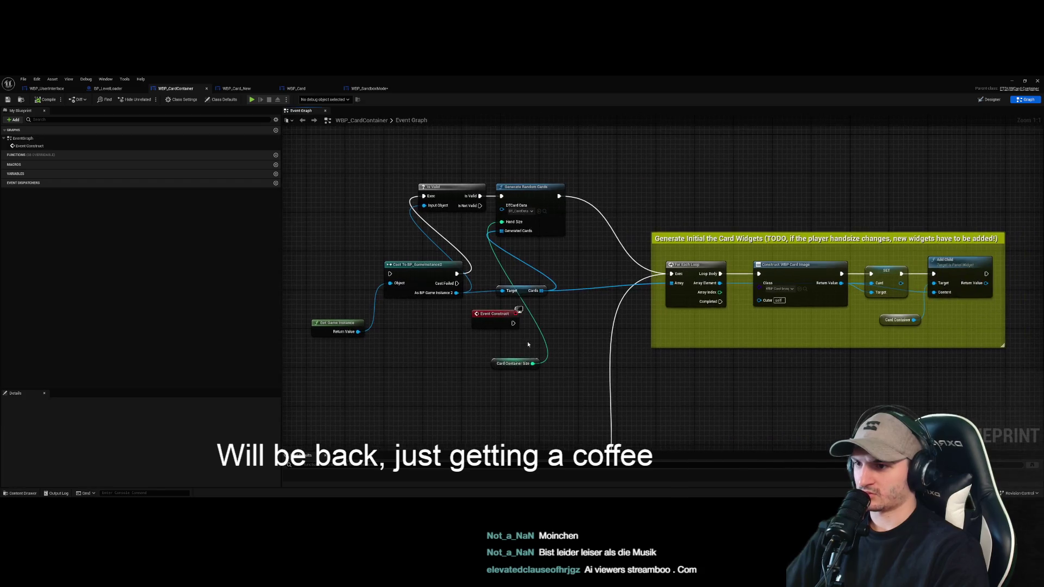
mouse_move(488, 322)
left_mouse_down()
mouse_move(377, 365)
mouse_move(399, 365)
mouse_move(390, 274)
left_mouse_up()
left_click_drag(544, 392, 474, 388)
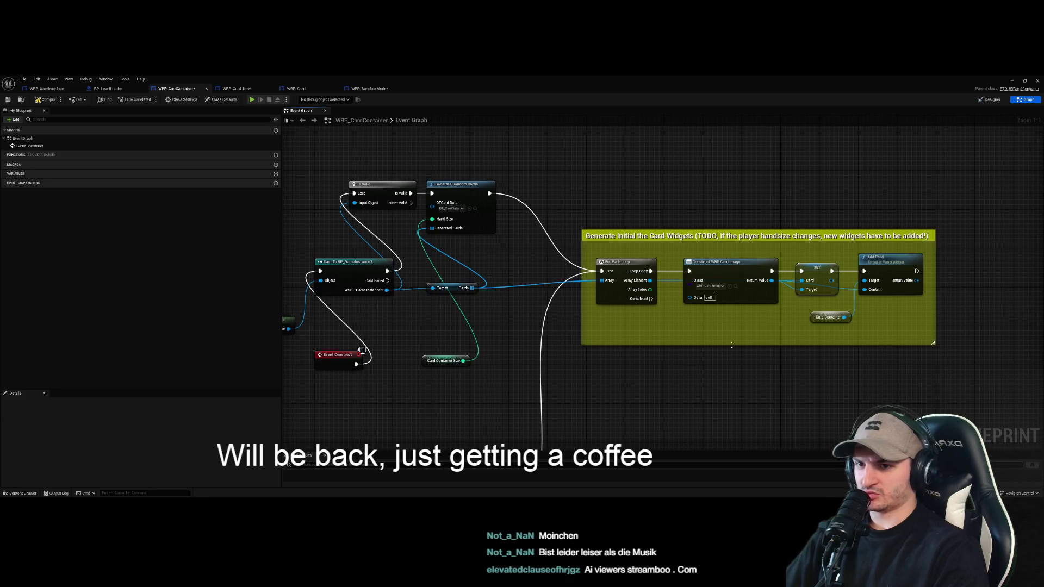
left_click(724, 286)
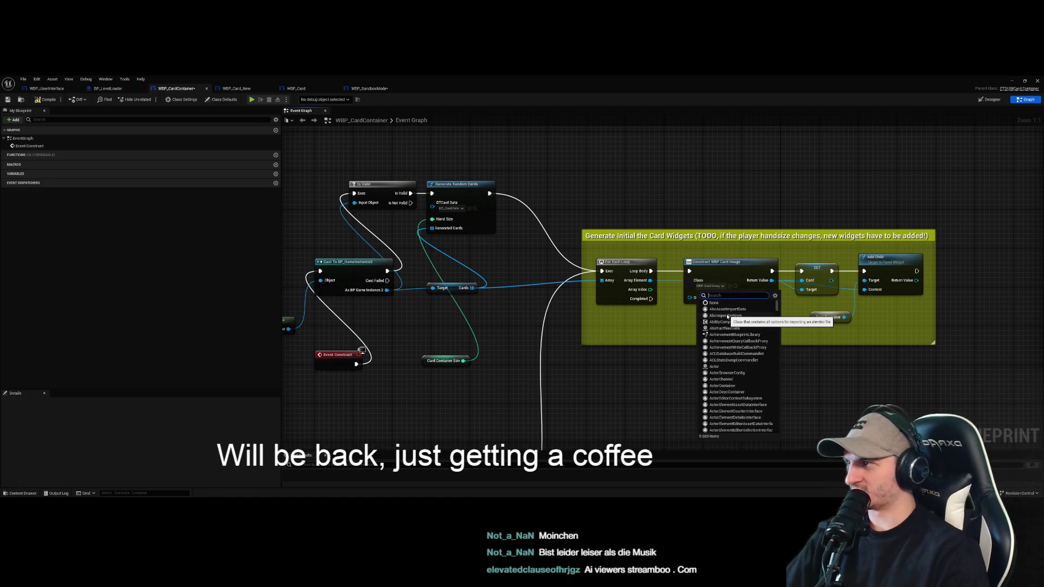
key("Escape")
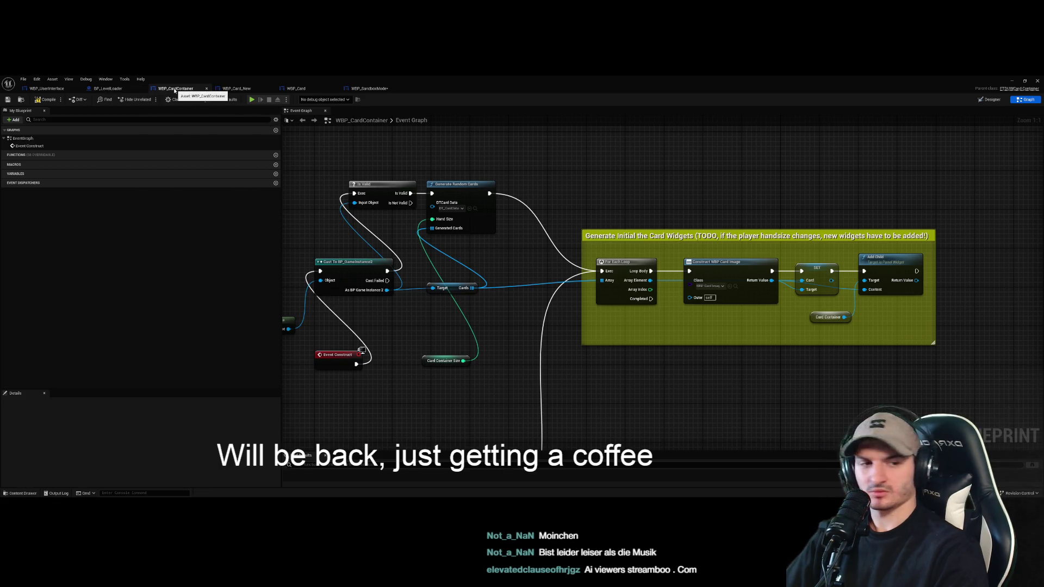
Rename the root Canvas Panel to 'CardContainer' and tick Is Variable
left_click(989, 100)
left_click(27, 323)
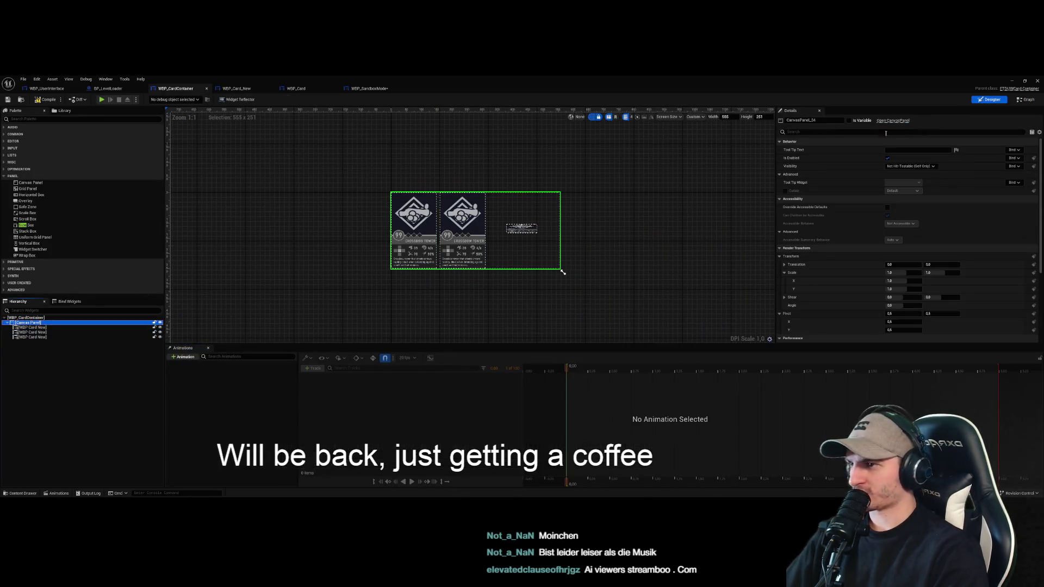
left_click(827, 120)
type("CardContainer")
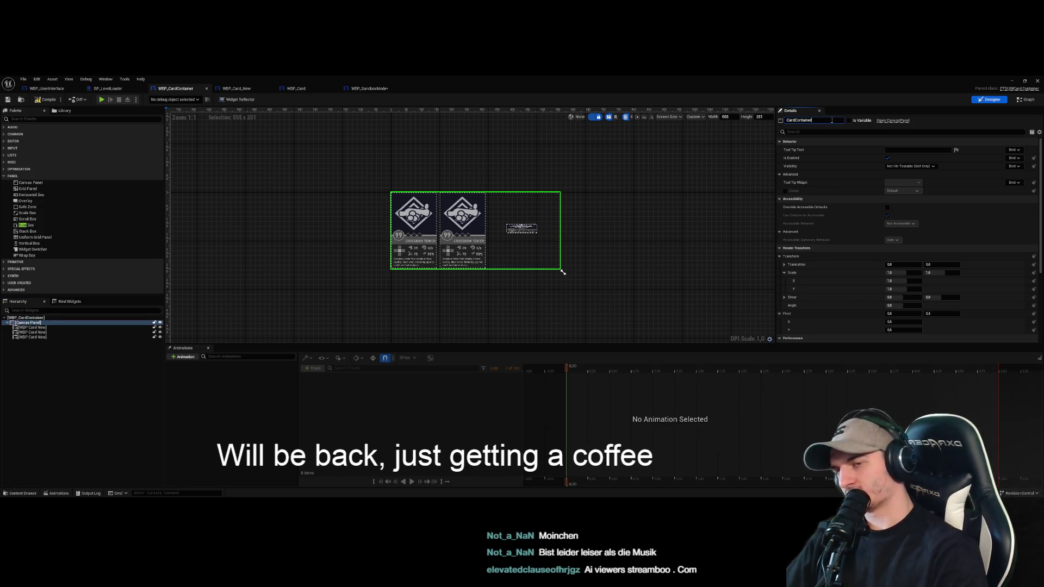
left_click(857, 122)
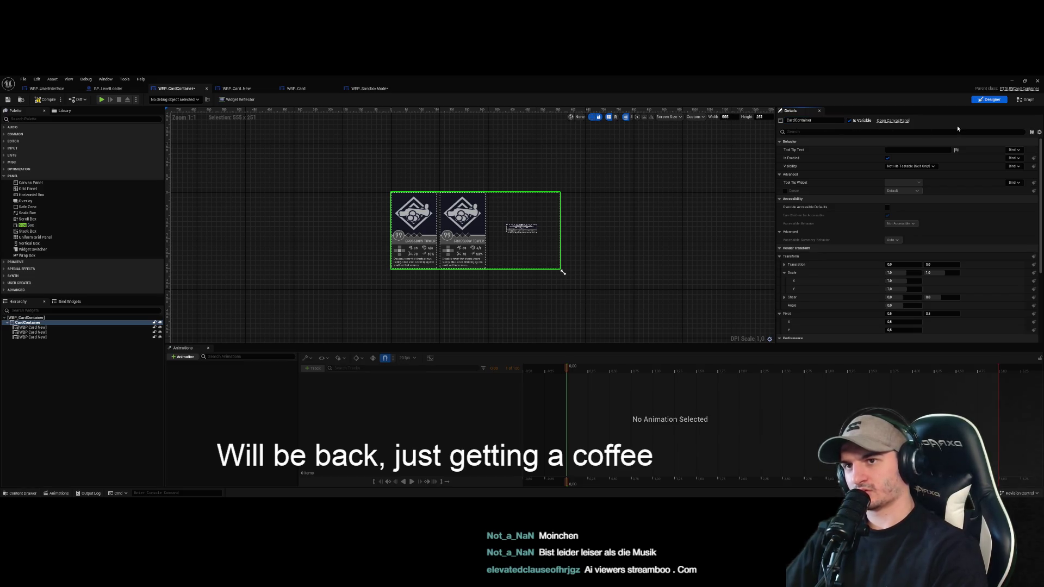
left_click(1026, 99)
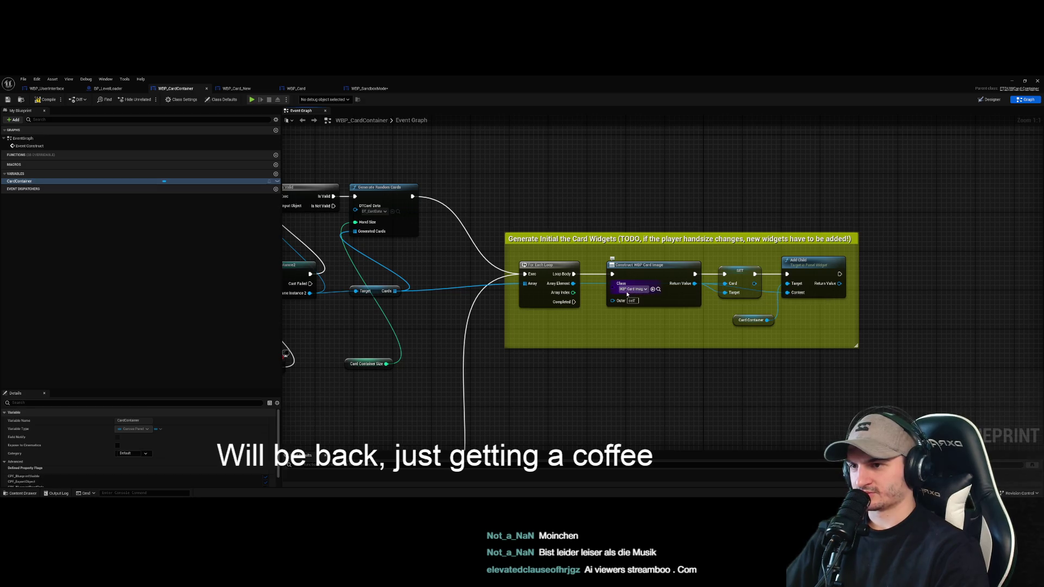
Set the Construct node's class to WBP_Card_New and compile the Blueprint
left_click(631, 290)
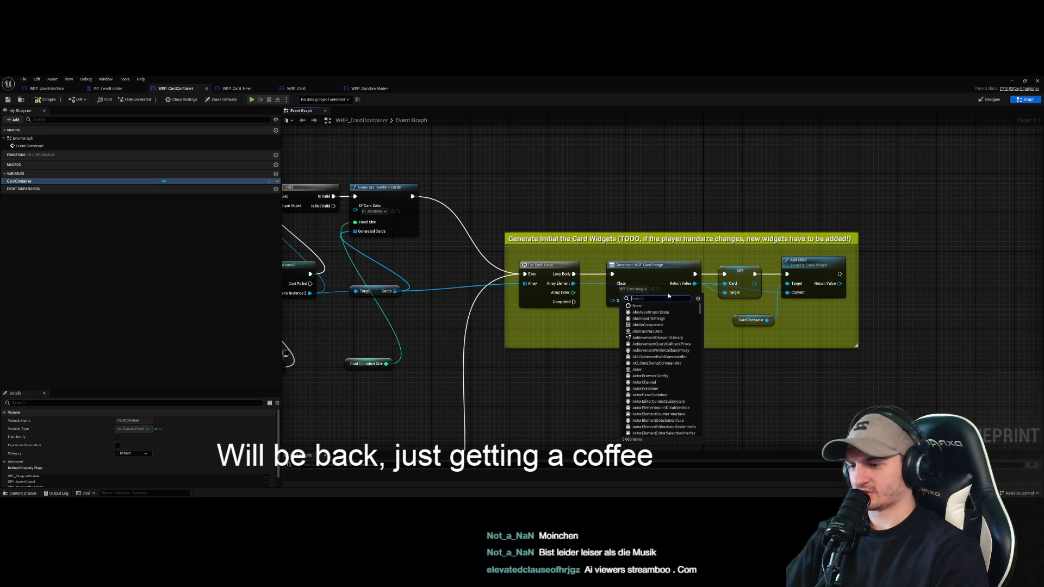
type("wBP_")
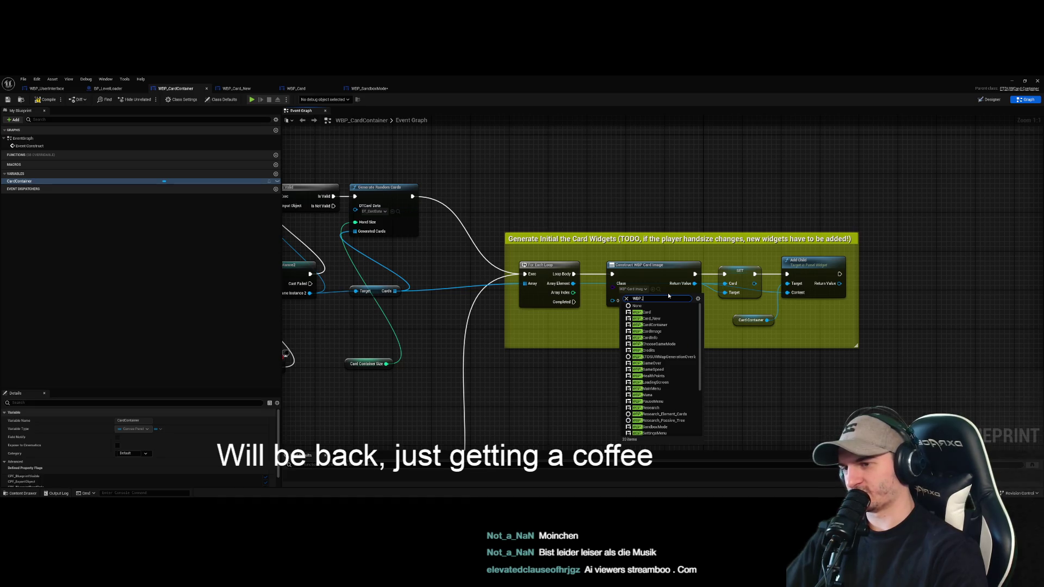
key("Down")
key("Down")
key("Down")
key("Return")
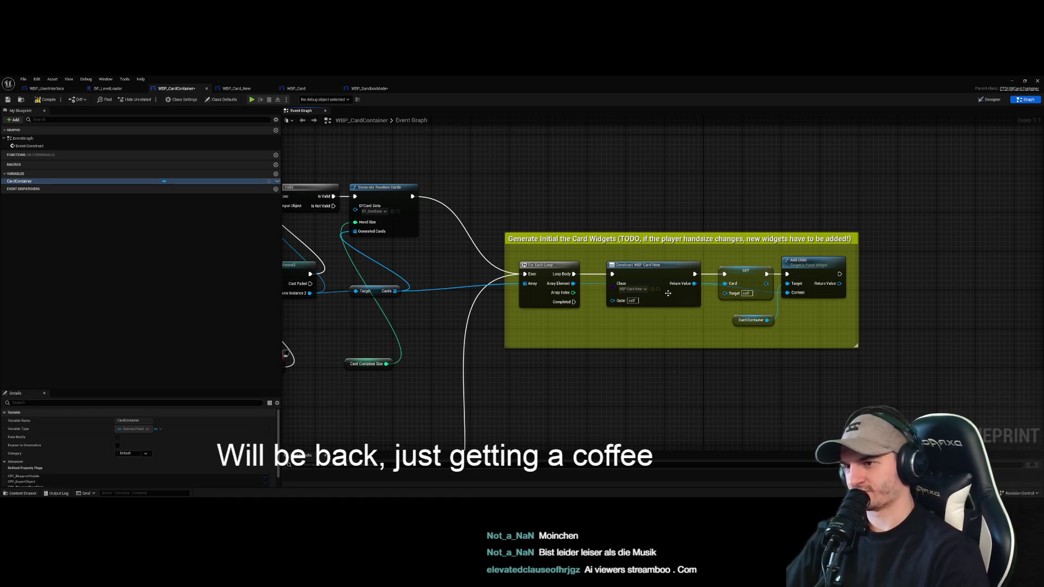
left_click_drag(635, 374, 702, 375)
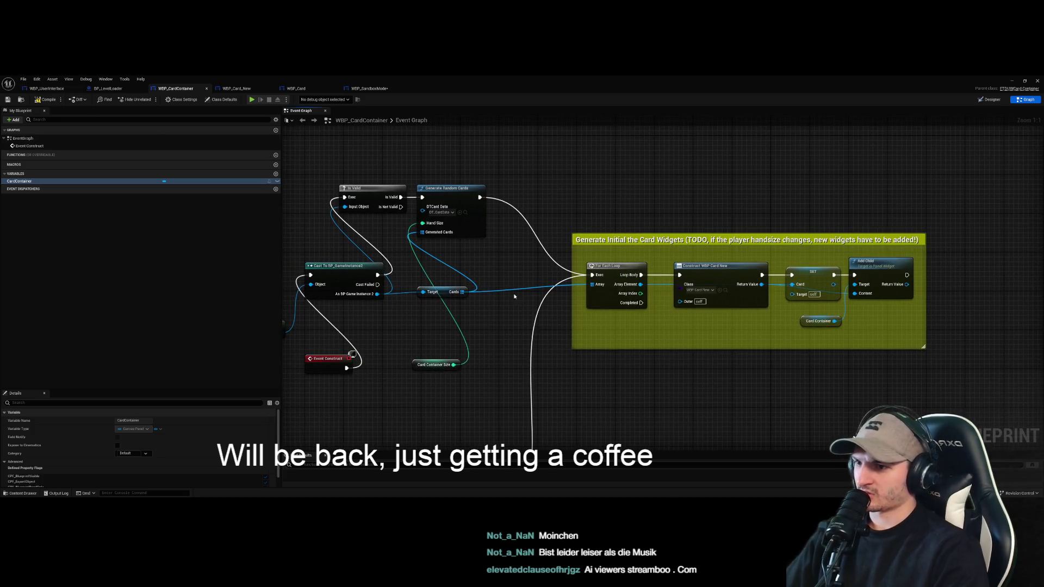
left_click(48, 100)
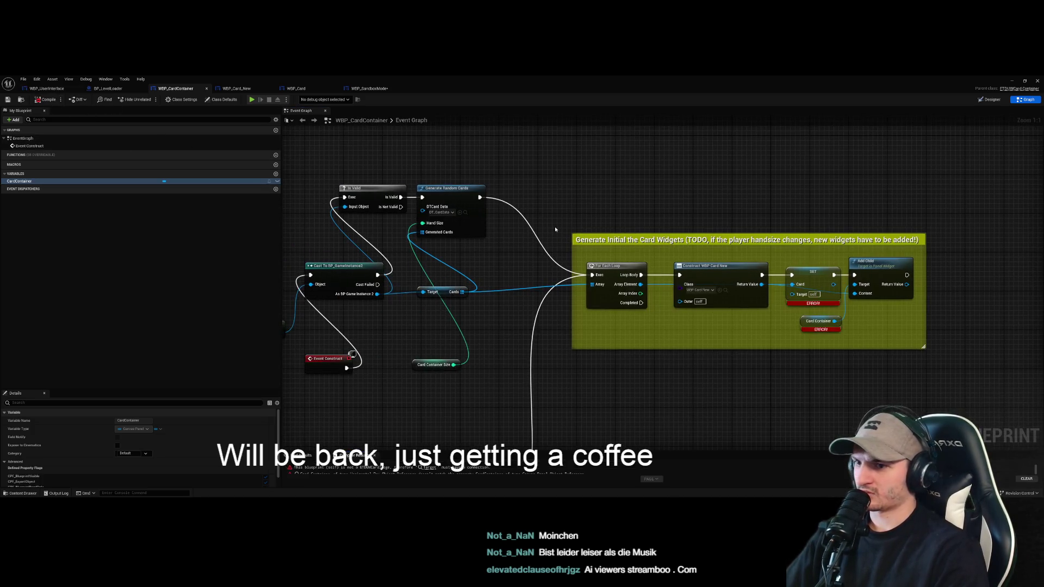
Tidy the Construct WBP Card New and SET nodes inside the comment, then show the designer
left_click_drag(555, 229, 399, 212)
mouse_move(565, 259)
left_mouse_down()
mouse_move(556, 241)
mouse_move(558, 261)
left_mouse_up()
left_click(564, 282)
left_click_drag(653, 265, 653, 250)
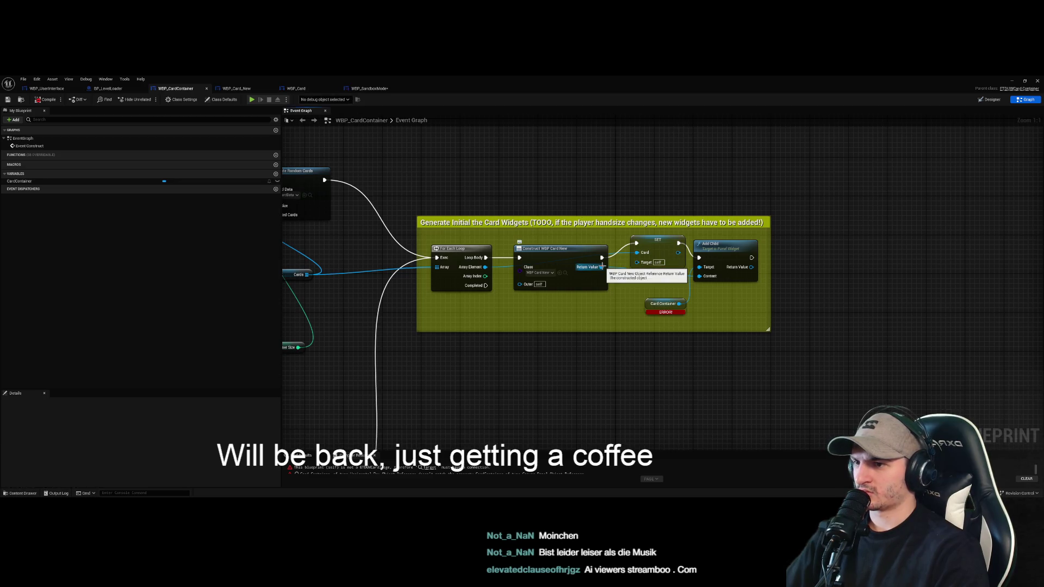
key("shift+F12")
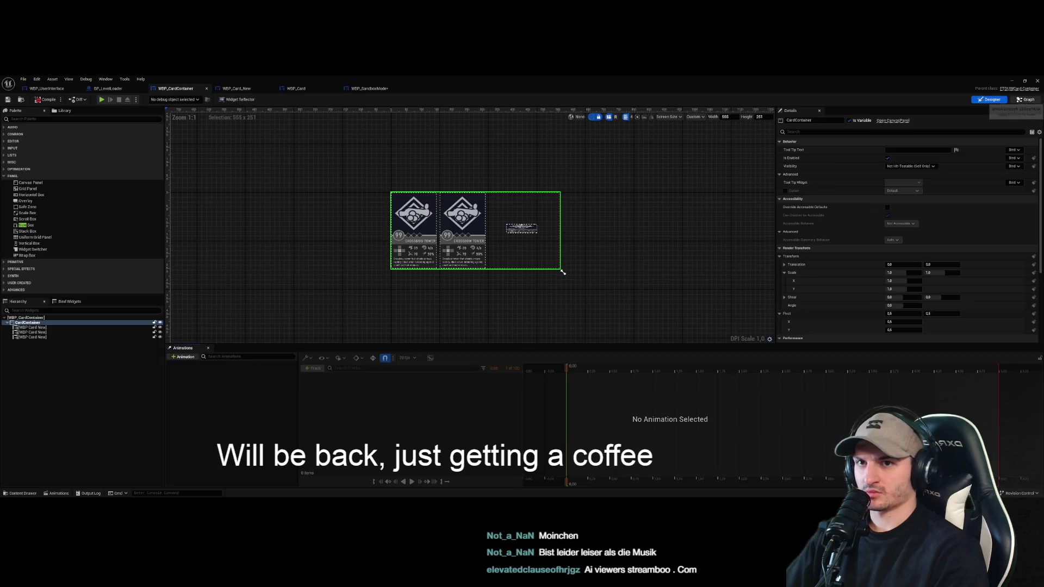
Switch back to WBP_CardContainer's Event Graph to review the SET and Card Container errors
left_click(1026, 100)
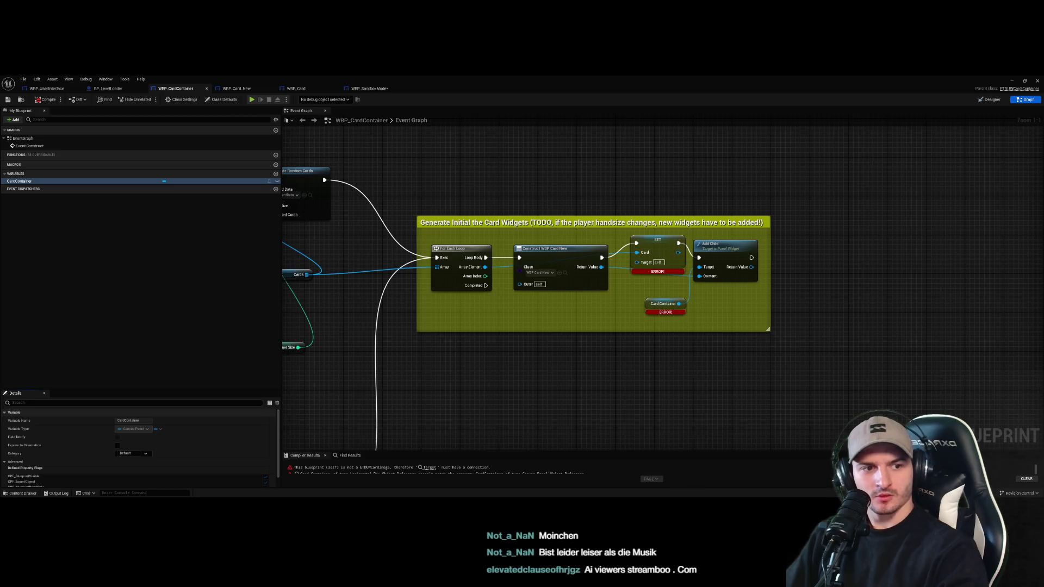
Minimize the Blueprint editor and browse the Content Browser into the UI/UserInterface folder
left_click(665, 349)
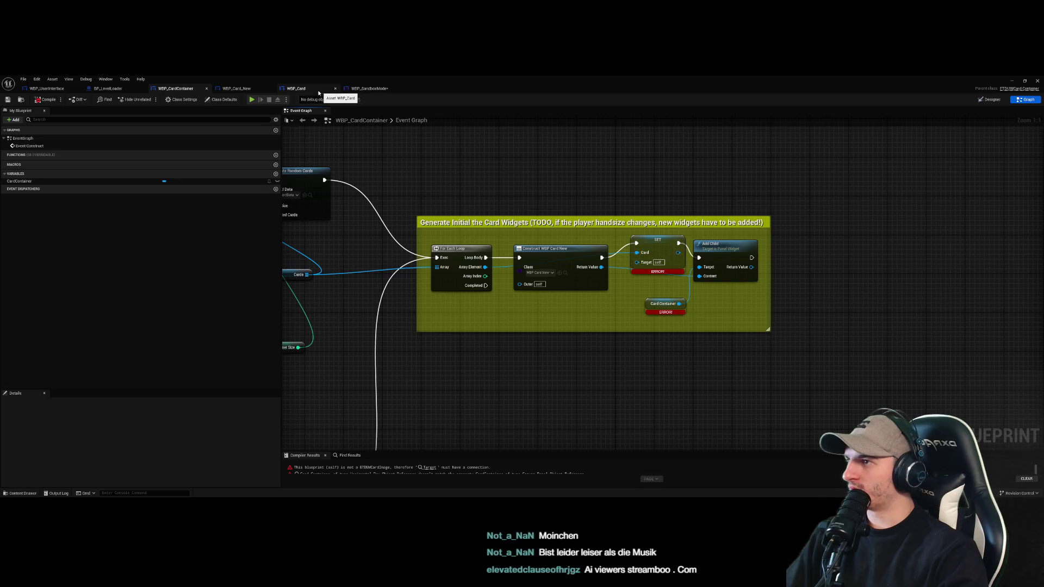
left_click(1009, 83)
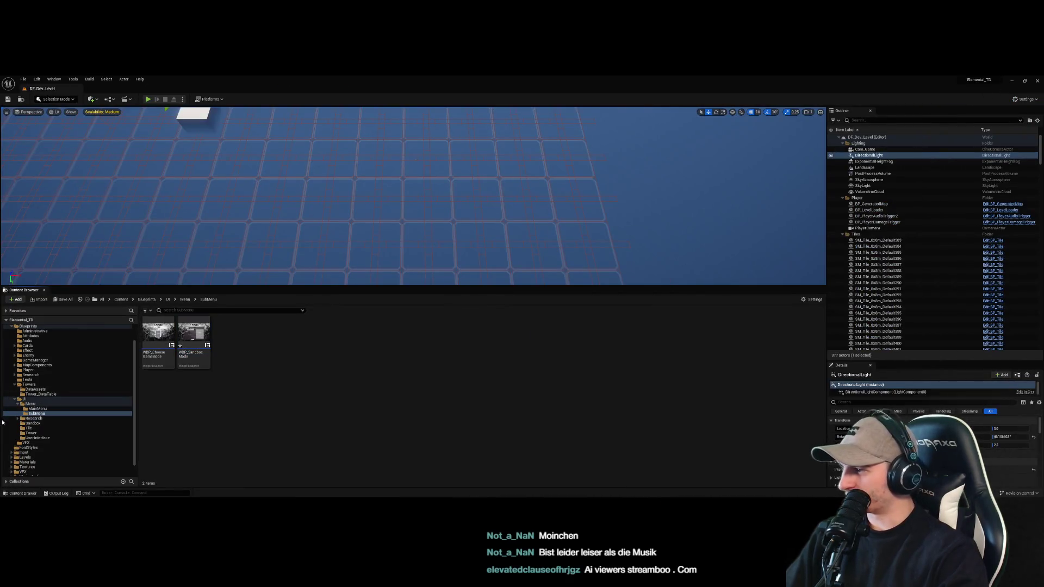
left_click(55, 405)
left_click(33, 418)
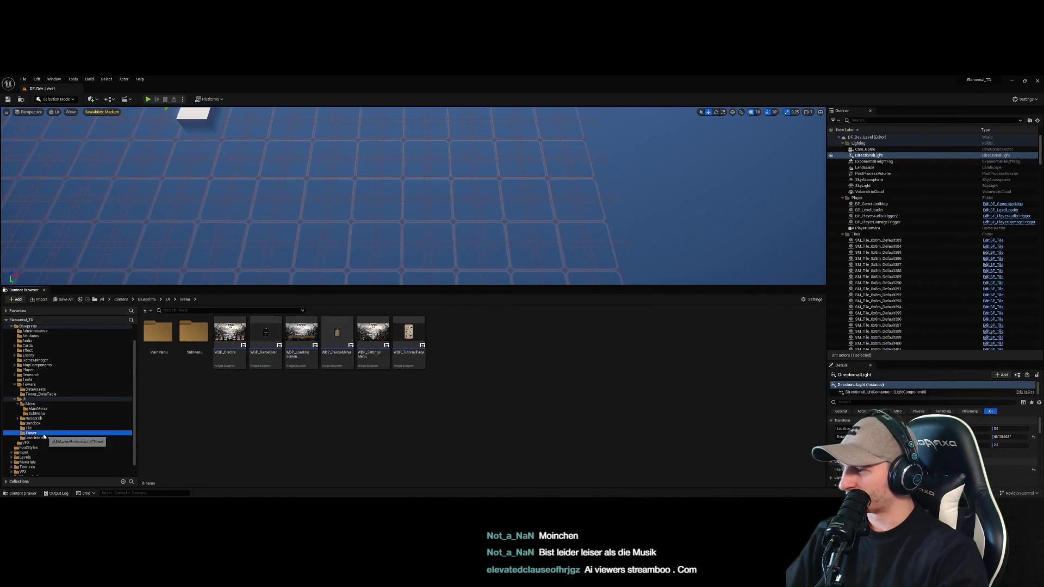
left_click(24, 399)
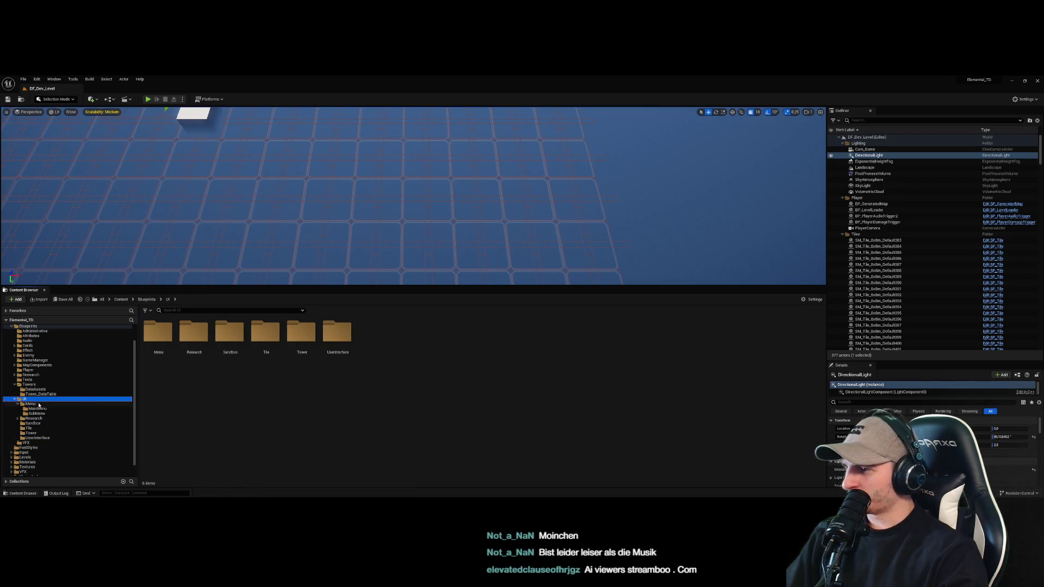
double_click(337, 331)
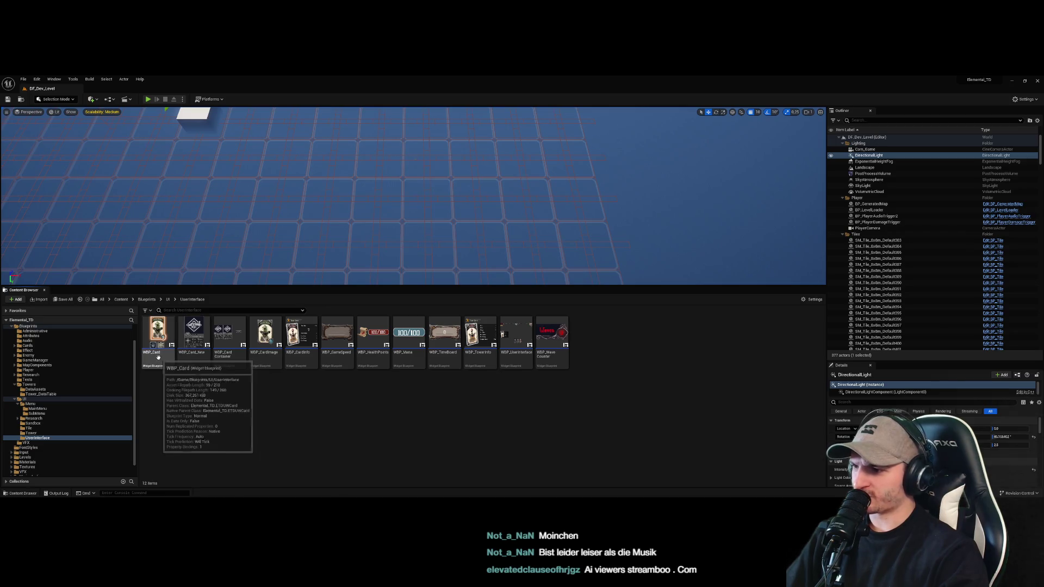
Browse the Menu and SubMenu folders, briefly opening and minimizing WBP_SandboxMode
left_click(48, 442)
left_click(50, 424)
left_click(55, 413)
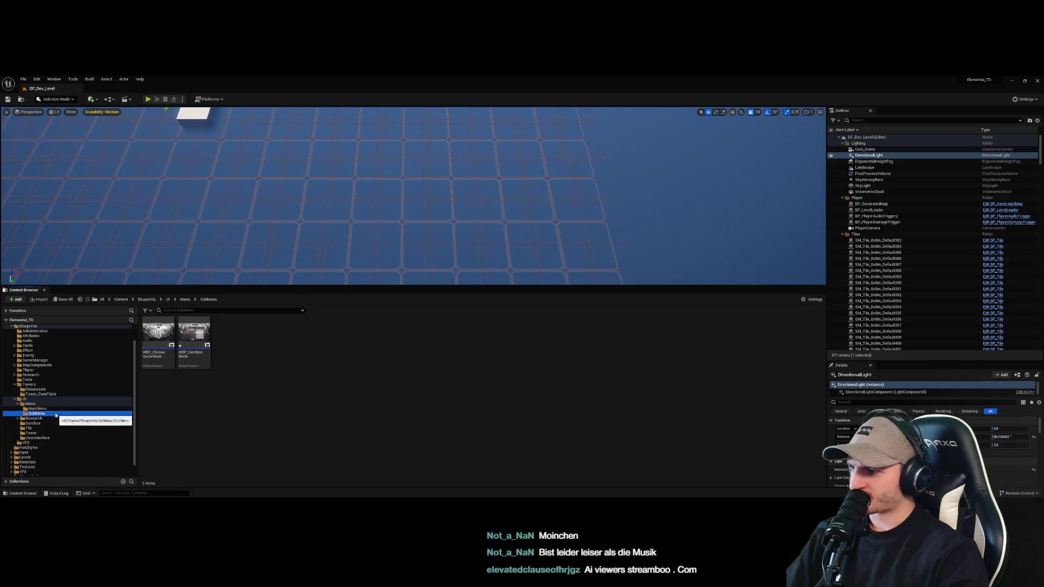
left_click(56, 406)
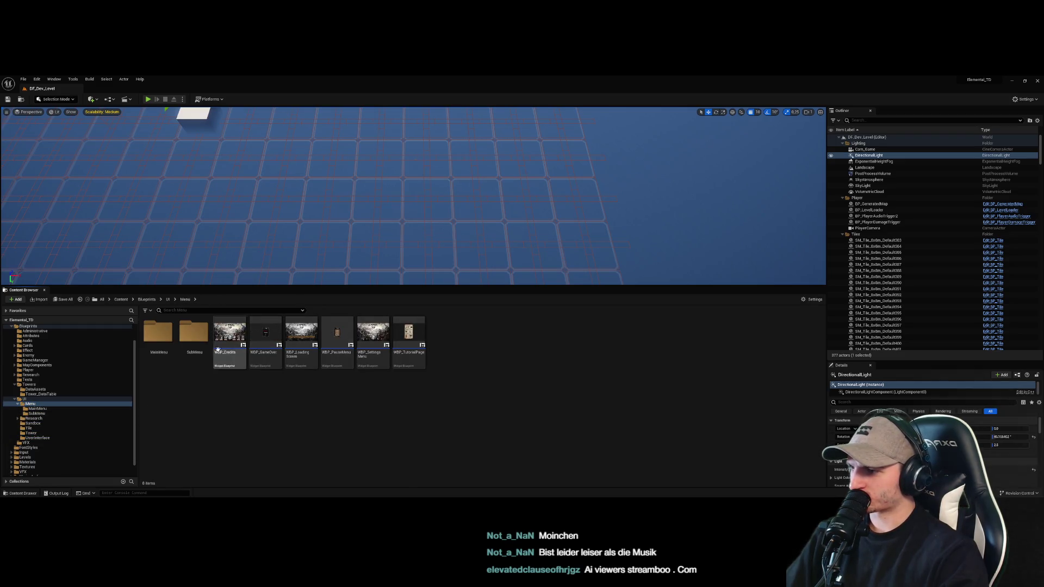
left_click(79, 413)
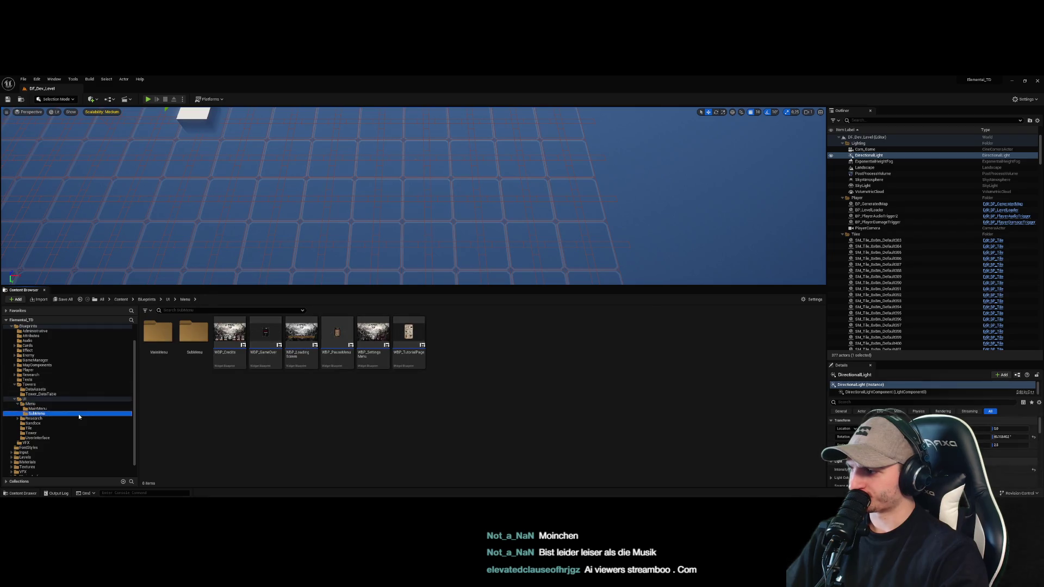
double_click(193, 340)
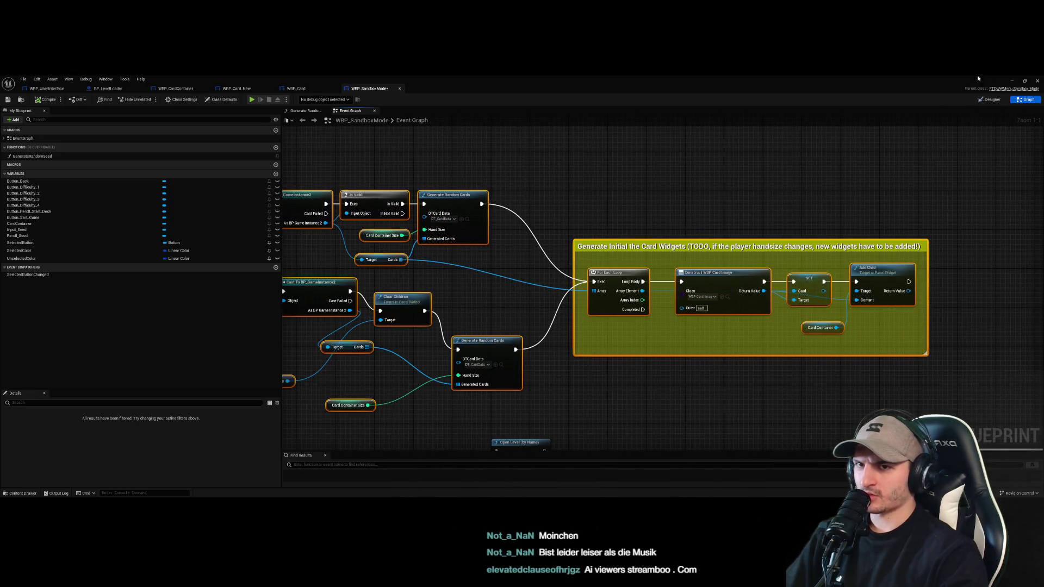
left_click(1012, 81)
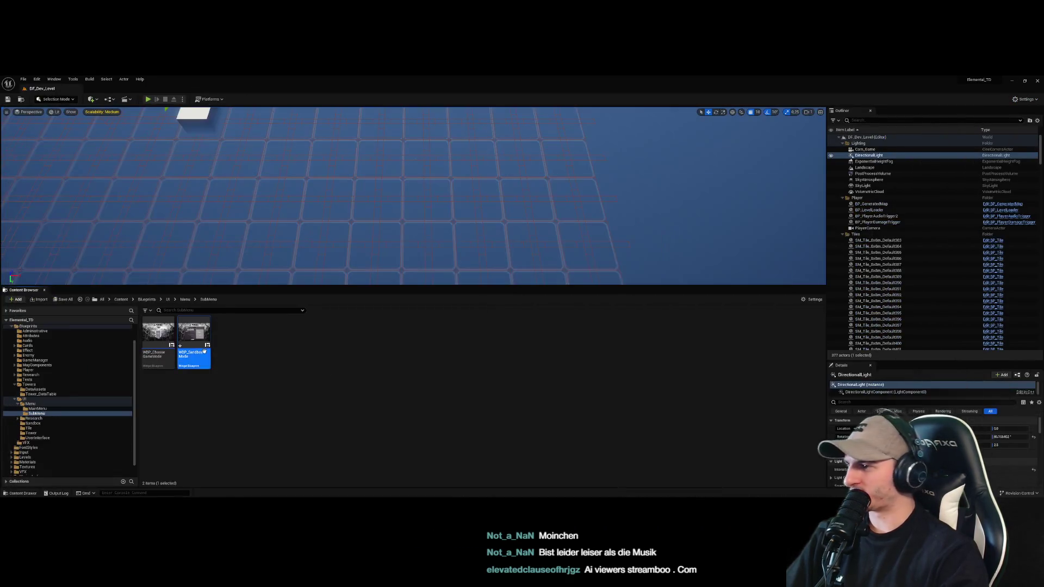
Navigate through the UI, Cards and Menu folders back to the UserInterface widget blueprints
left_click(49, 406)
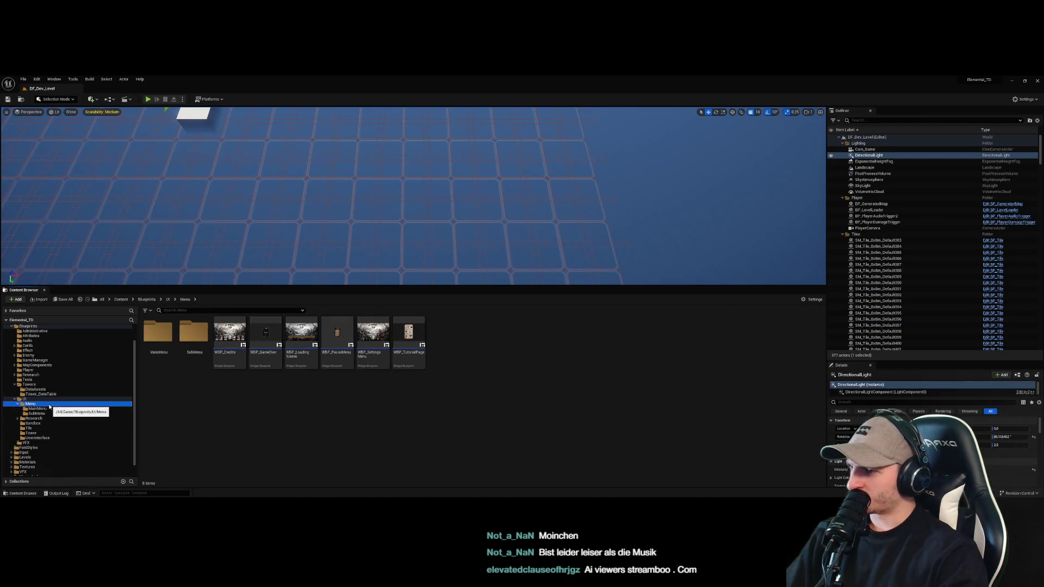
left_click(48, 399)
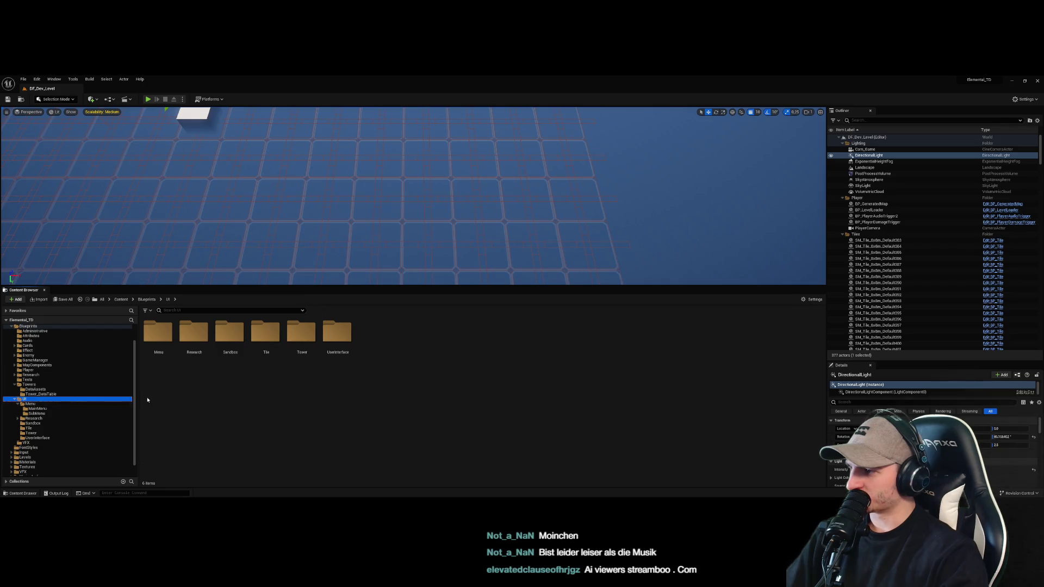
scroll(62, 387, "up", 2)
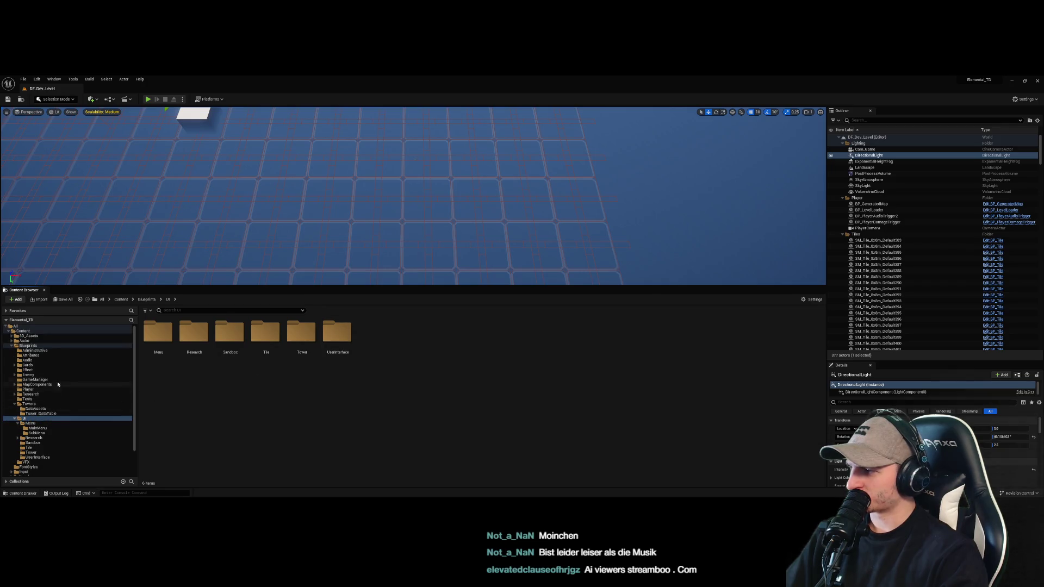
left_click(29, 364)
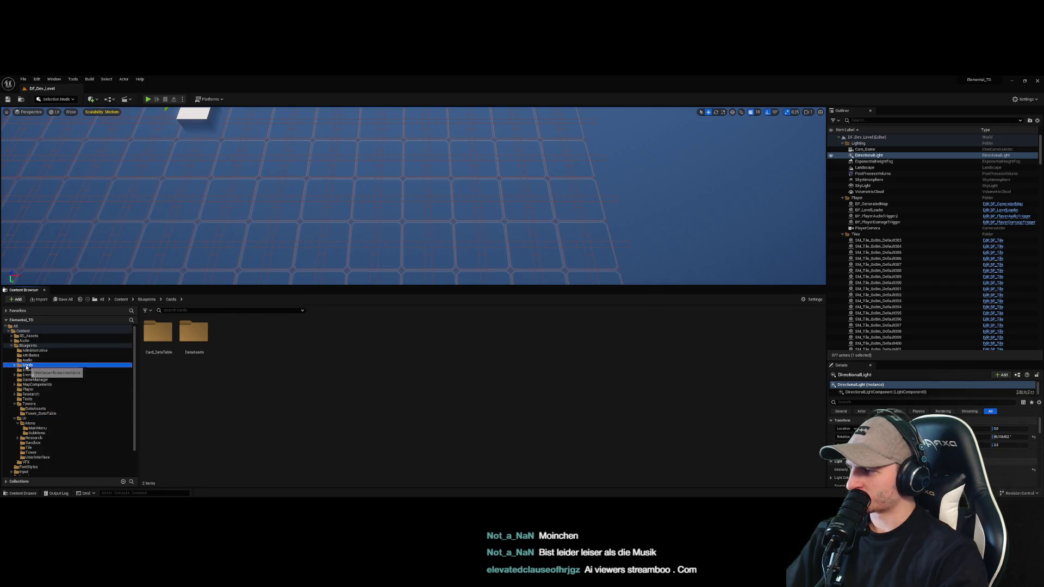
left_click(46, 423)
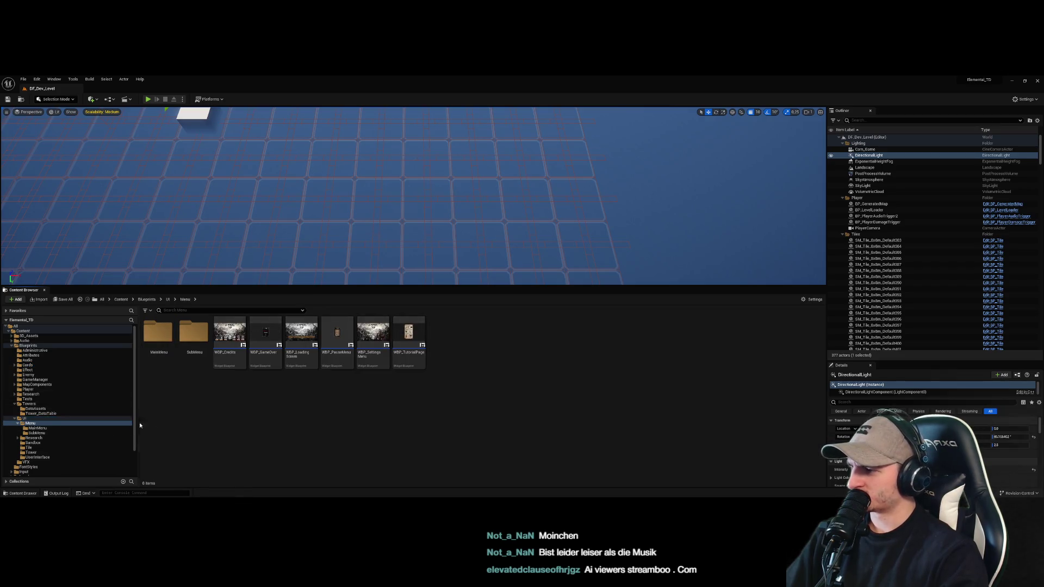
left_click(56, 429)
left_click(55, 437)
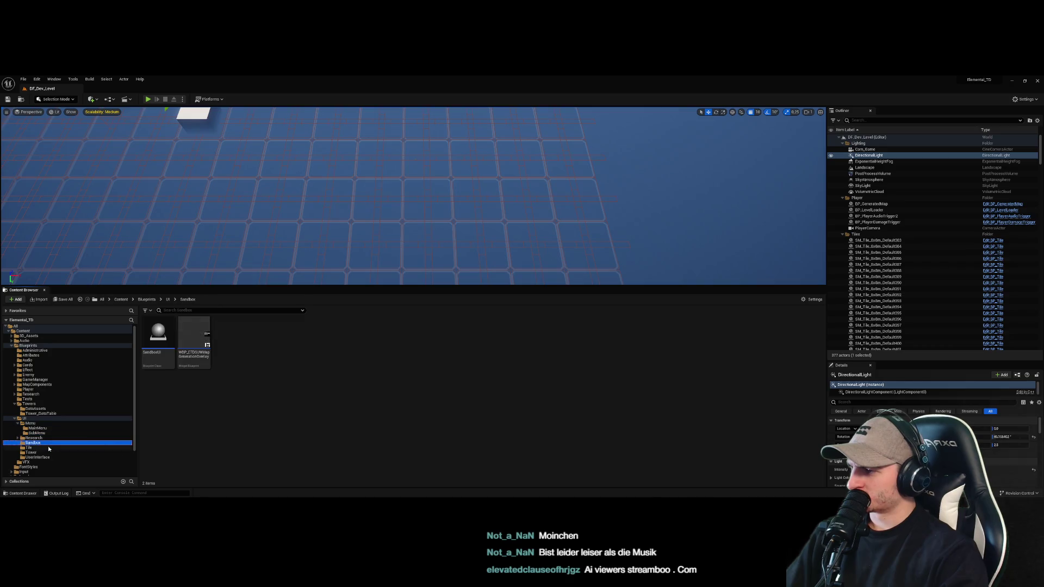
left_click(47, 458)
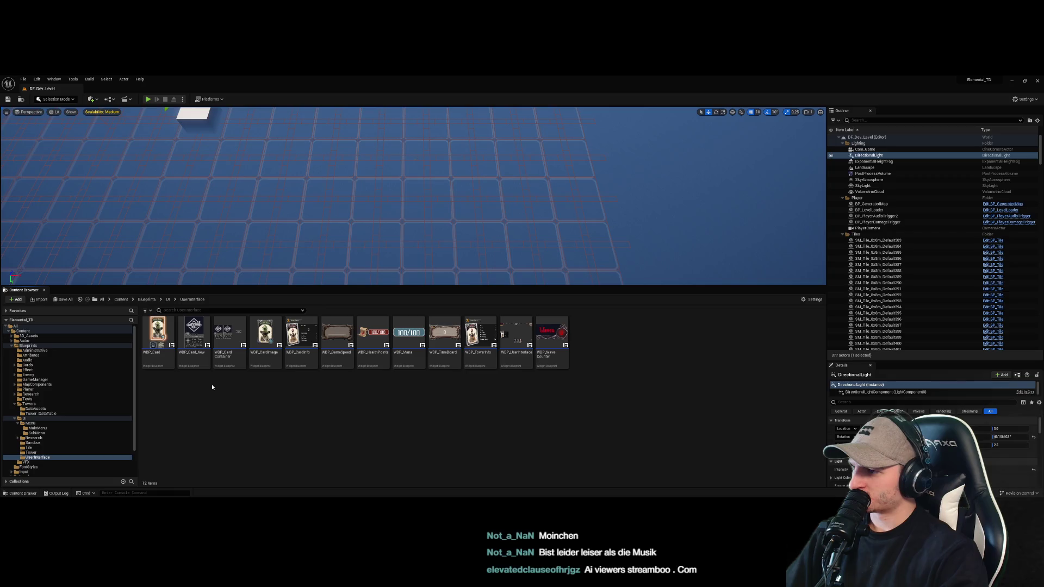
Open WBP_CardImage in the Designer, showing its card image inside a vertical box
double_click(264, 336)
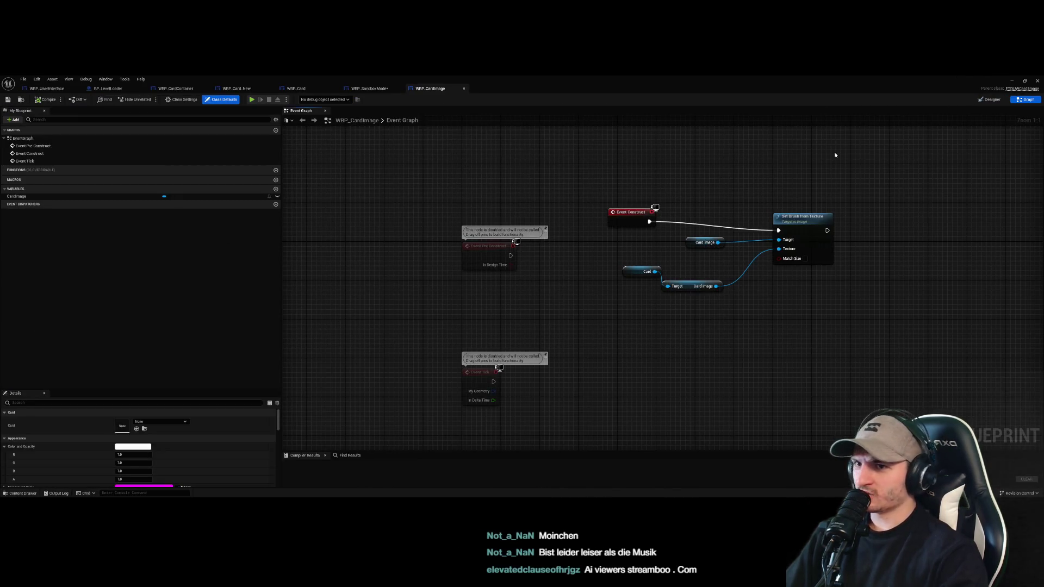
left_click(991, 100)
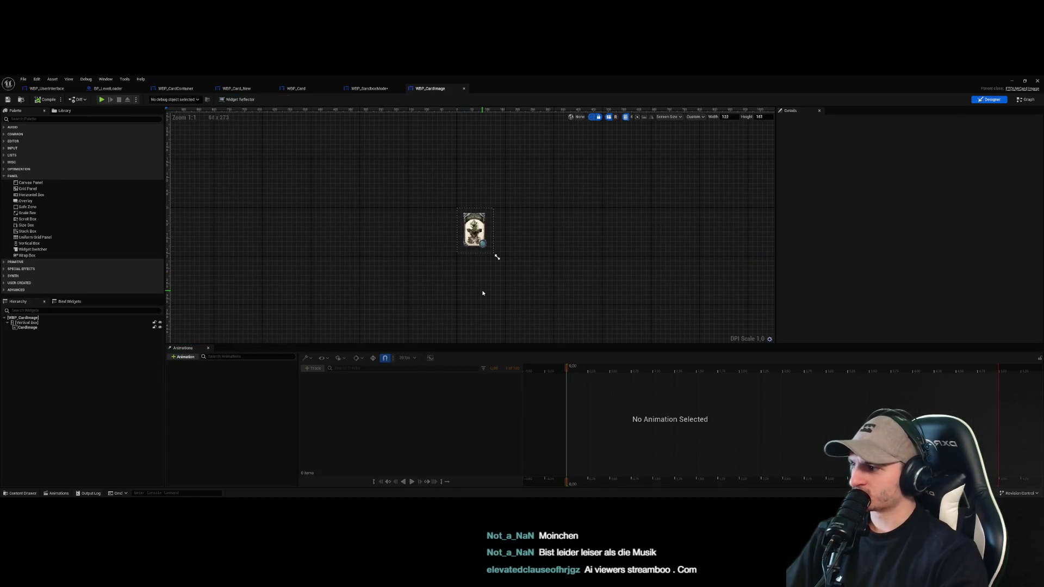
left_click(544, 255)
left_click(474, 230)
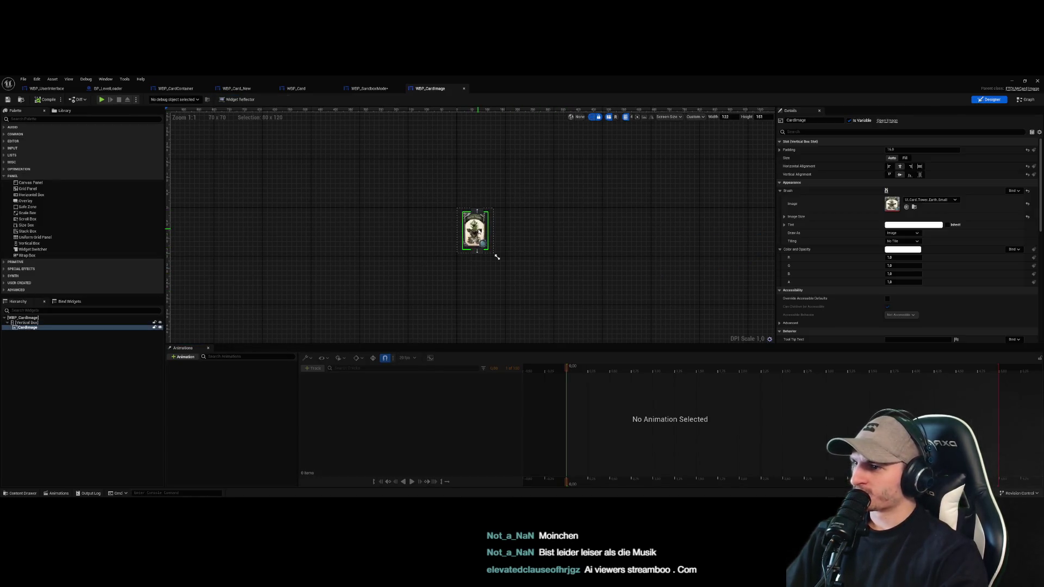
Switch from WBP_CardImage to WBP_CardContainer's event graph
left_click(549, 225)
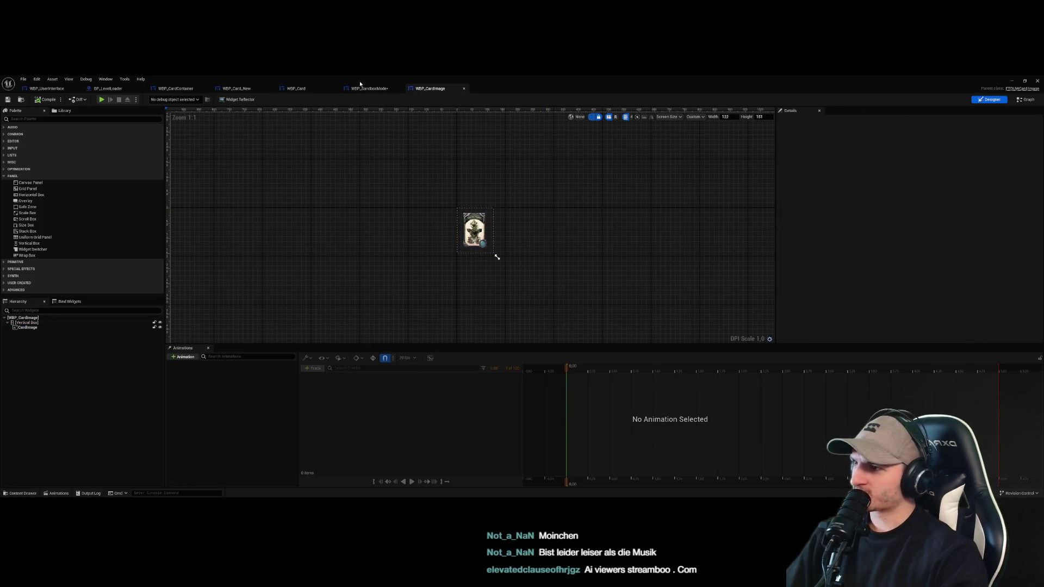
left_click(52, 89)
left_click(118, 89)
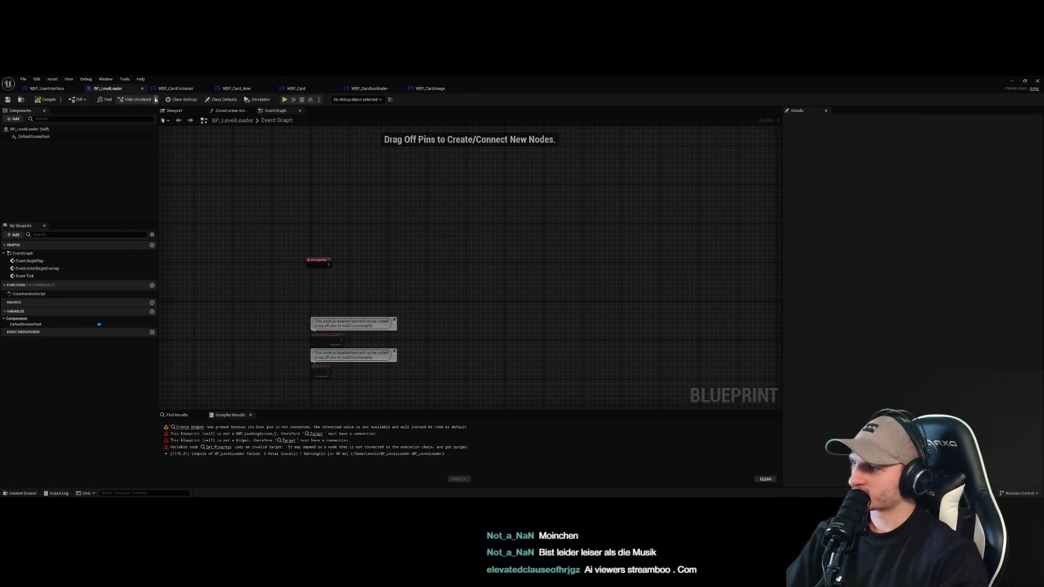
left_click(176, 88)
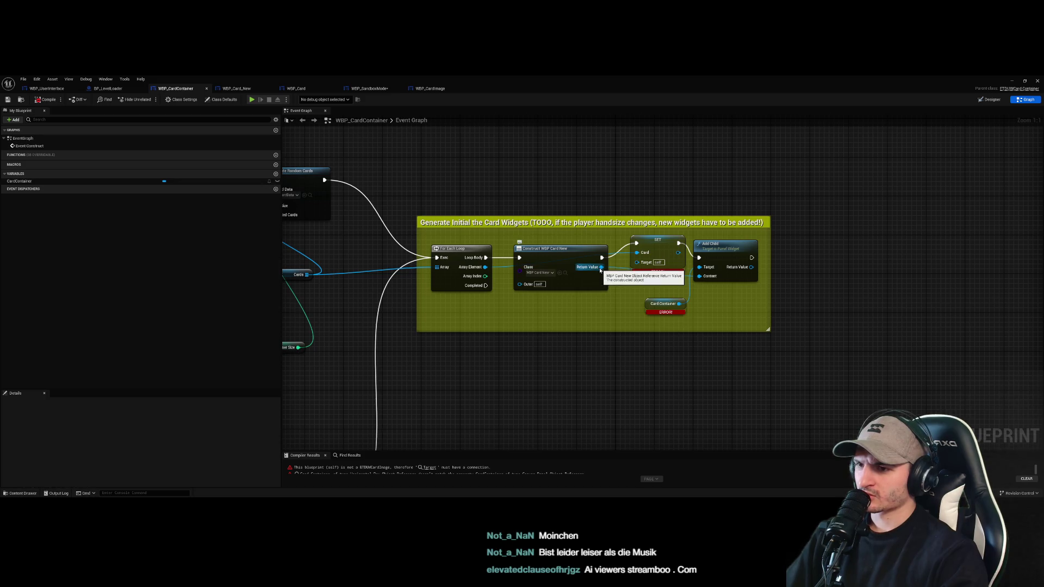
Add a Get Card node off the constructed WBP Card New's Return Value and try wiring it into SET's target
mouse_move(658, 243)
left_mouse_down()
mouse_move(660, 231)
mouse_move(660, 256)
mouse_move(665, 240)
left_mouse_up()
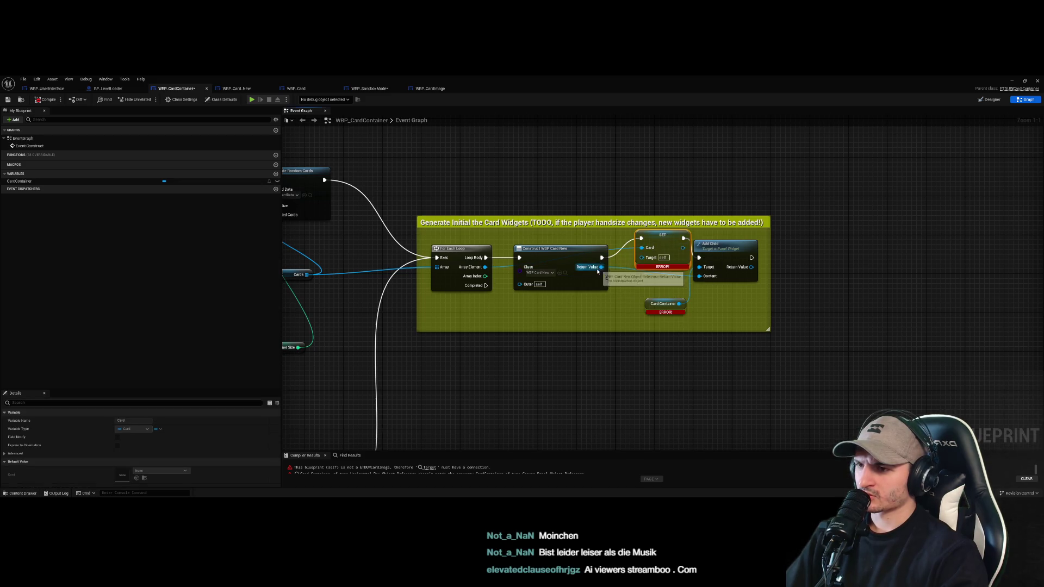
mouse_move(602, 267)
left_mouse_down()
mouse_move(619, 294)
mouse_move(669, 278)
mouse_move(643, 252)
mouse_move(663, 323)
mouse_move(645, 260)
left_mouse_up()
left_click(682, 373)
left_click(664, 323)
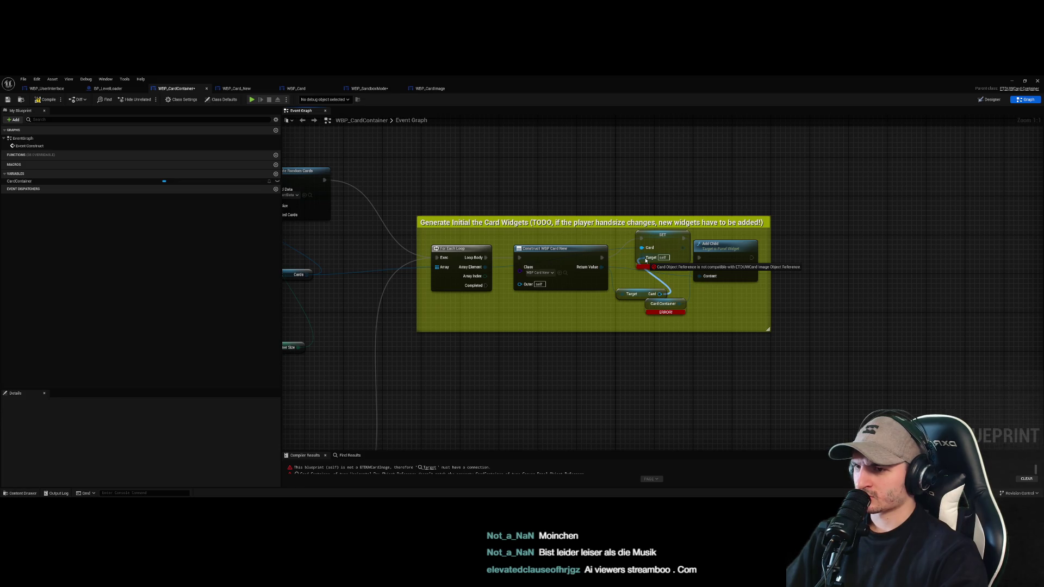
left_click_drag(646, 260, 647, 260)
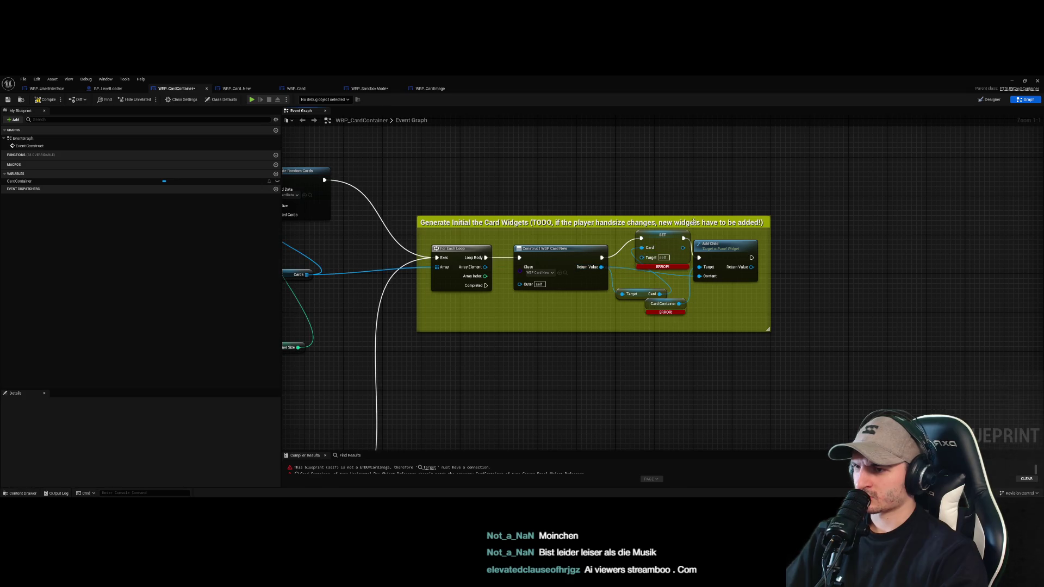
left_click(428, 92)
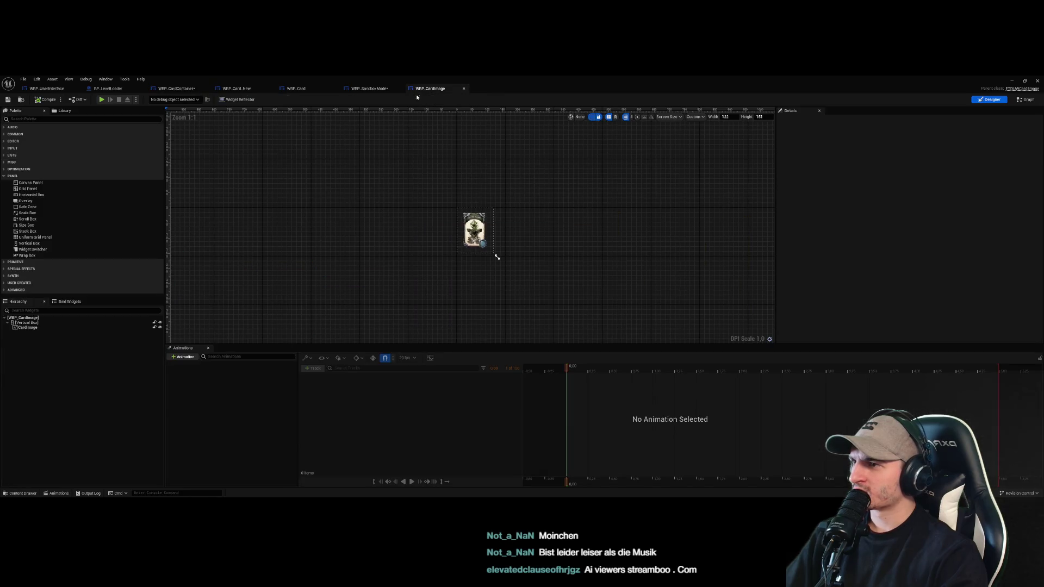
Look through the blueprint tabs and reposition WBP_SandboxMode's Construct WBP Card Image node
left_click(175, 89)
left_click(236, 89)
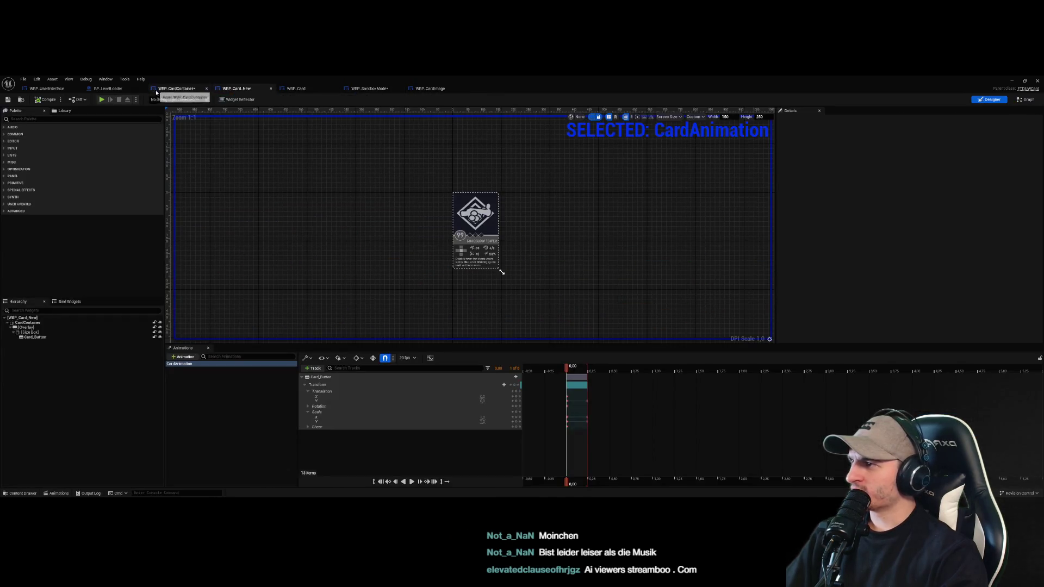
left_click(166, 89)
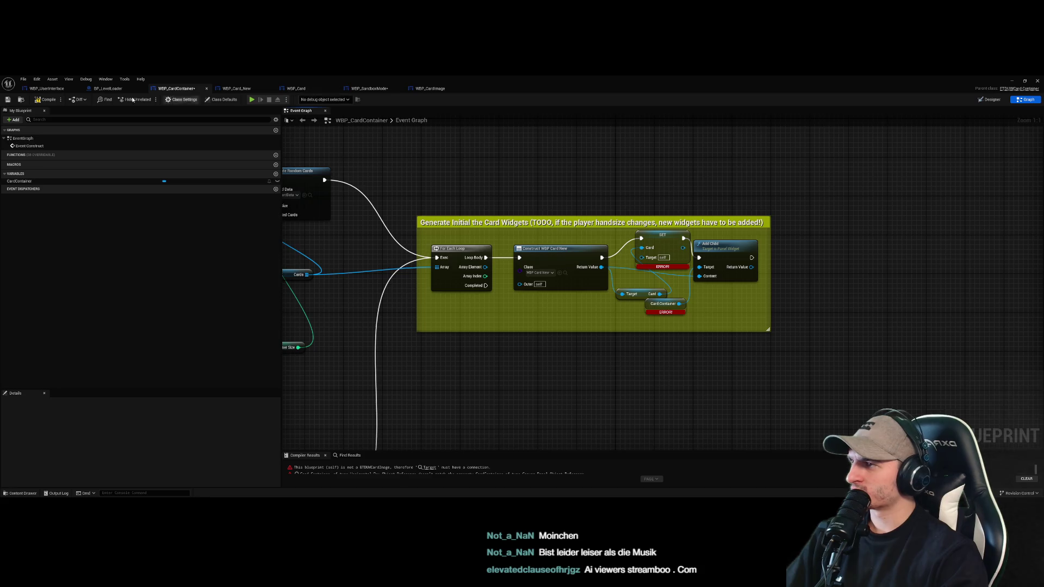
left_click(46, 88)
left_click(1027, 99)
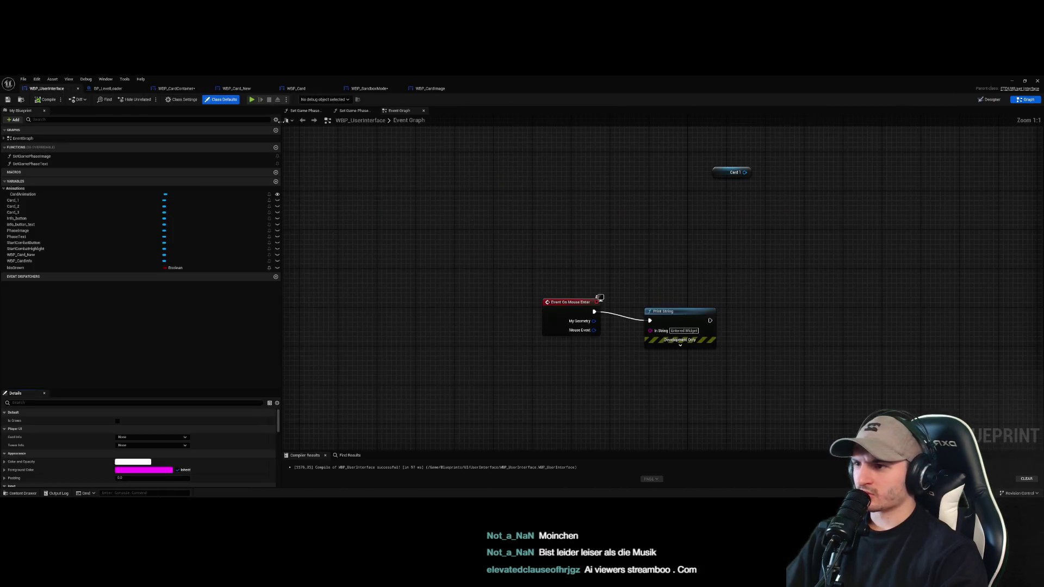
left_click(369, 88)
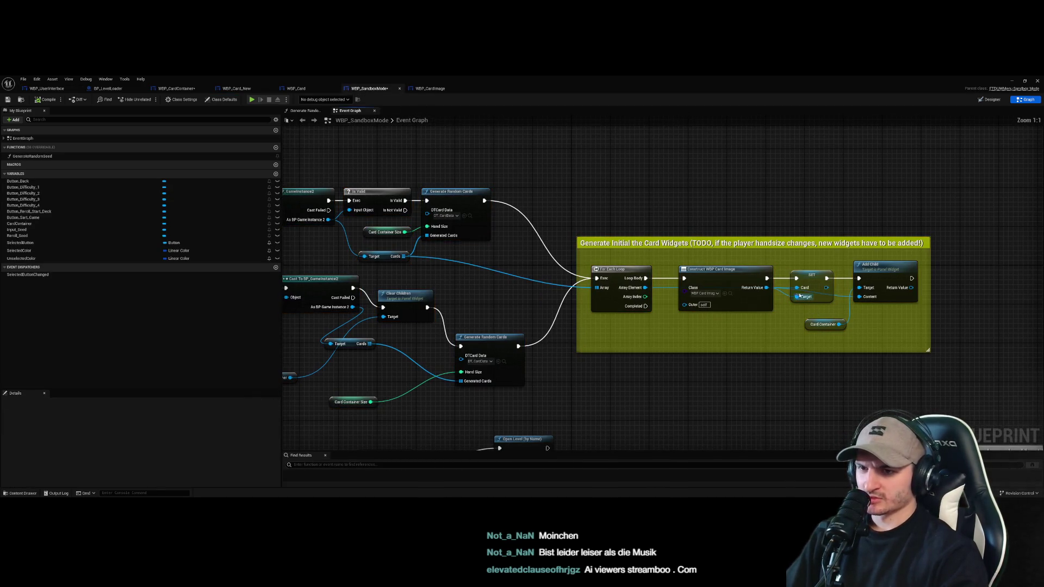
left_click_drag(735, 272, 729, 228)
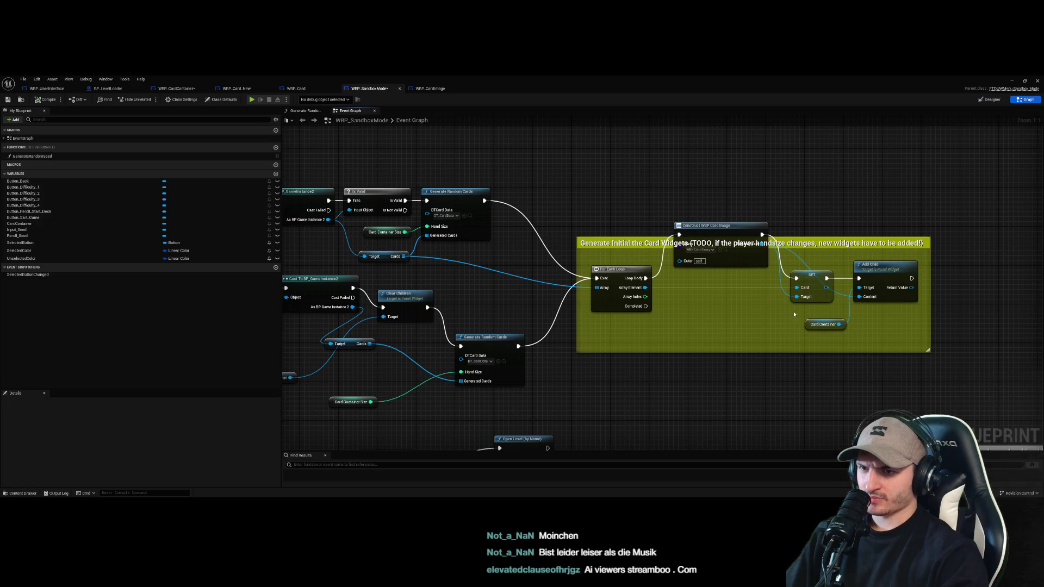
mouse_move(748, 265)
left_mouse_down()
mouse_move(752, 353)
mouse_move(742, 353)
left_mouse_up()
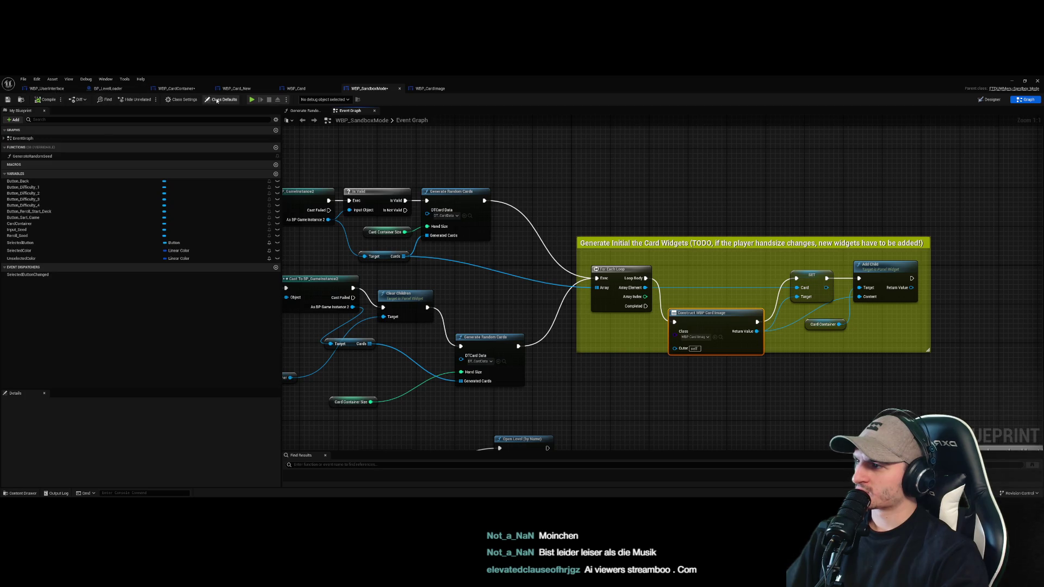
Review the WBP_Card and WBP_Card_New event graphs, then return to WBP_CardContainer's graph
left_click(236, 90)
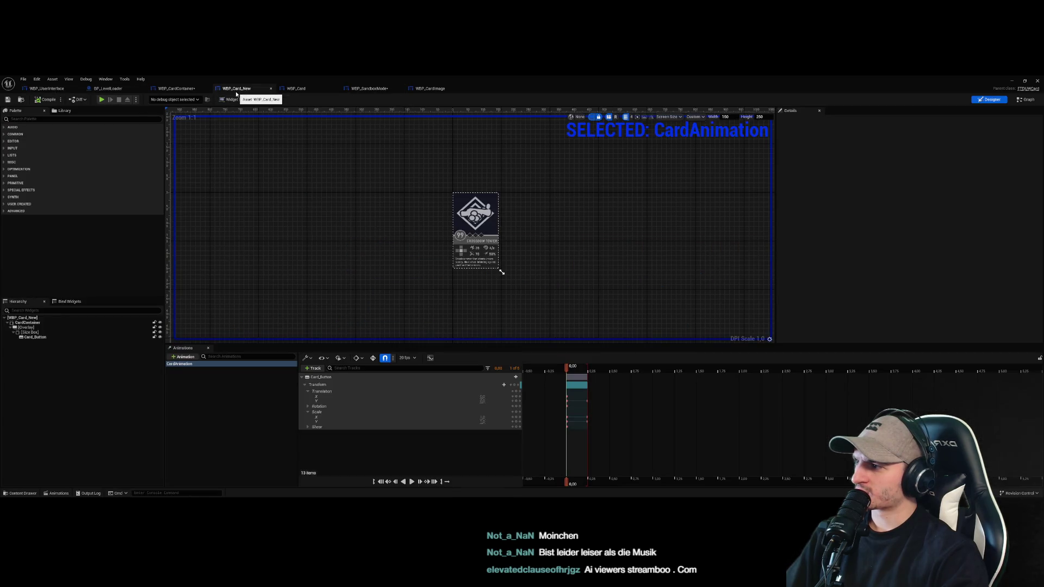
left_click(297, 90)
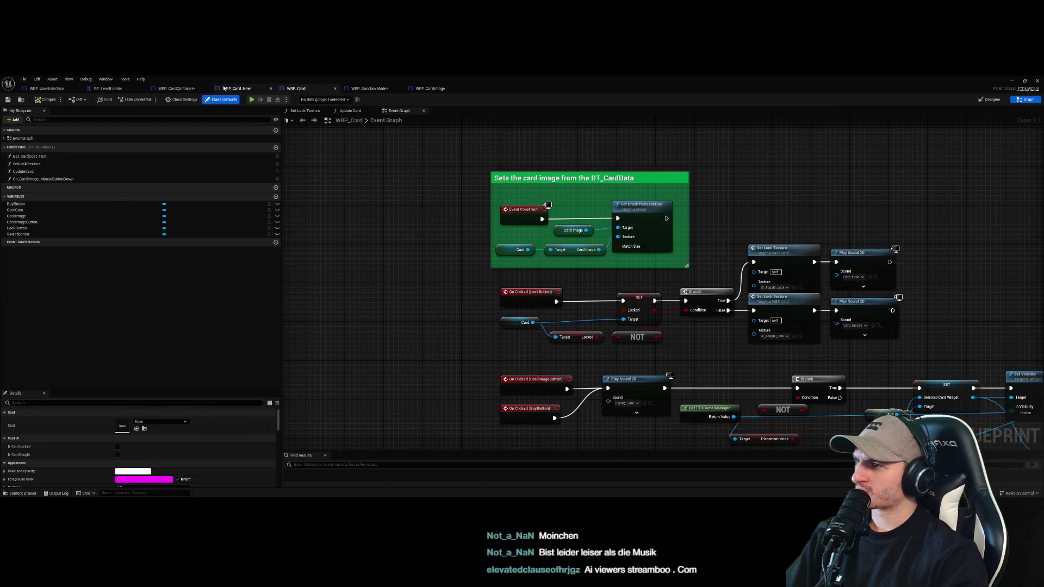
left_click(223, 88)
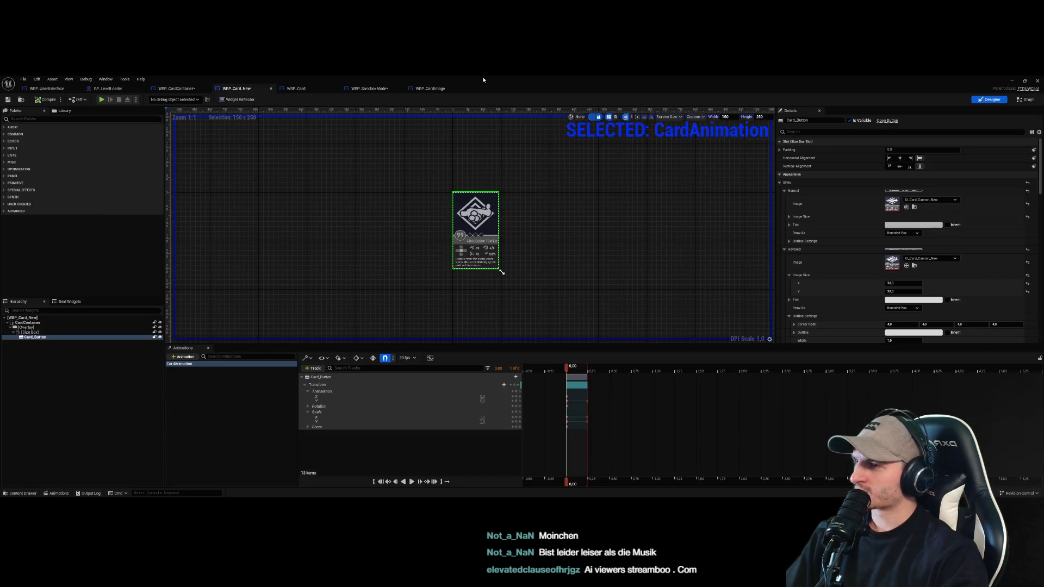
left_click(424, 90)
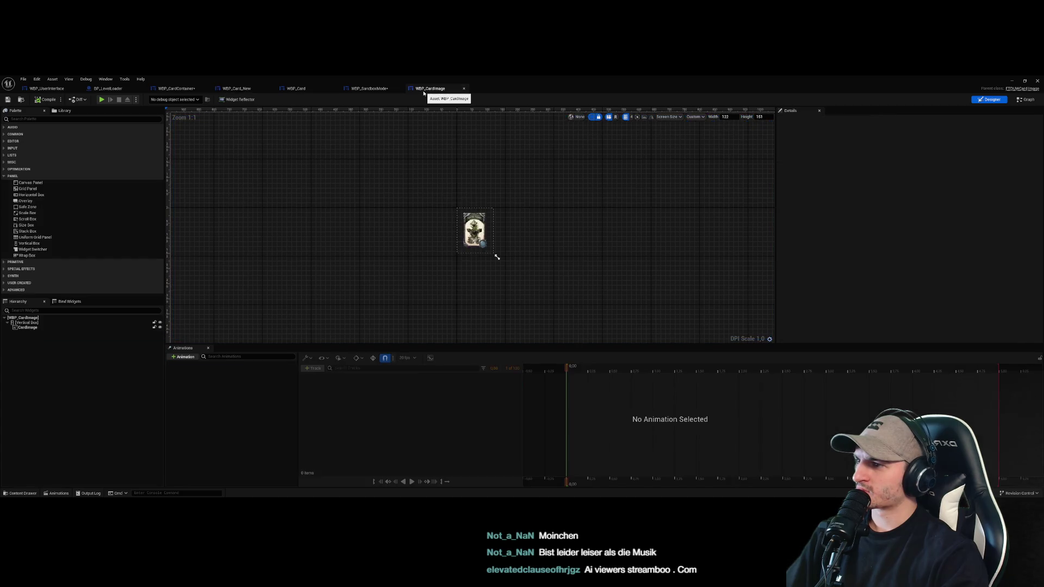
left_click(379, 90)
left_click_drag(828, 382, 768, 374)
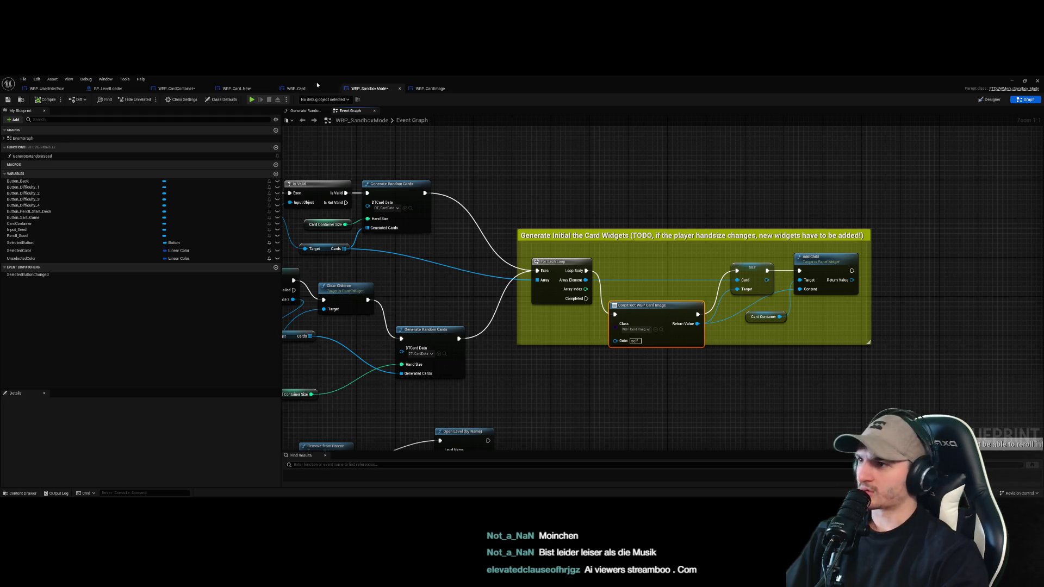
left_click(298, 88)
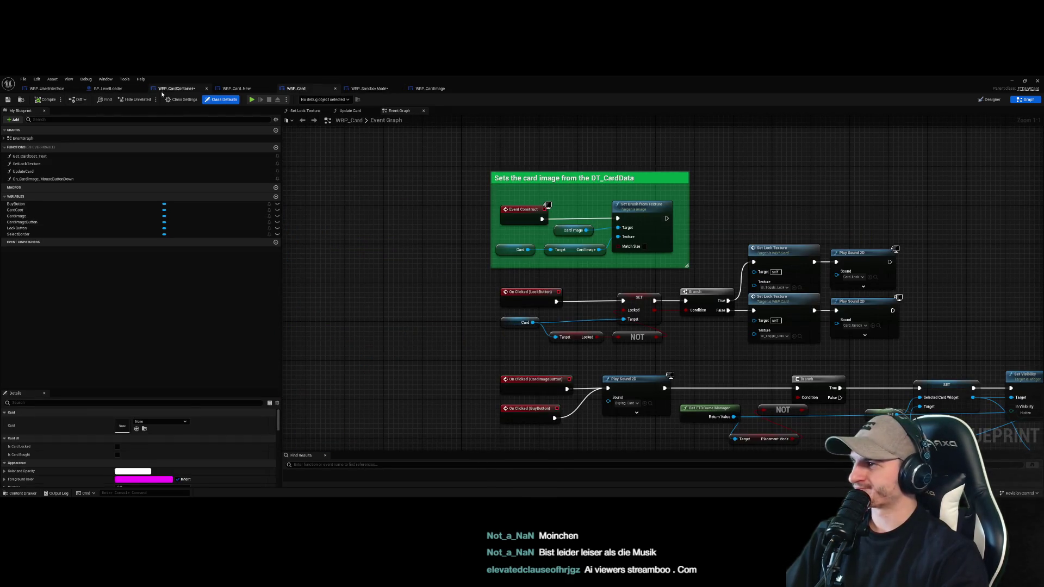
left_click(229, 91)
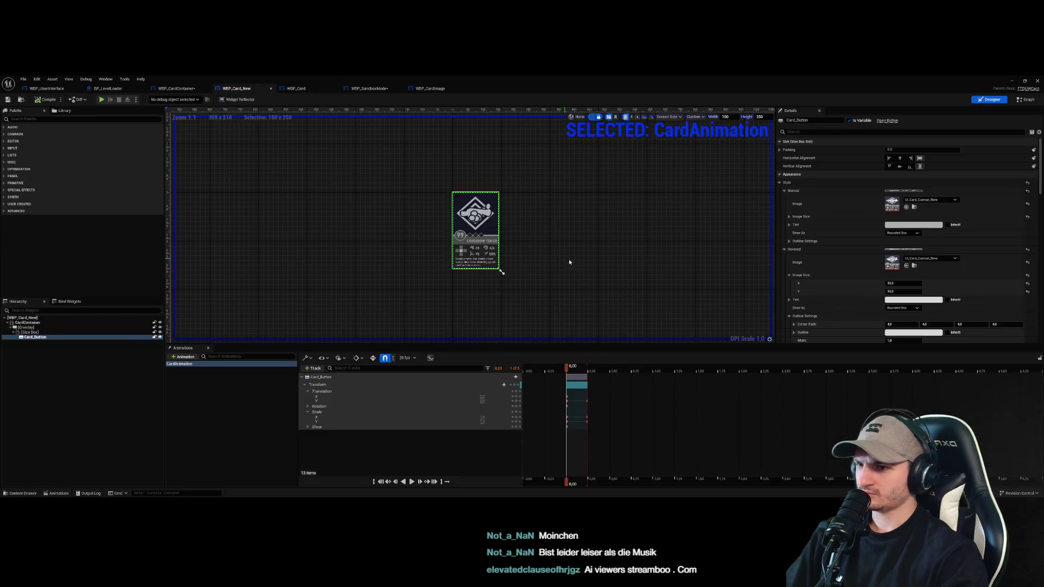
left_click(1025, 100)
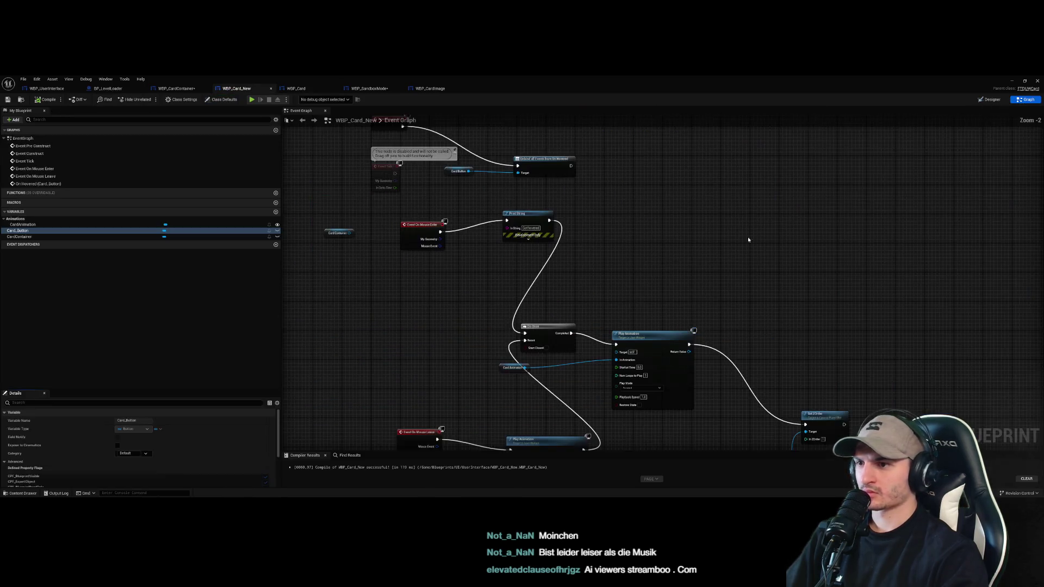
scroll(642, 299, "down", 5)
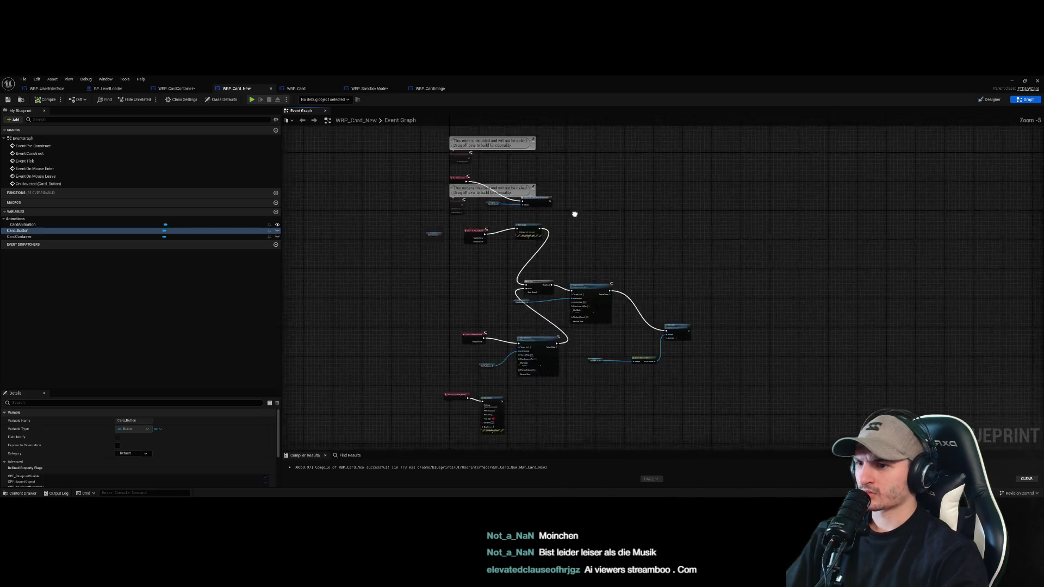
left_click(175, 88)
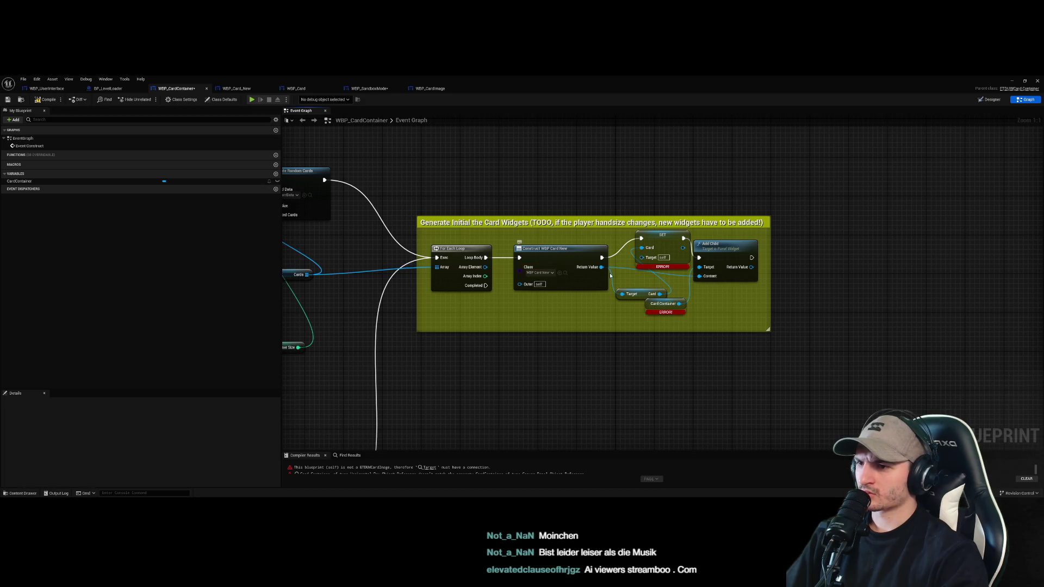
Add a Get Card Button node off the constructed card's Return Value, try it as SET target, and close WBP_Card
left_click_drag(646, 296, 612, 316)
left_click_drag(602, 267, 614, 282)
type("card")
scroll(673, 363, "down", 1)
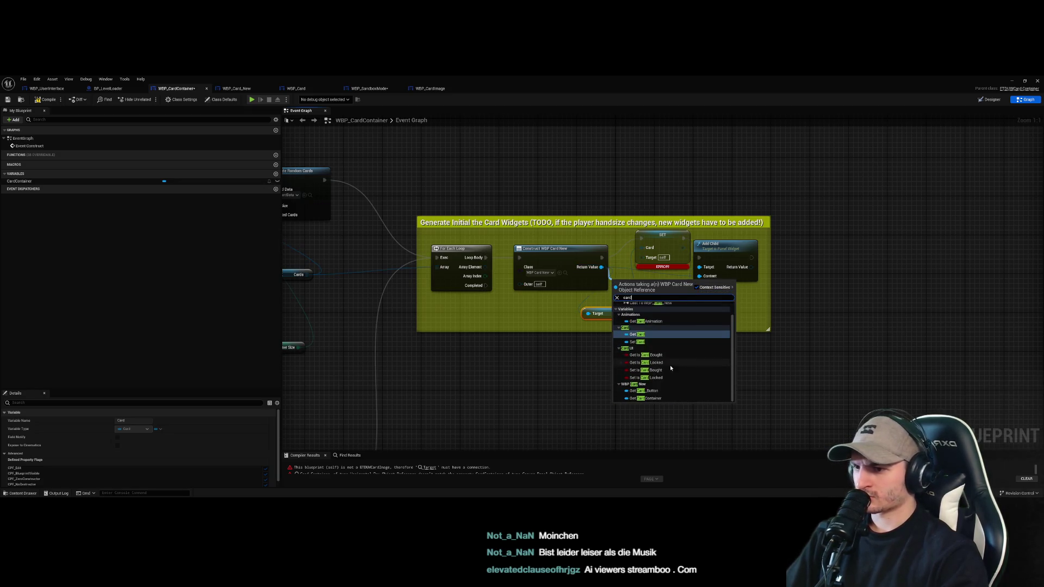
left_click(663, 391)
mouse_move(667, 284)
left_mouse_down()
mouse_move(640, 260)
mouse_move(663, 207)
mouse_move(662, 173)
left_mouse_up()
left_click(649, 284)
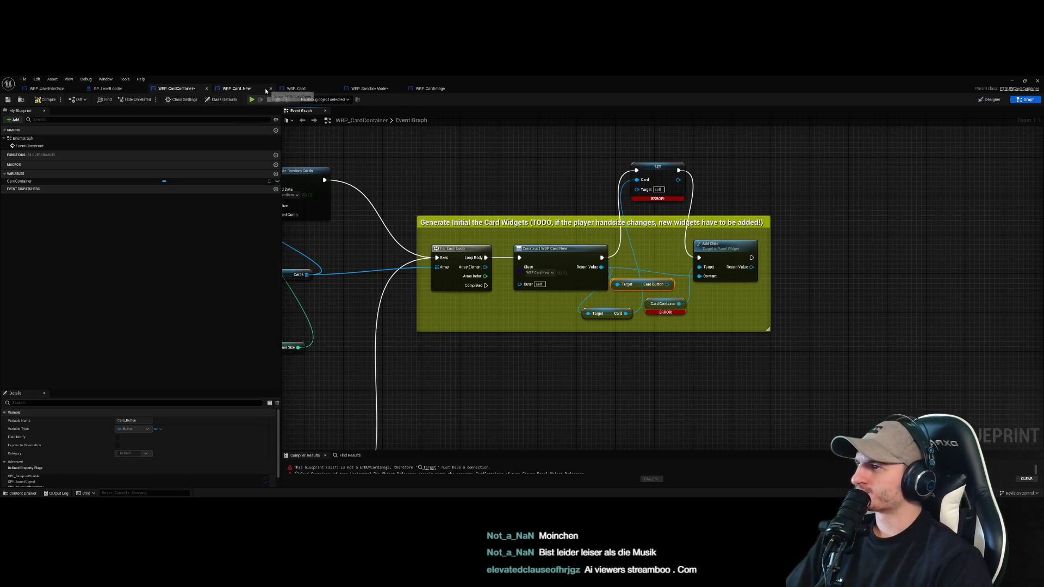
left_click(336, 89)
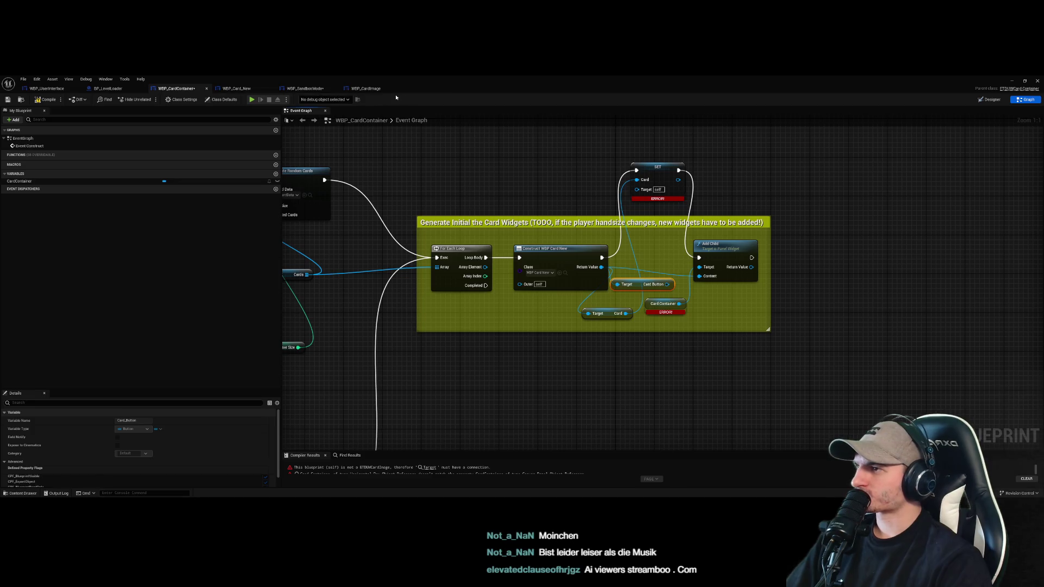
Inspect WBP_SandboxMode's loop wiring by nudging its For Each Loop, Construct and SET nodes
left_click(368, 91)
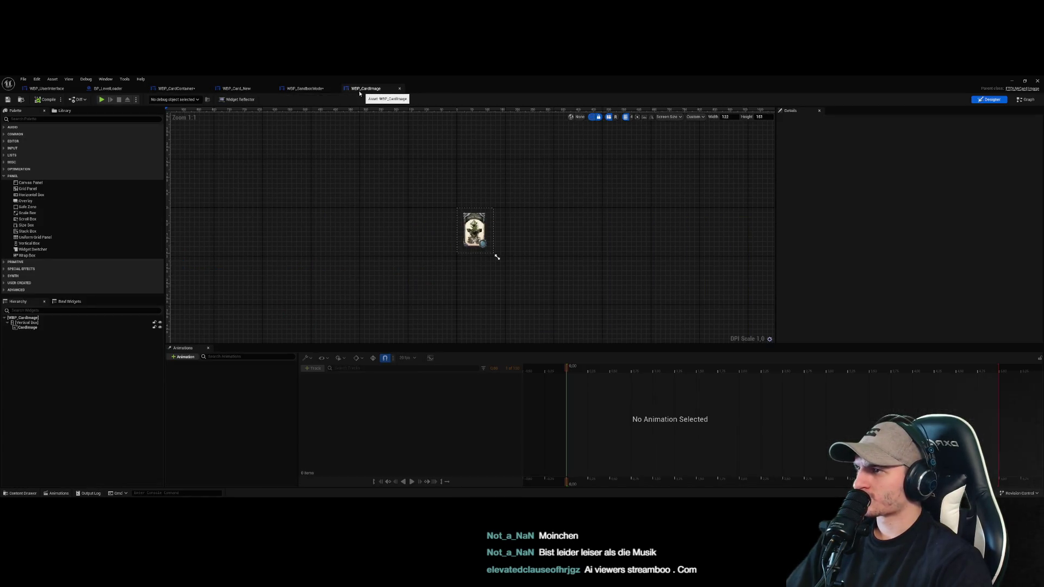
left_click(304, 88)
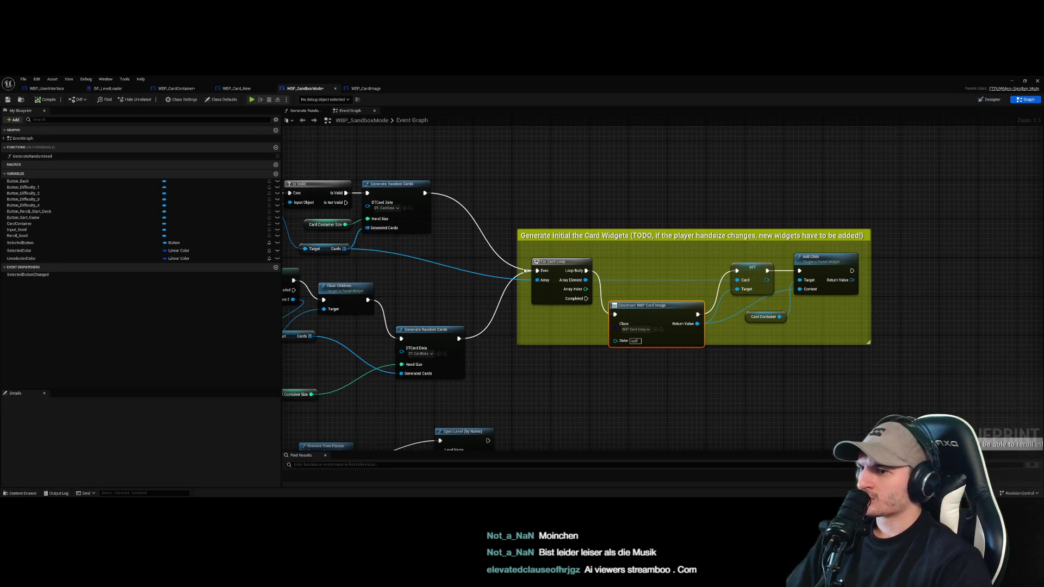
mouse_move(568, 271)
left_mouse_down()
mouse_move(568, 207)
mouse_move(563, 271)
left_mouse_up()
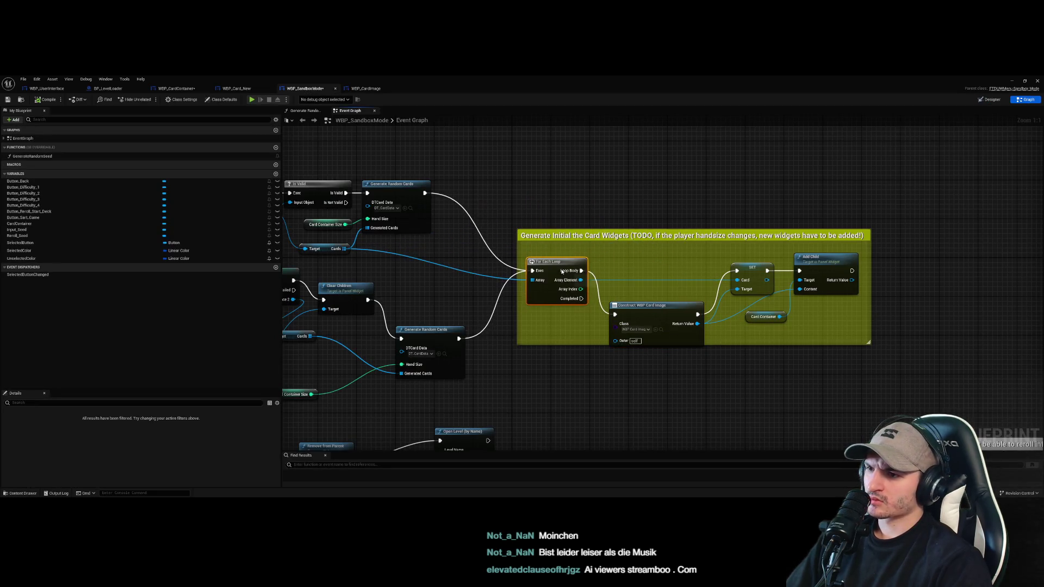
left_click_drag(761, 277, 761, 263)
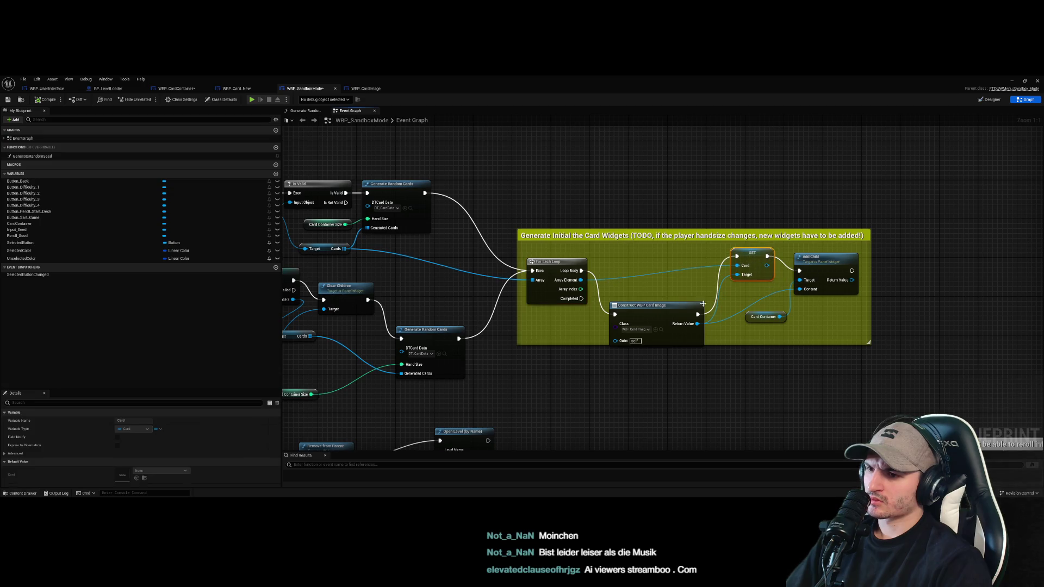
left_click_drag(694, 331, 694, 301)
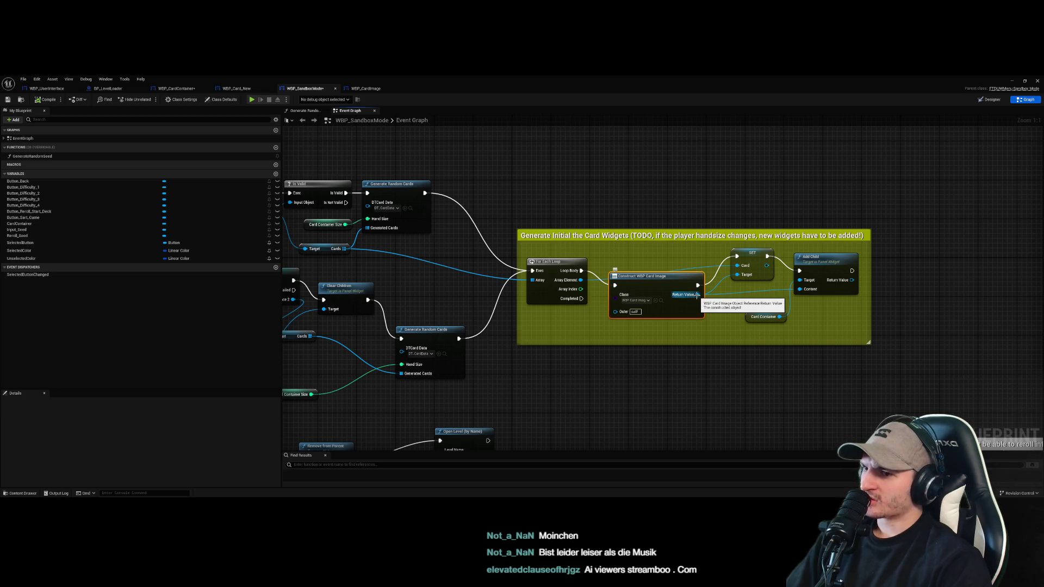
left_click(176, 88)
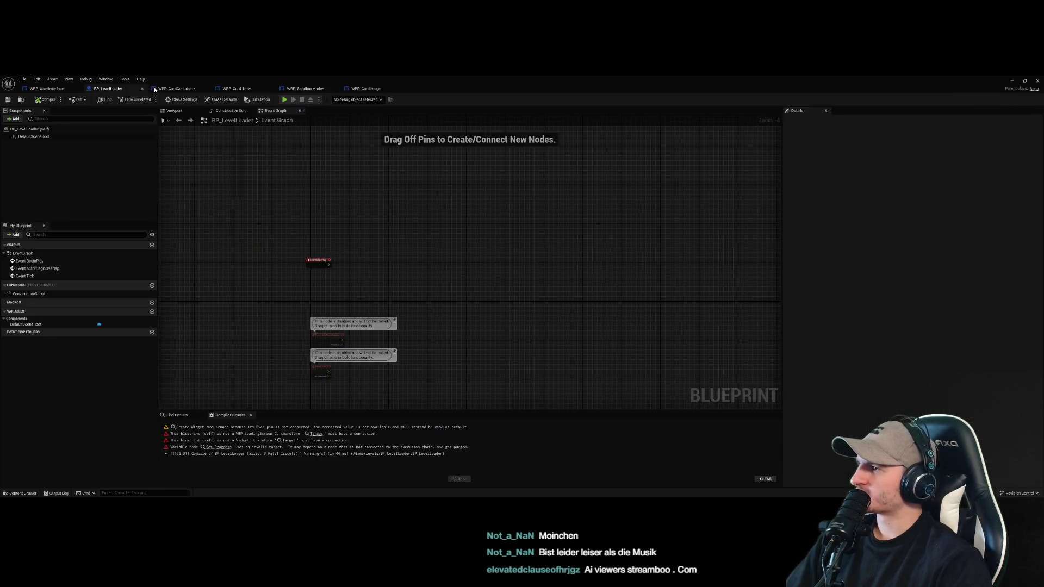
Delete the erroring SET, Card Button getter and leftover Card nodes
left_click(654, 178)
key("Delete")
left_click(641, 283)
key("Delete")
left_click(614, 318)
key("Delete")
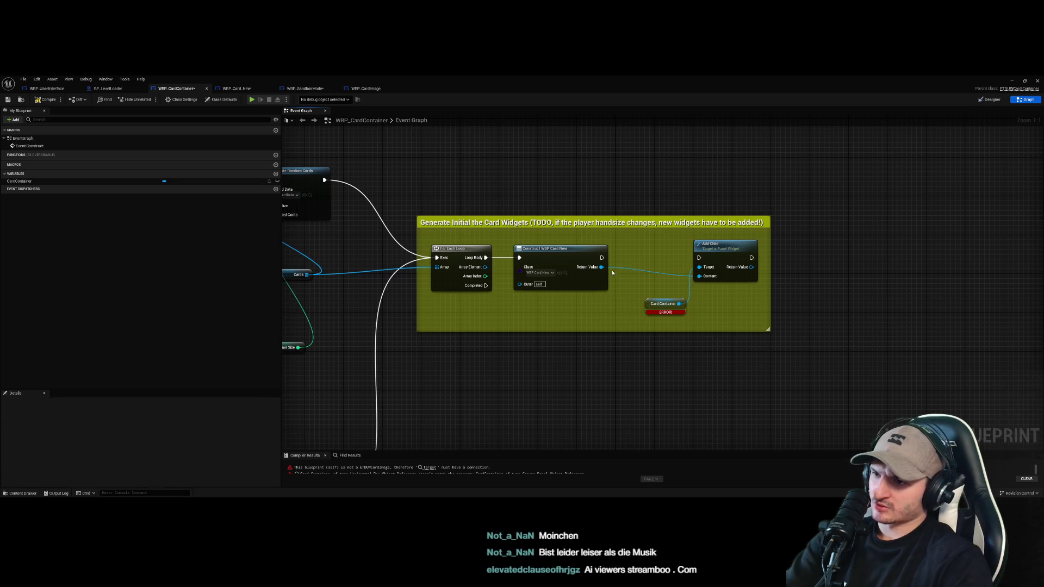
Add a Set Card node fed by the constructed card's Return Value and chain it into Add Child
left_click_drag(601, 267, 631, 246)
type("card")
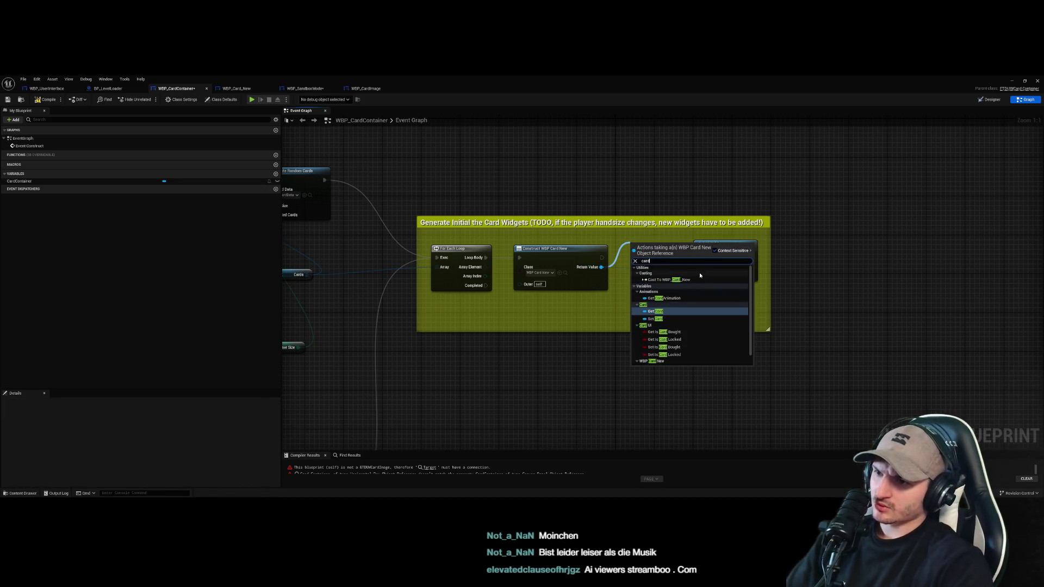
left_click(671, 318)
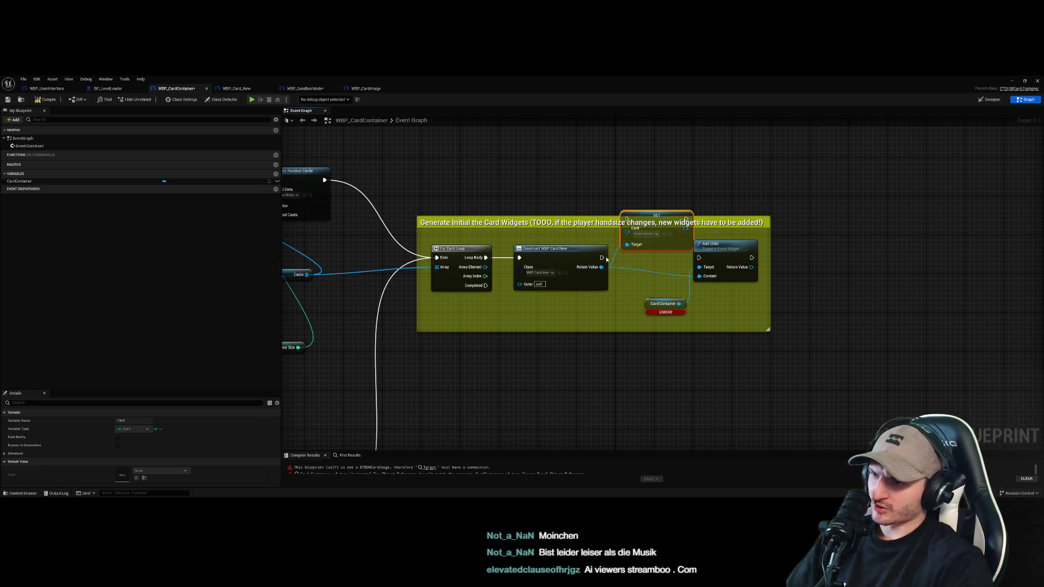
left_click_drag(606, 260, 606, 250)
mouse_move(485, 267)
left_mouse_down()
mouse_move(630, 245)
mouse_move(698, 258)
left_mouse_up()
left_click(664, 303)
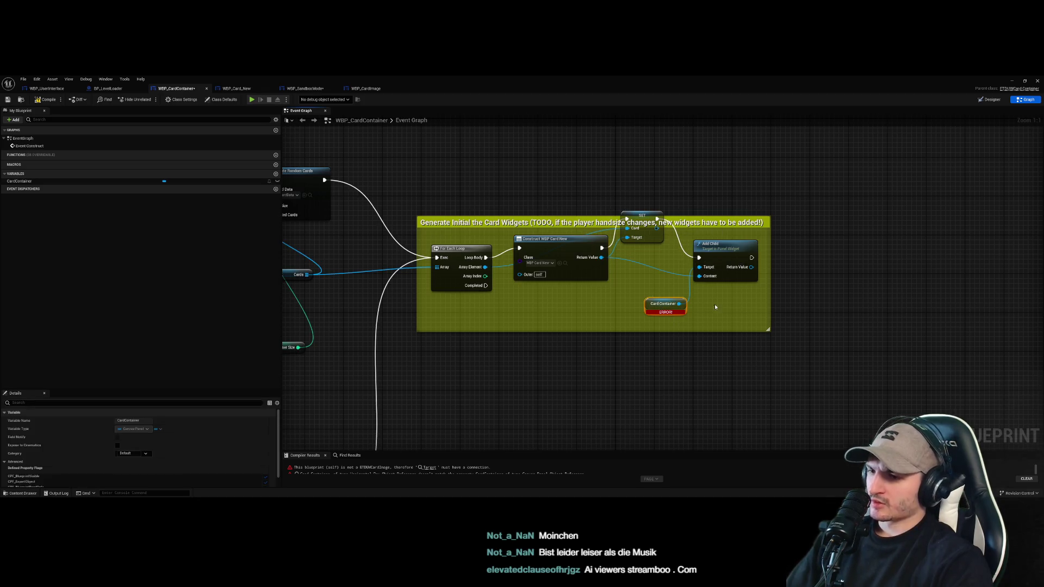
Replace the old Card Container node with a fresh getter as Add Child's target, then start Play
mouse_move(19, 181)
left_mouse_down()
mouse_move(550, 303)
mouse_move(540, 304)
left_mouse_up()
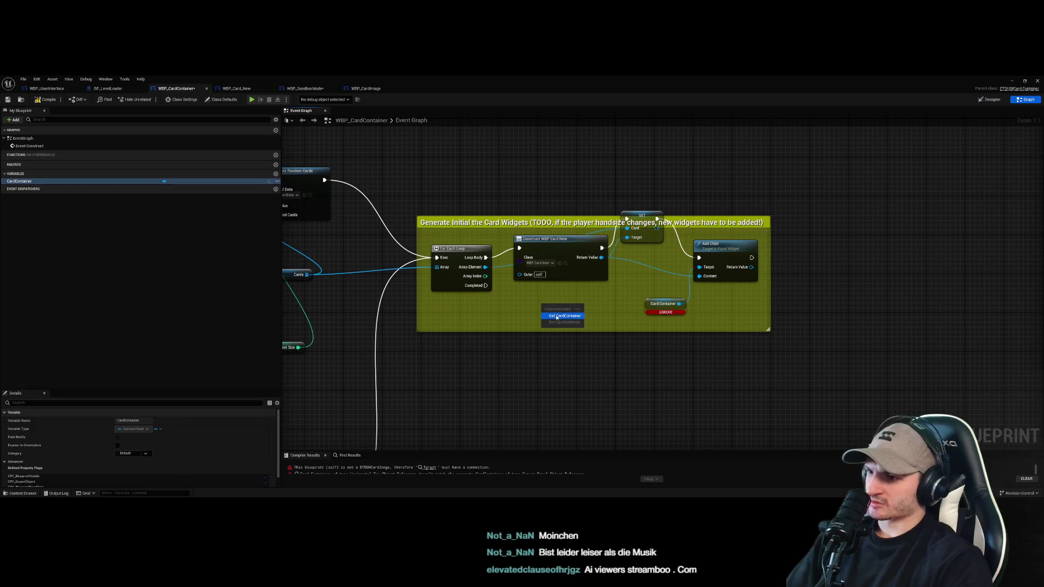
left_click(661, 306)
key("Delete")
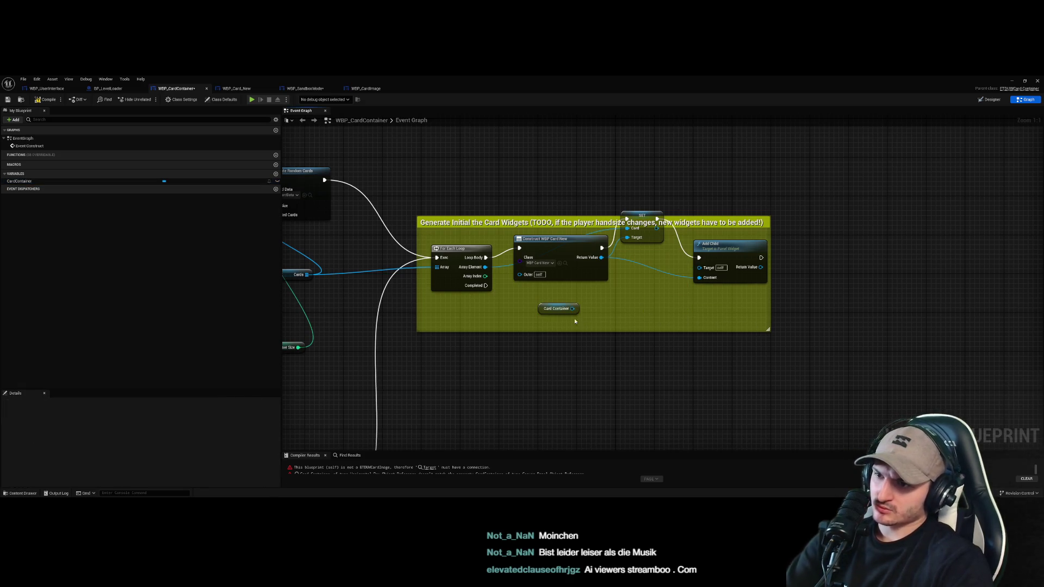
left_click_drag(570, 311, 699, 267)
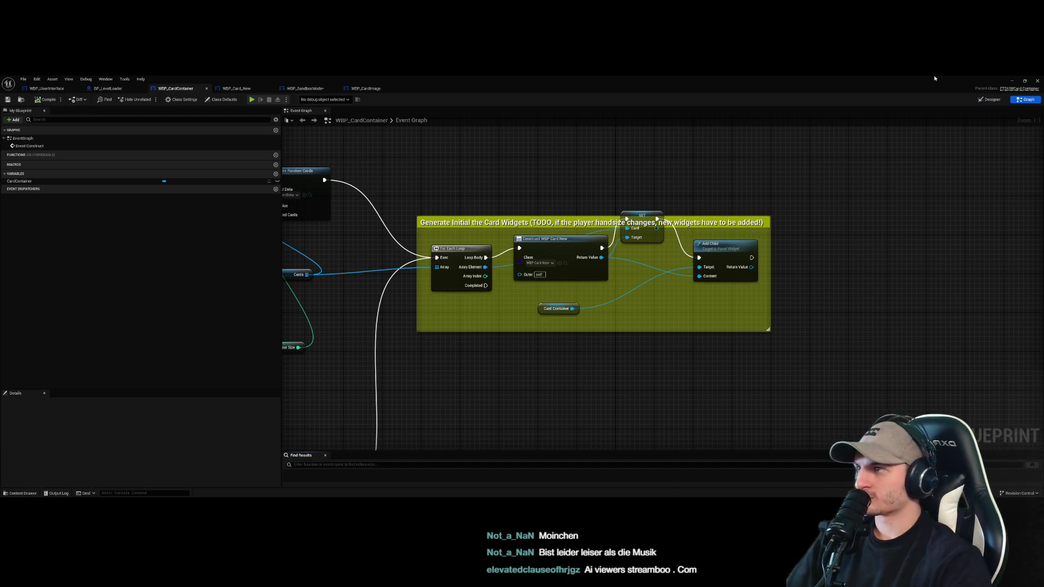
left_click(1011, 81)
left_click(149, 100)
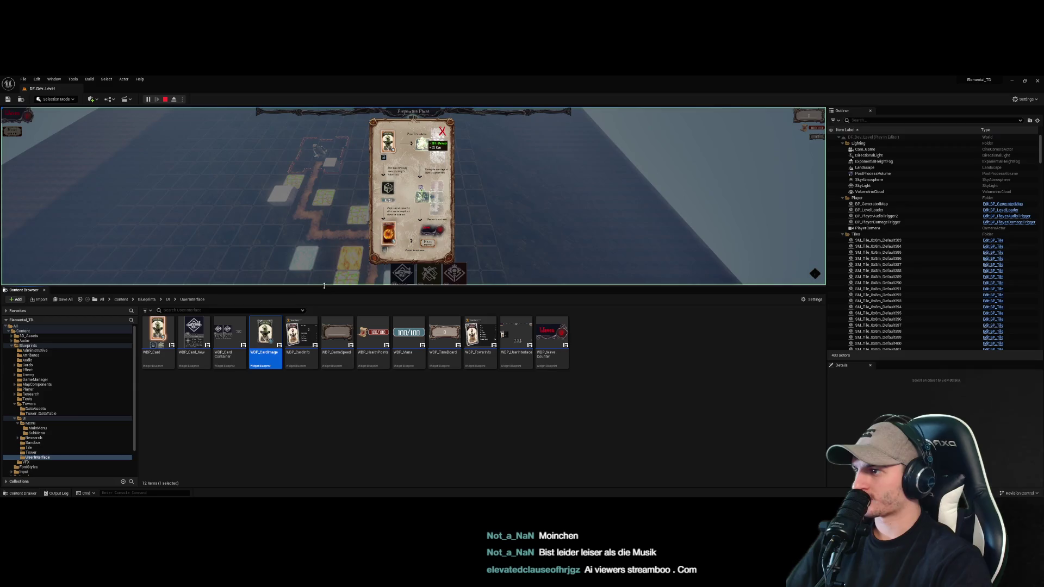
Enlarge the game view, stop the session, close the error log, and bring WBP_CardContainer back up
left_click_drag(324, 286, 326, 414)
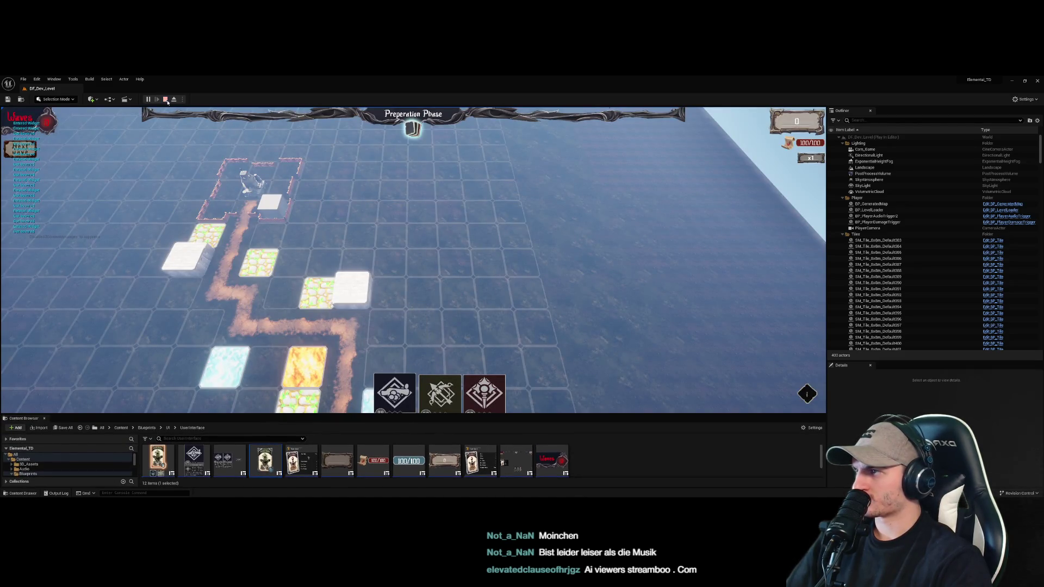
key("Escape")
left_click(905, 201)
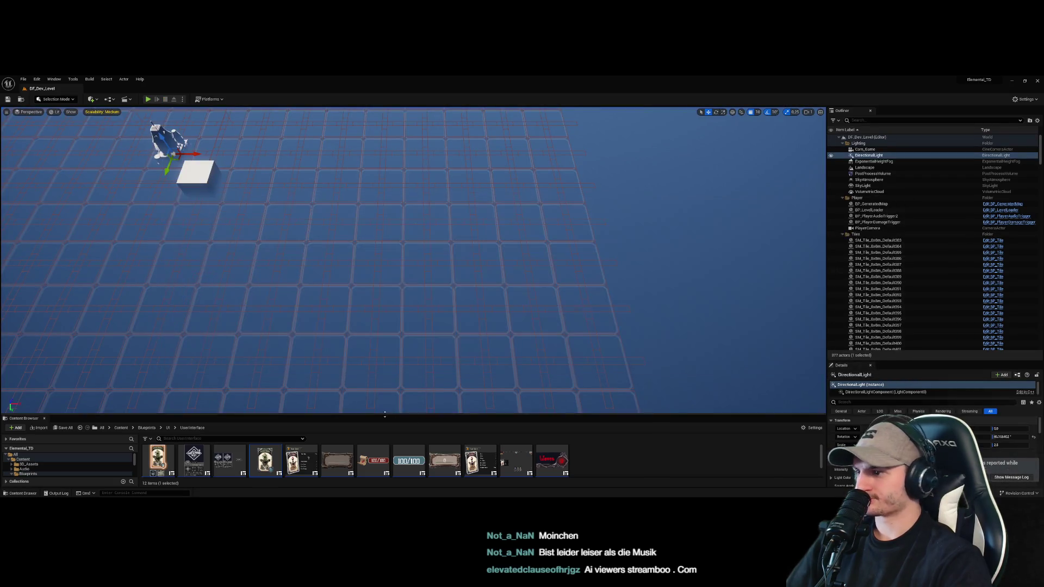
left_click_drag(380, 416, 380, 233)
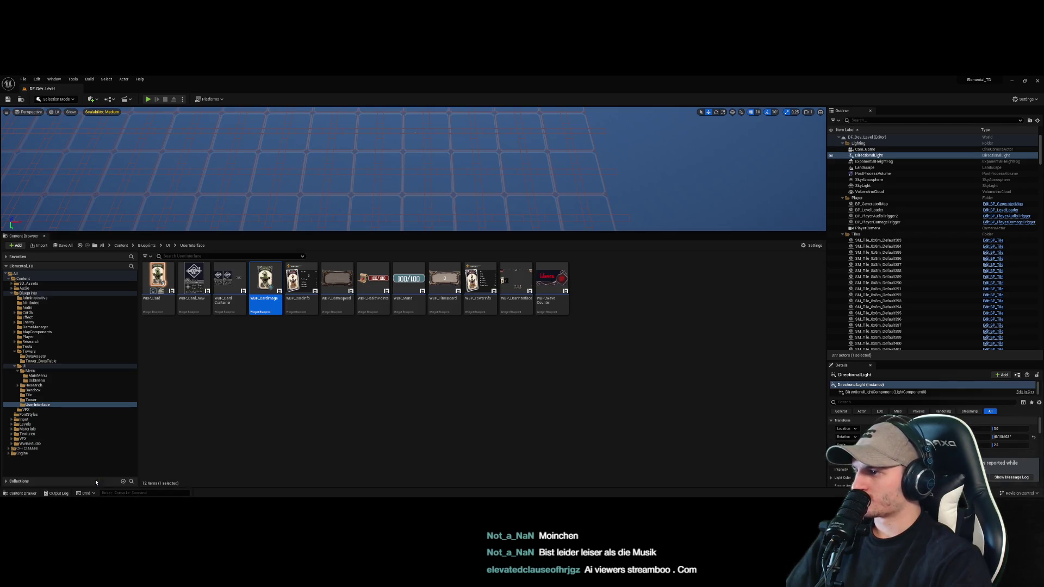
left_click(65, 484)
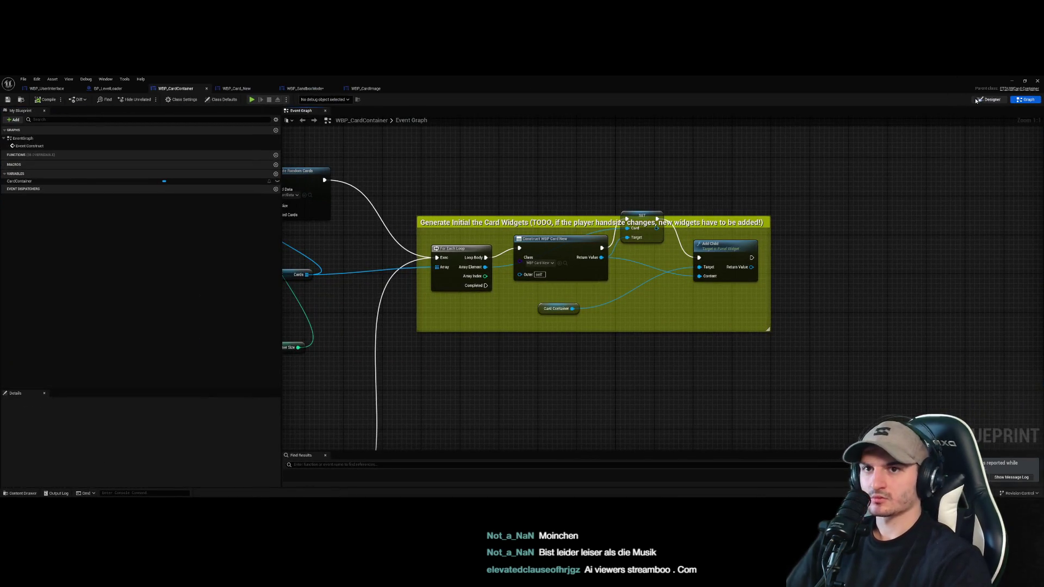
Delete all three preview cards from WBP_CardContainer's Designer, compile it, and return to the graphs
left_click(977, 101)
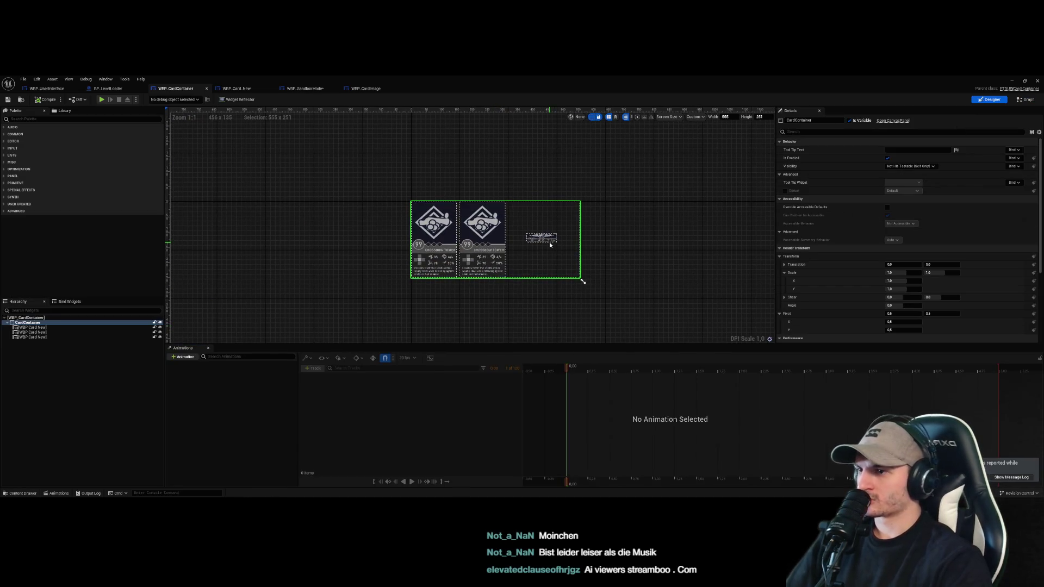
left_click(543, 239)
key("Delete")
left_click(483, 261)
key("Delete")
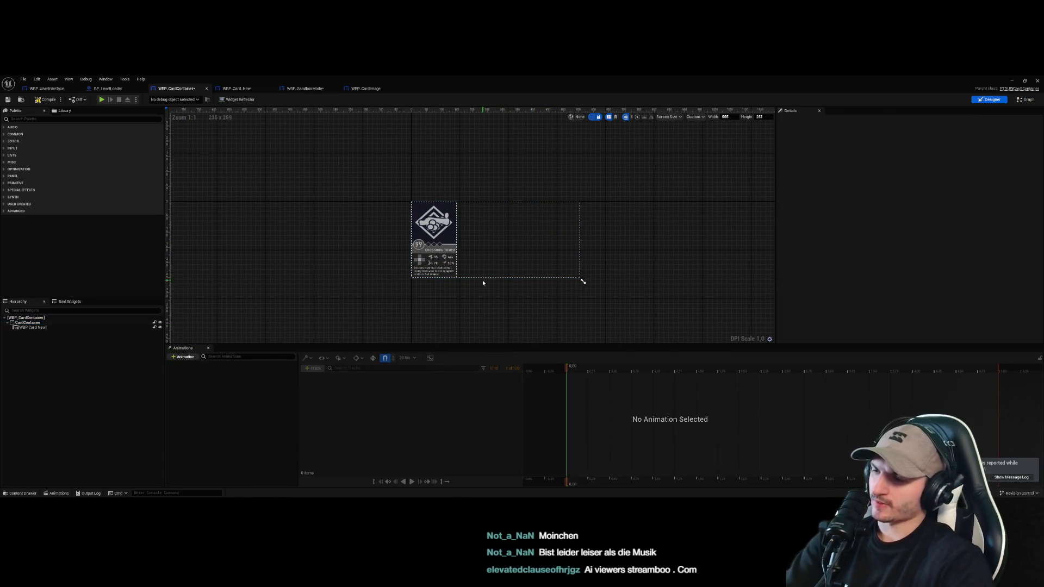
left_click(452, 261)
key("Delete")
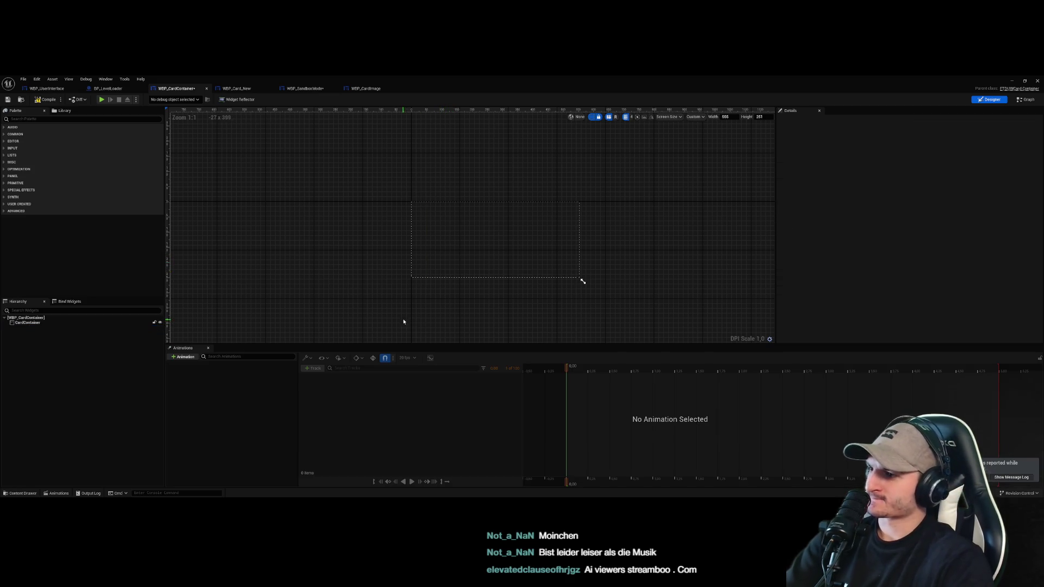
left_click(53, 100)
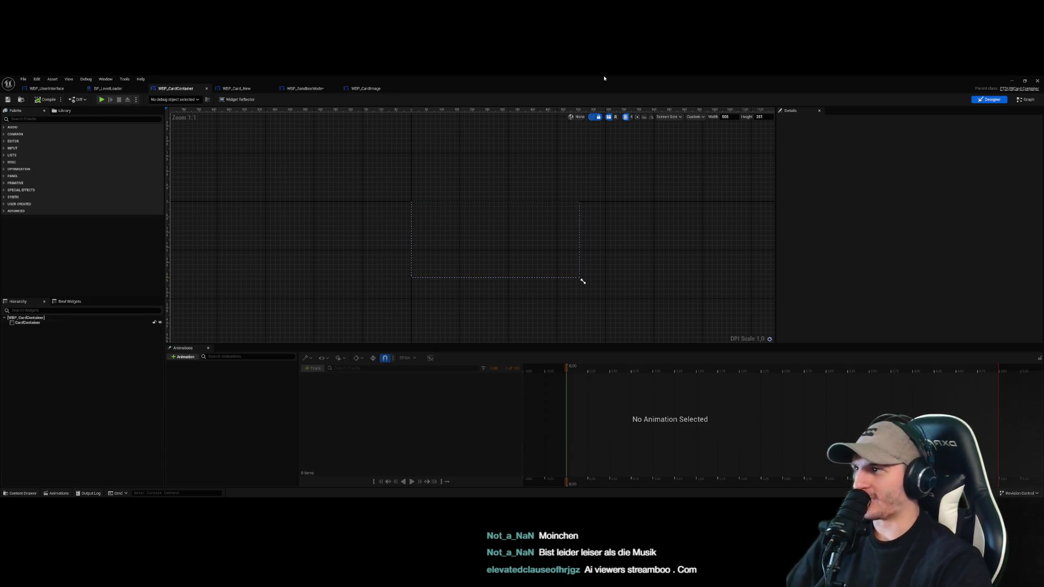
left_click(1027, 100)
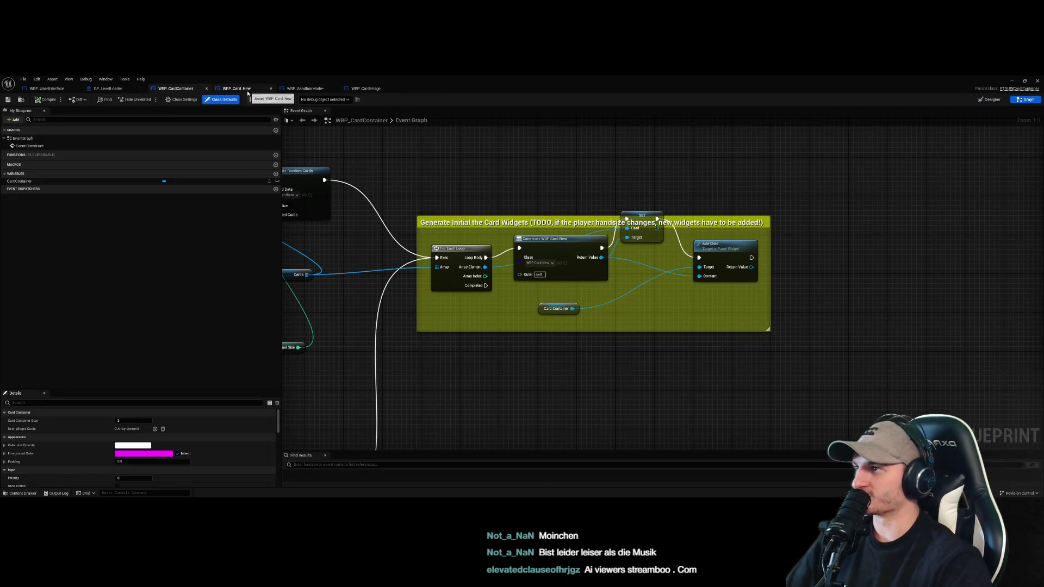
left_click(303, 88)
In WBP_UserInterface's Designer, hide the three cards and select the root canvas panel
left_click(50, 88)
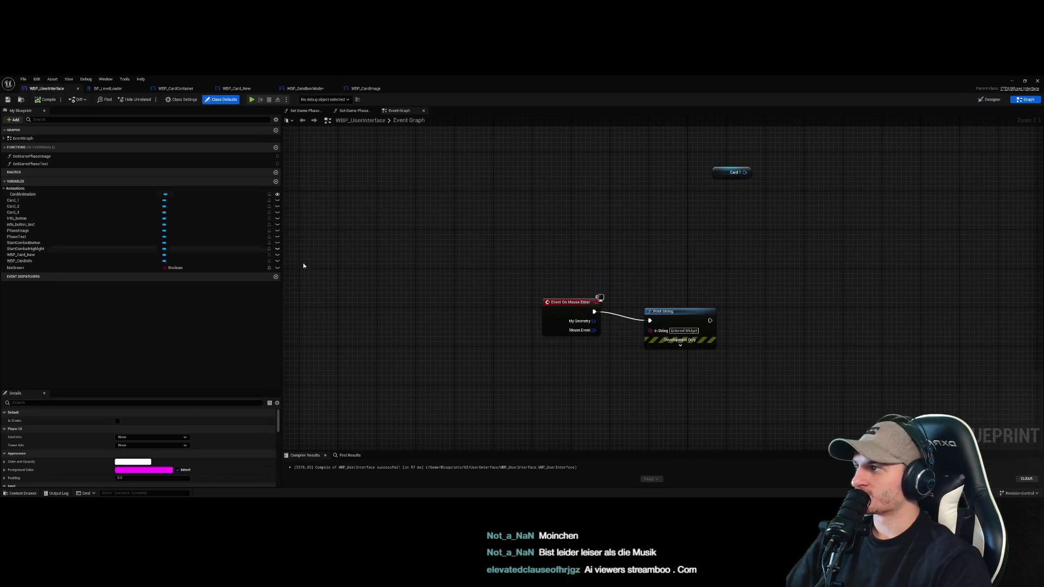
left_click(990, 99)
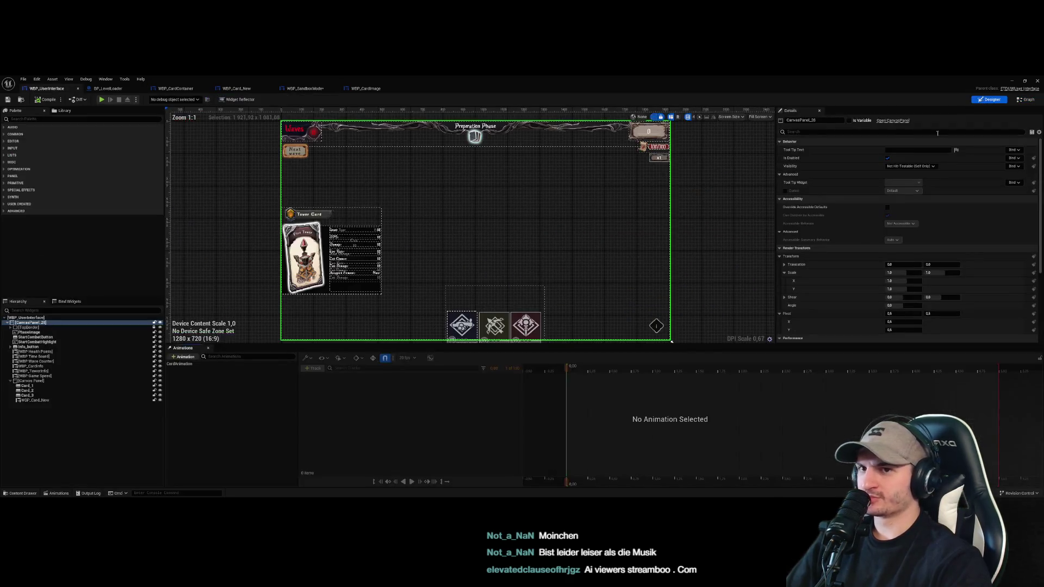
scroll(499, 217, "up", 5)
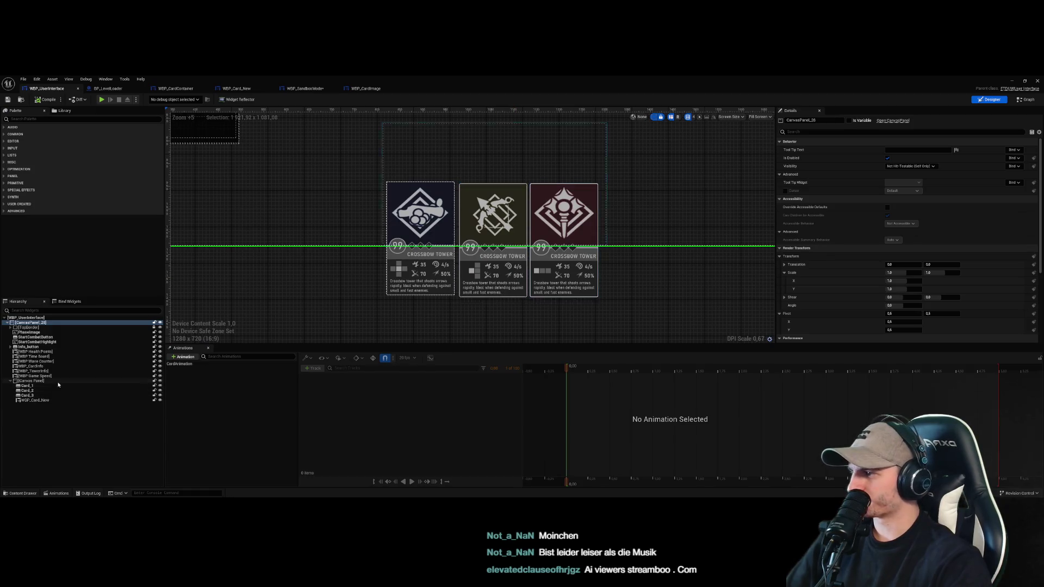
left_click(31, 381)
left_click(160, 381)
left_click(41, 381)
left_click(34, 400)
left_click(32, 380)
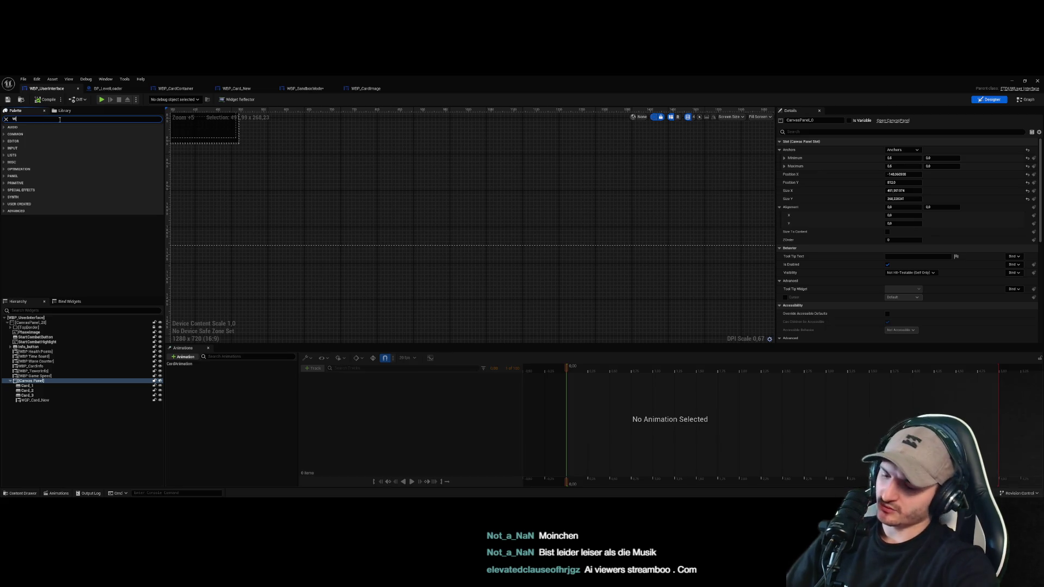
Place a WBP Card Container on the canvas, widen it to 634 px, shift it right, and close the editor
type("WBP_Card")
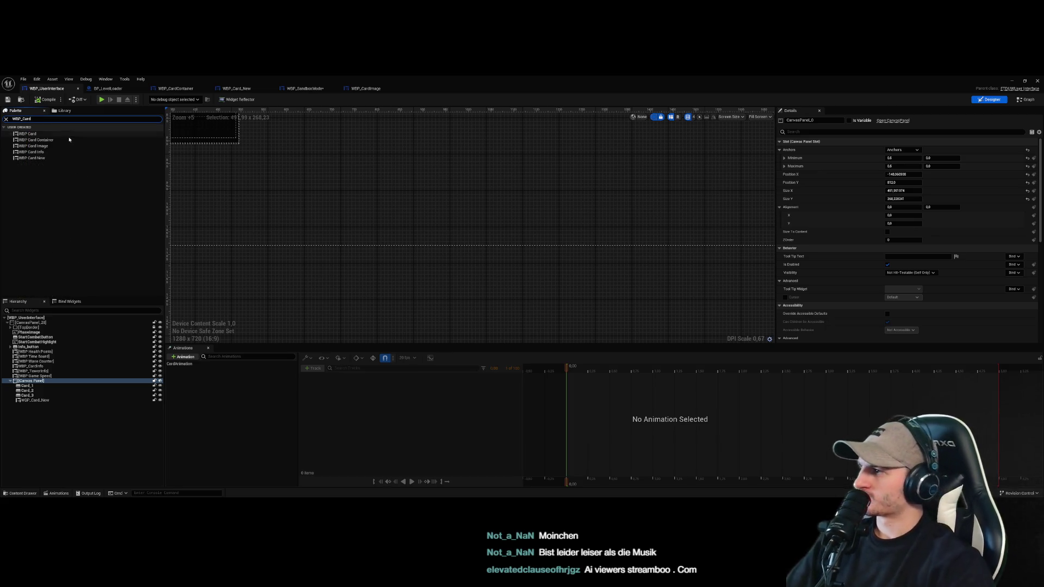
mouse_move(36, 140)
left_mouse_down()
mouse_move(207, 183)
mouse_move(402, 194)
mouse_move(575, 292)
mouse_move(540, 262)
mouse_move(549, 236)
left_mouse_up()
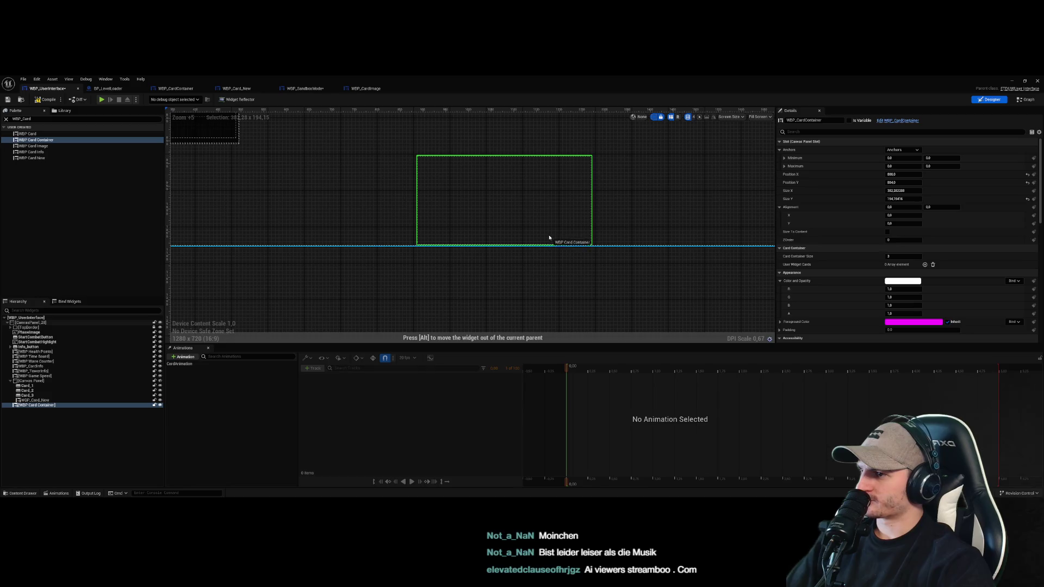
left_click_drag(415, 199, 298, 199)
left_click_drag(450, 229, 518, 231)
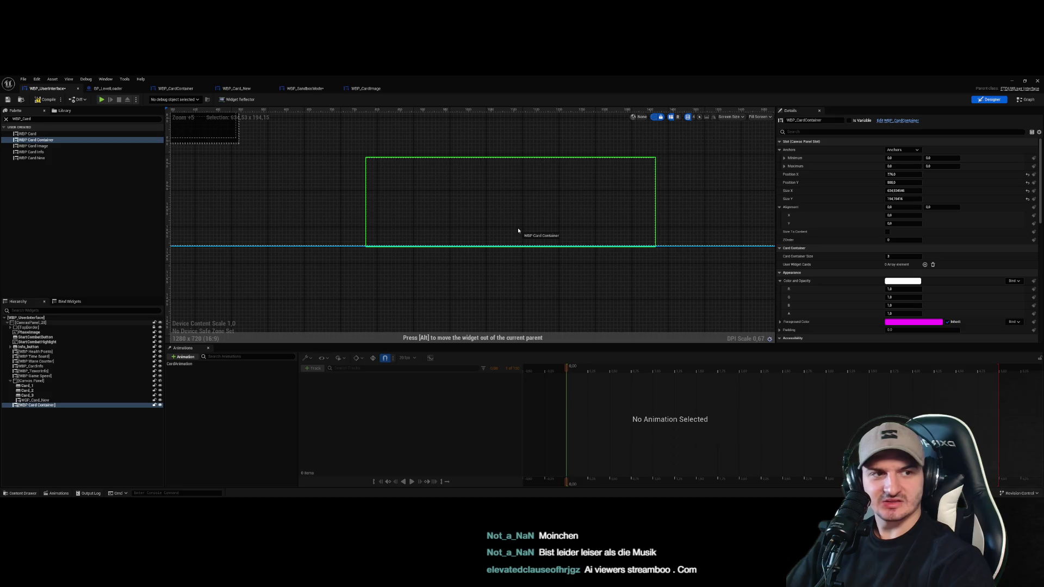
left_click(500, 278)
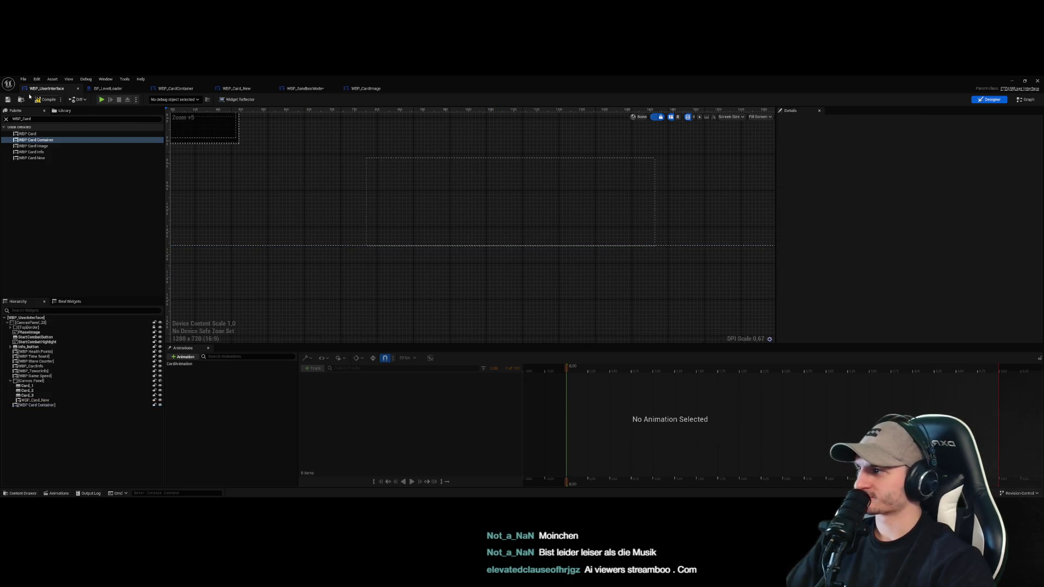
left_click(1012, 81)
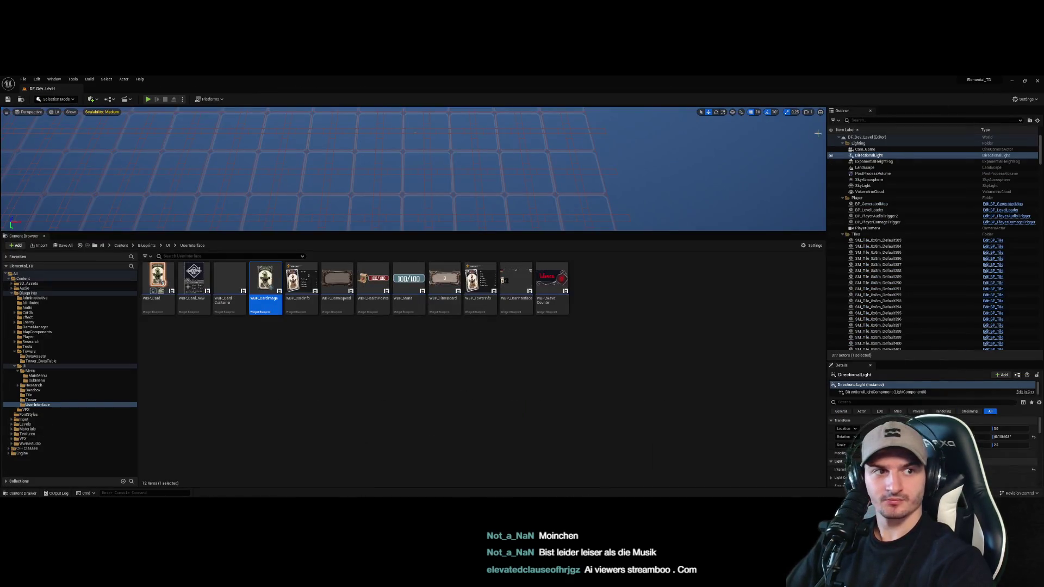
Play the level, dismiss the Preparation Phase card, stop, close the Message Log, and enlarge the Content Browser
left_click(147, 99)
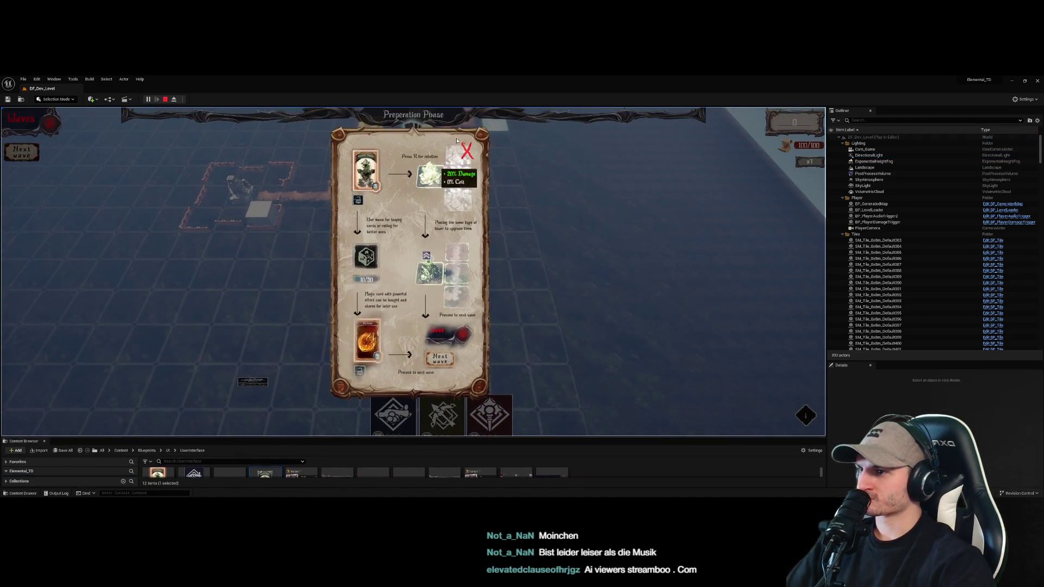
left_click(466, 151)
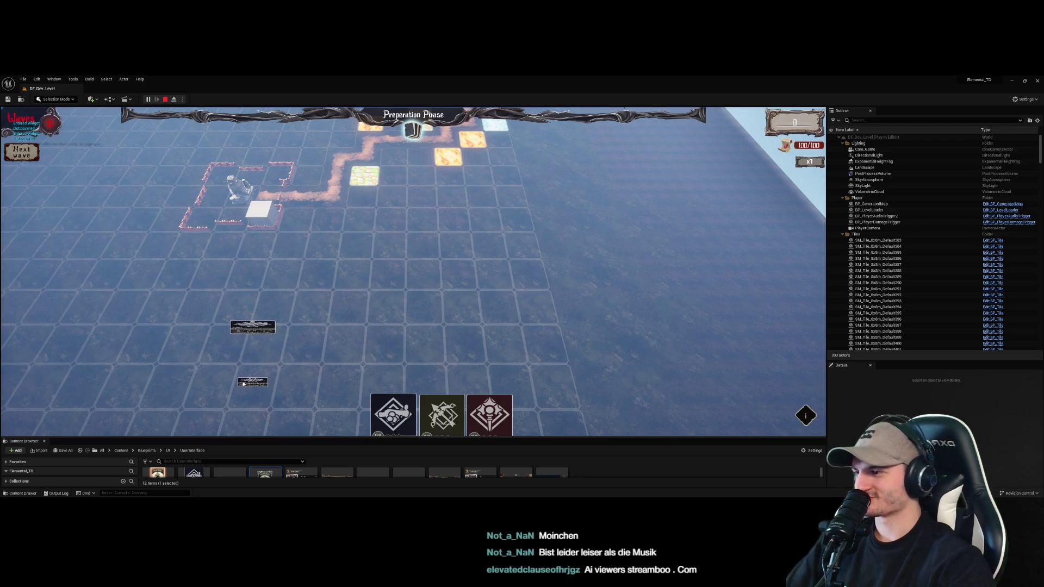
left_click(165, 99)
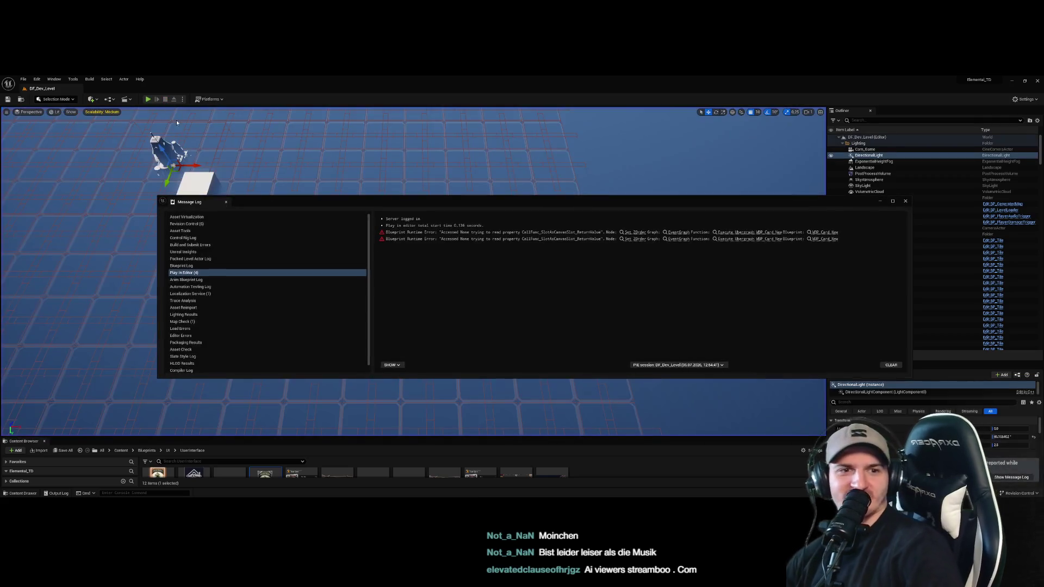
left_click(905, 201)
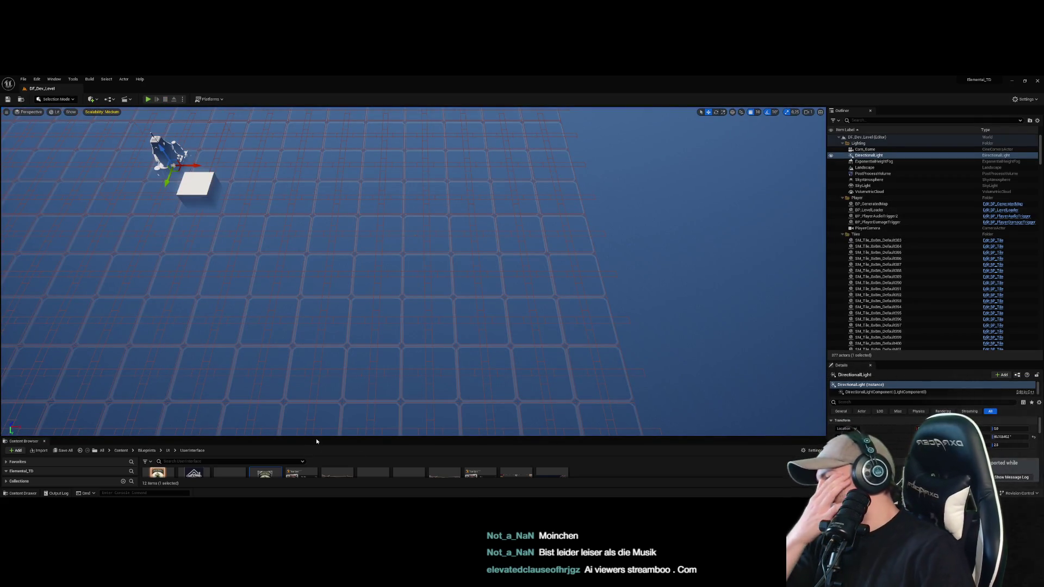
left_click_drag(322, 425, 322, 315)
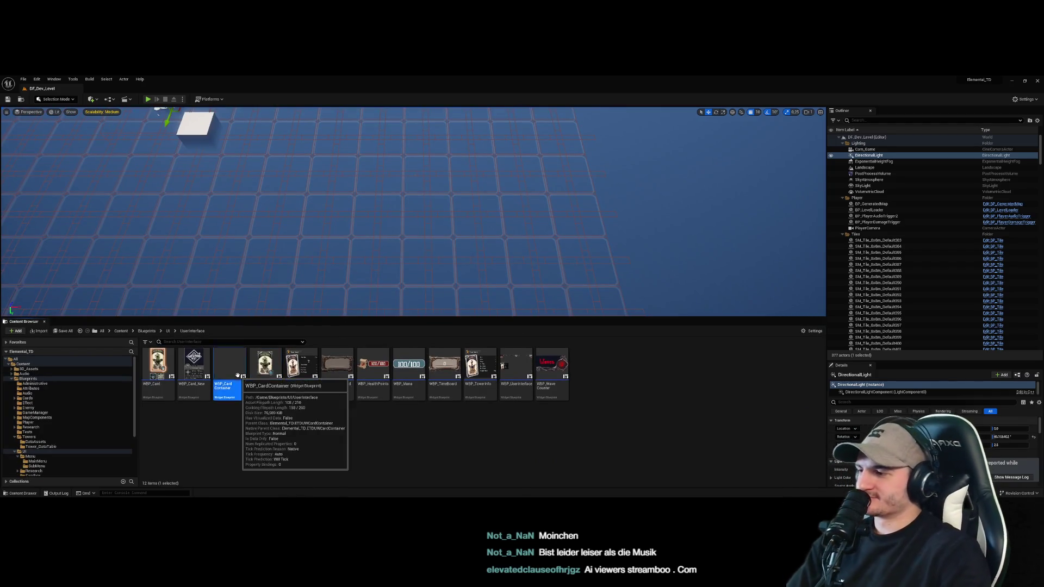
Open WBP_CardContainer's designer and drop a WBP Card New from the palette into CardContainer
double_click(229, 375)
left_click(987, 99)
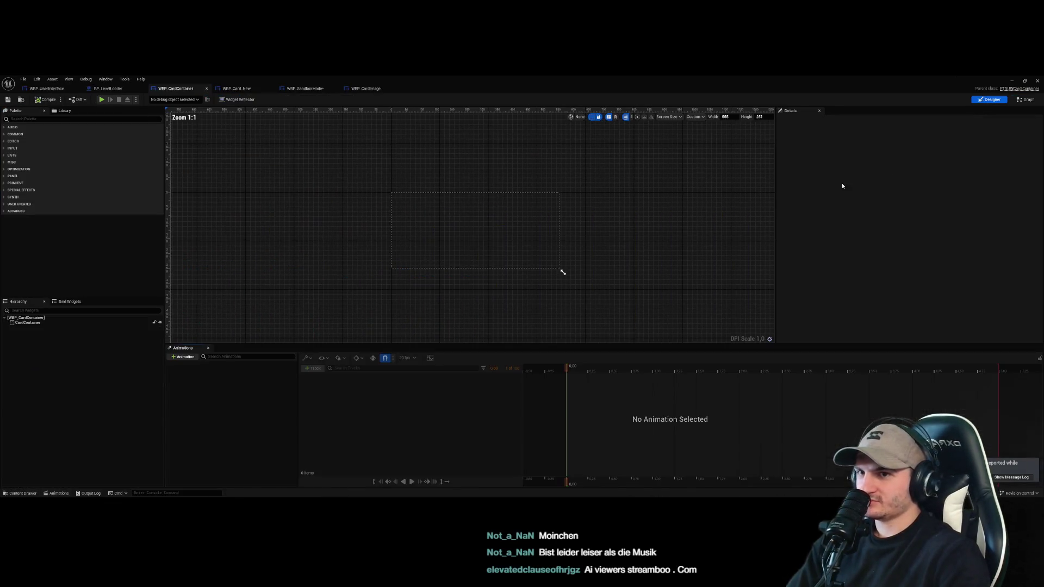
left_click(490, 217)
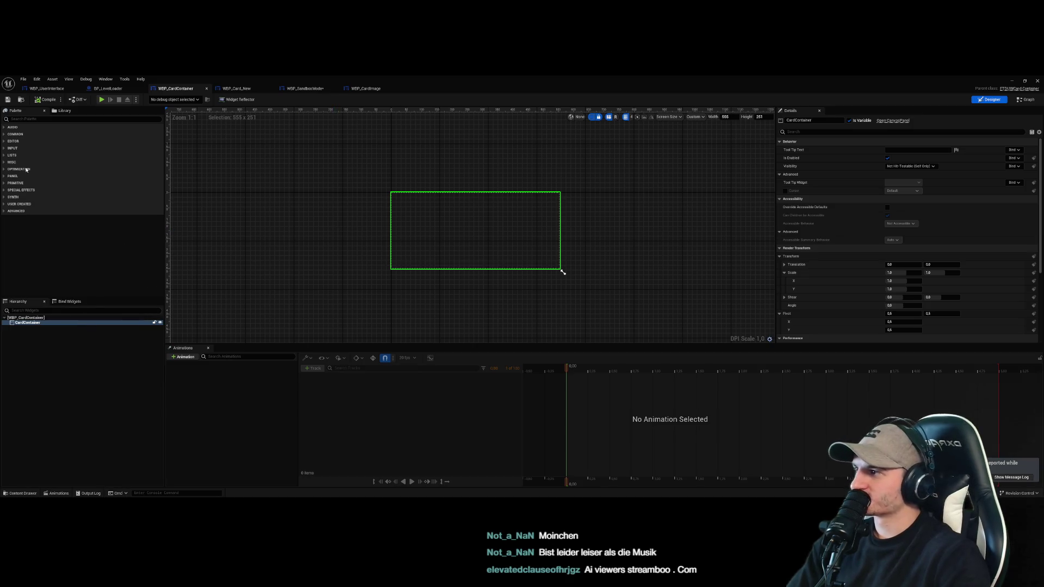
left_click(38, 119)
type("WBP")
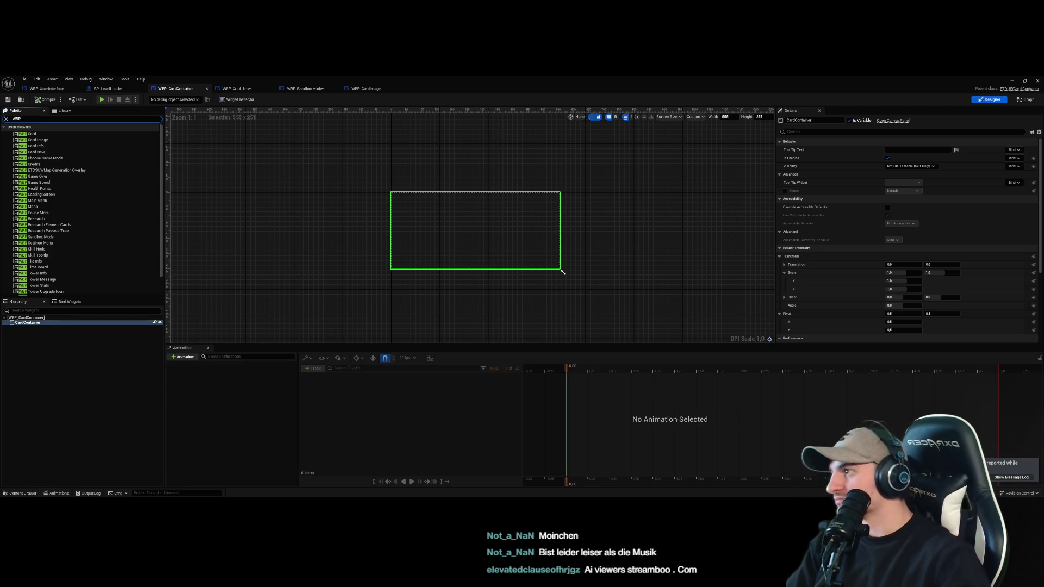
left_click(49, 152)
left_click_drag(28, 329, 27, 327)
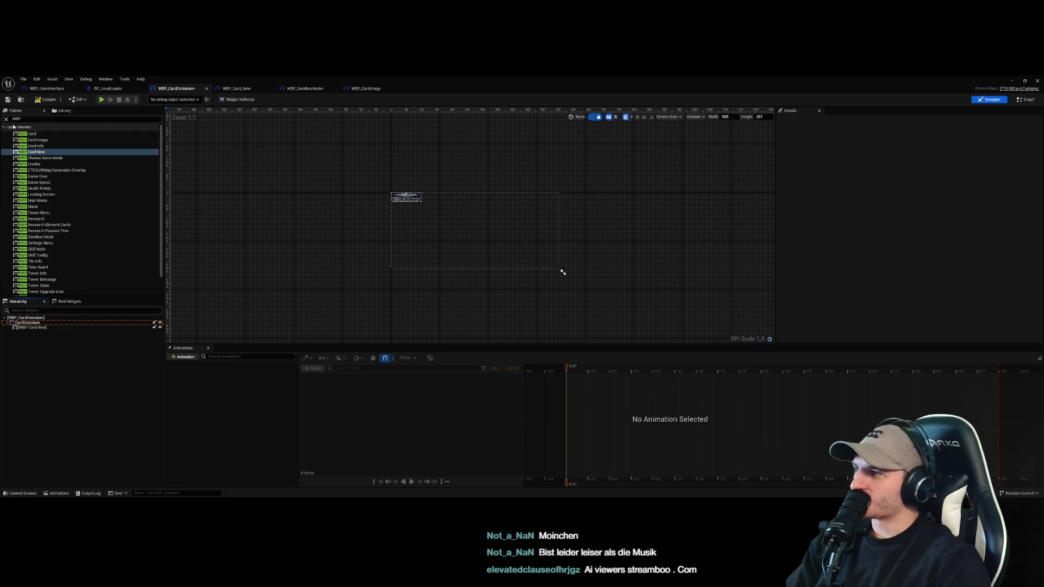
left_click(409, 198)
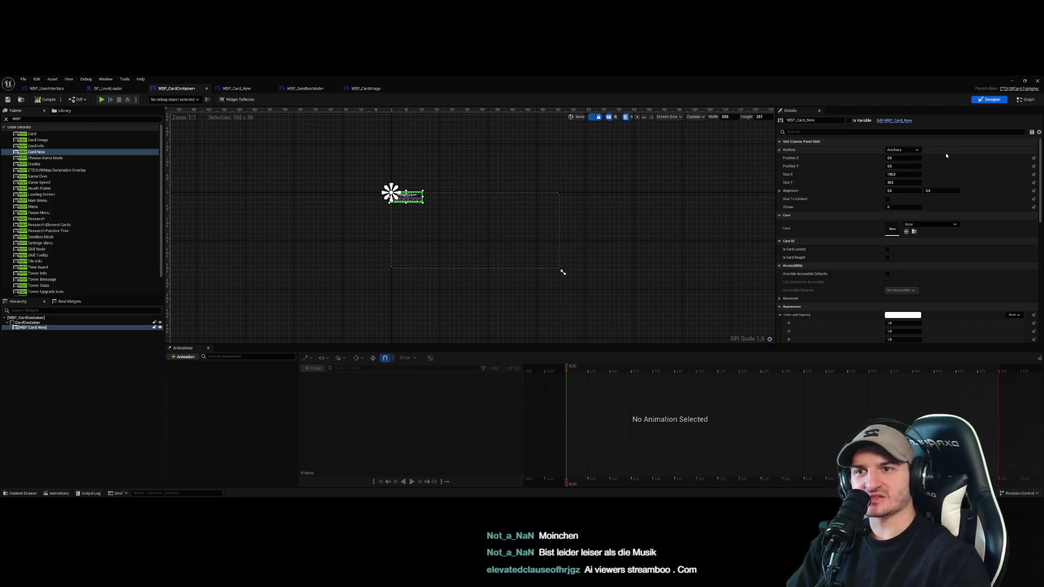
left_click(225, 201)
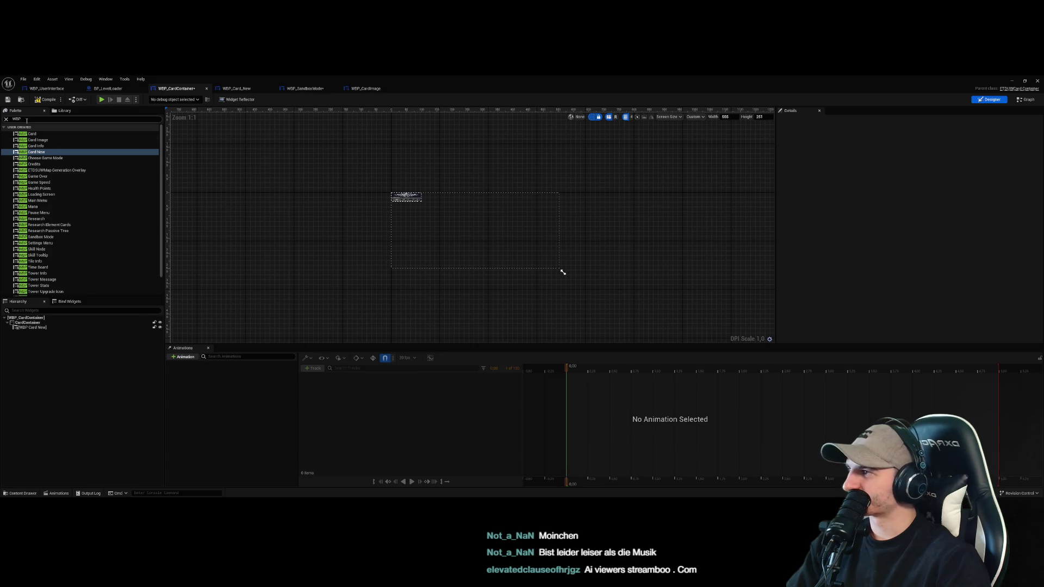
Wrap the card in a Scale Box, then delete it and undo to restore the card
left_click(5, 119)
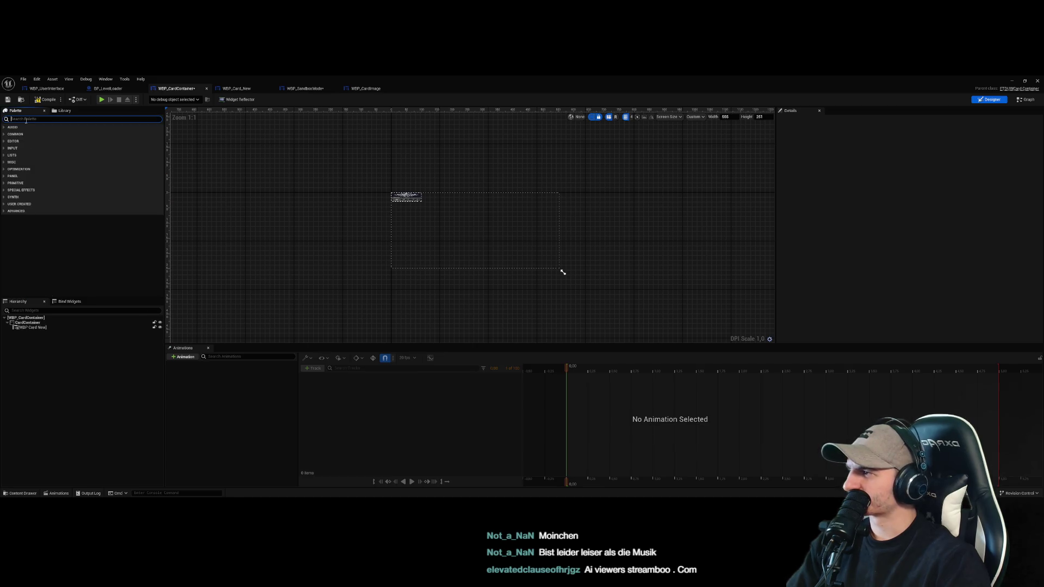
type("sc")
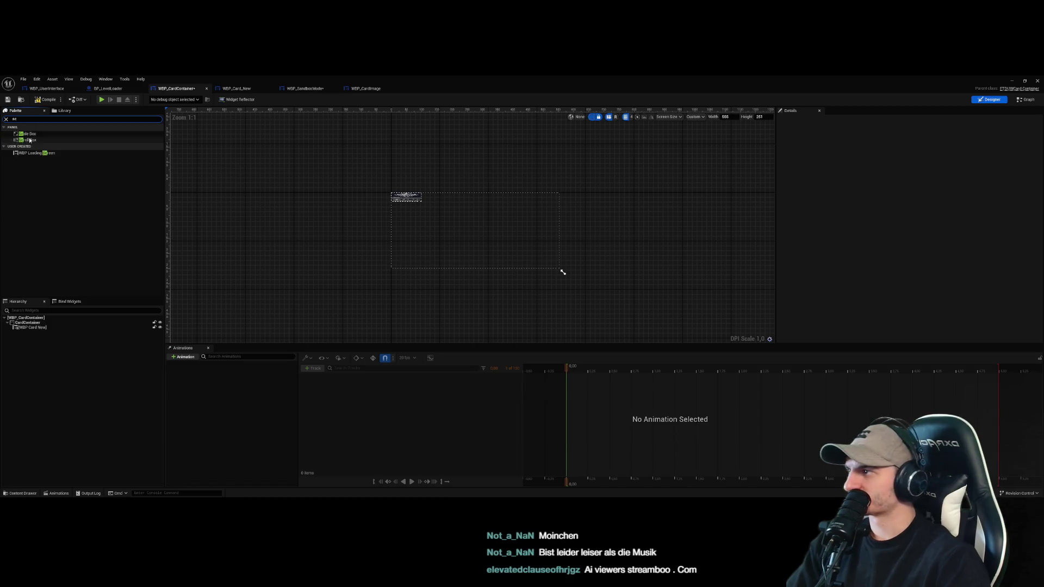
left_click_drag(27, 134, 31, 323)
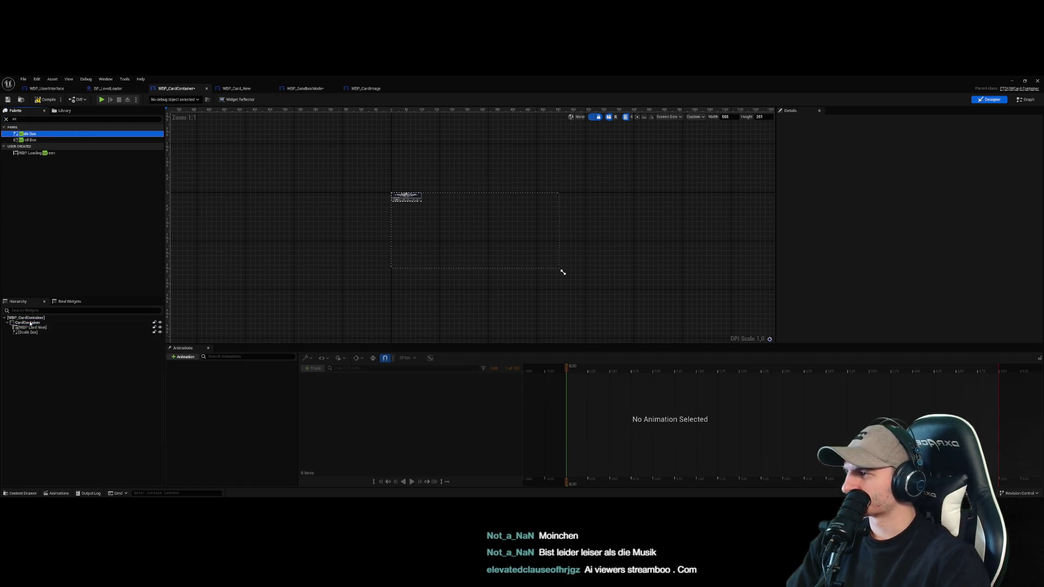
left_click(30, 332)
left_click(30, 350)
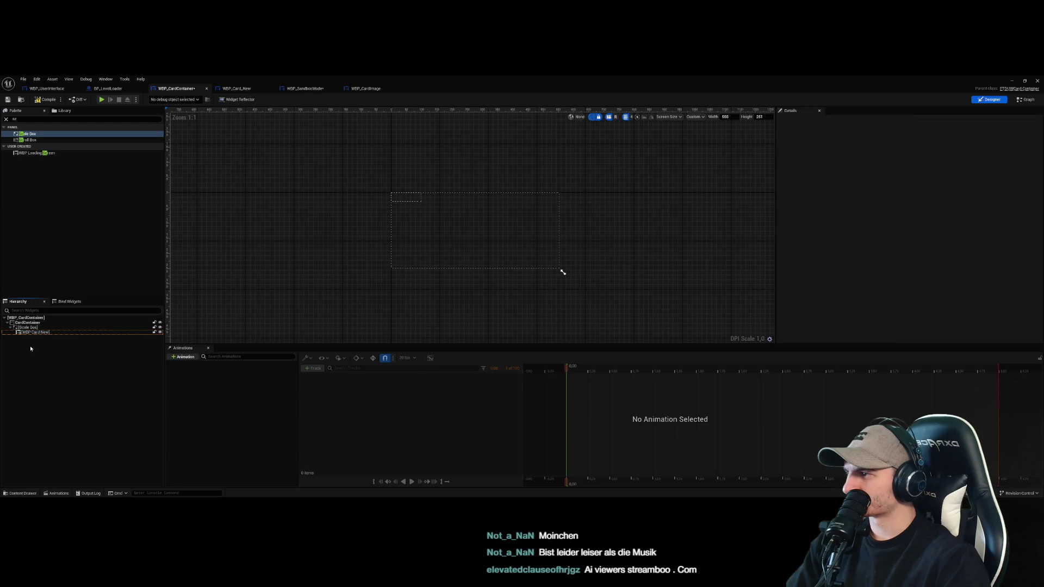
left_click(36, 332)
left_click(35, 327)
key("Delete")
key("ctrl+z")
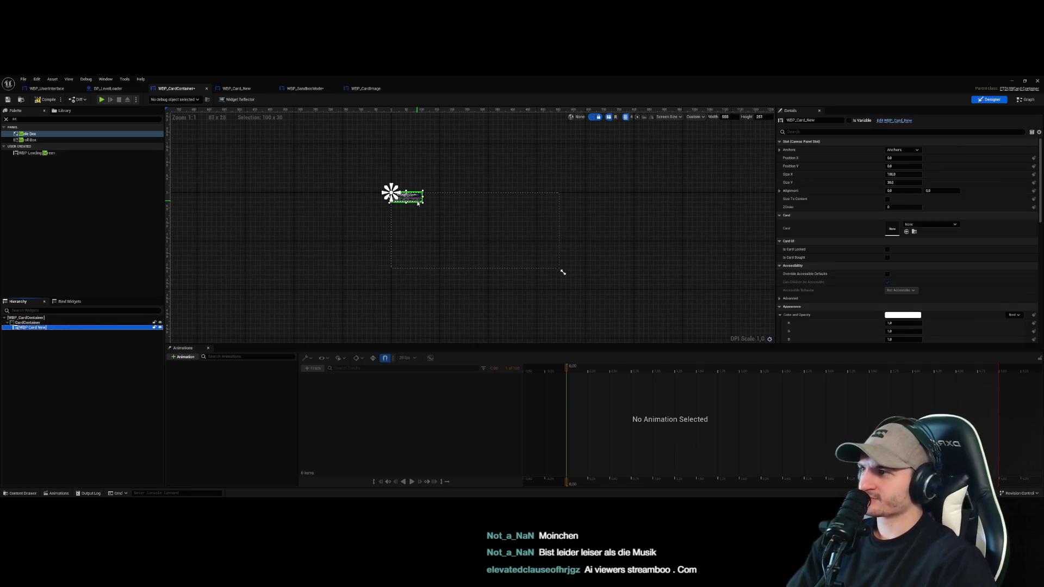
Show WBP_Card_New's designer and select its root widget, then the CardContainer size box
left_click(236, 88)
left_click(180, 89)
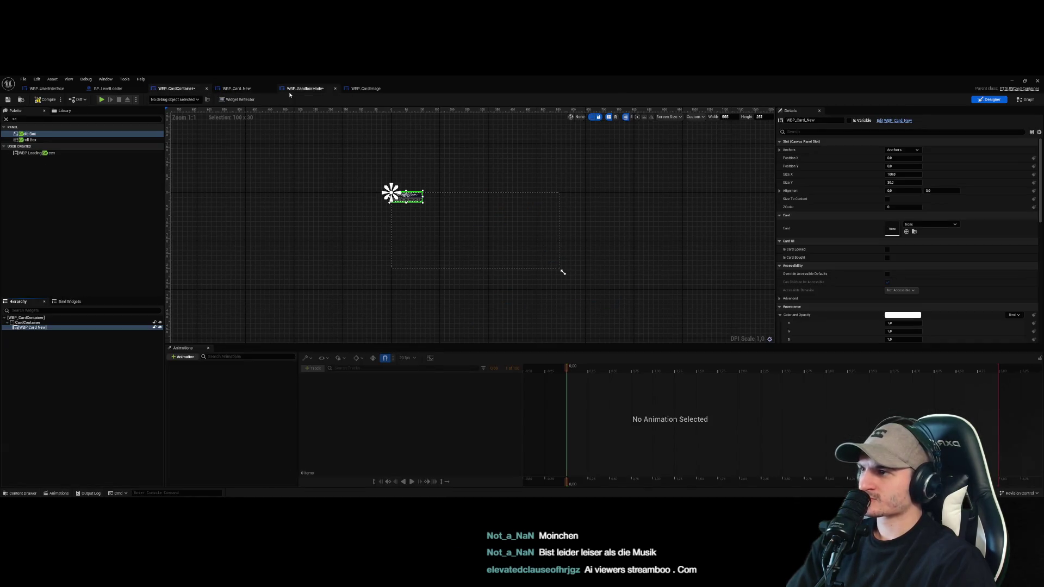
left_click(236, 88)
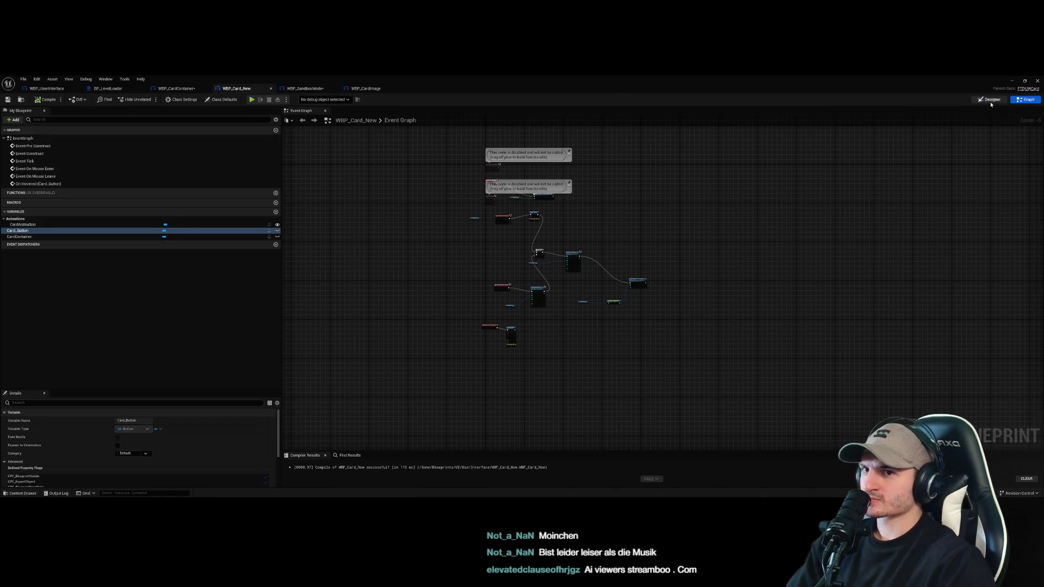
left_click(989, 100)
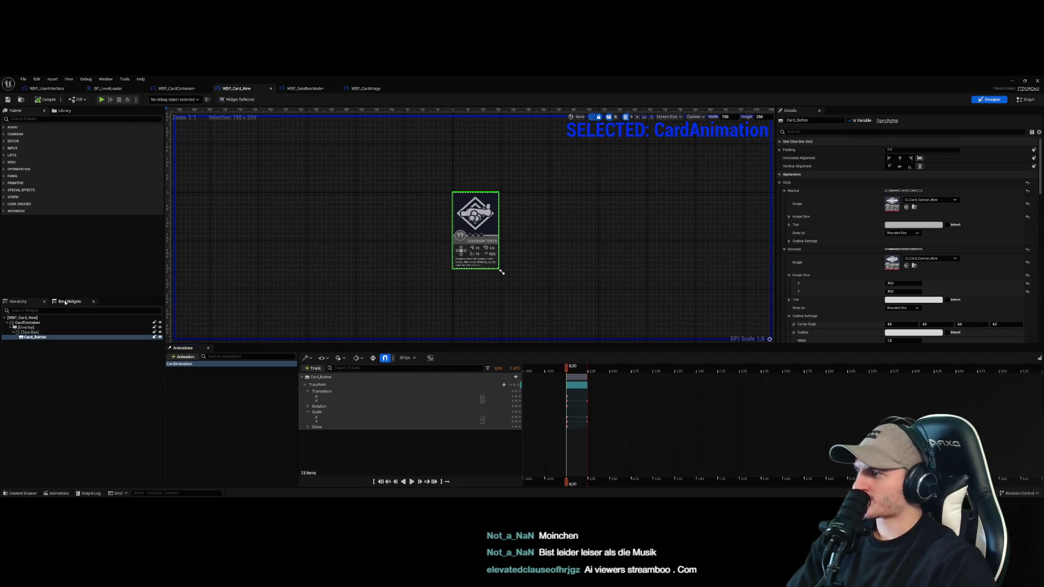
left_click(25, 318)
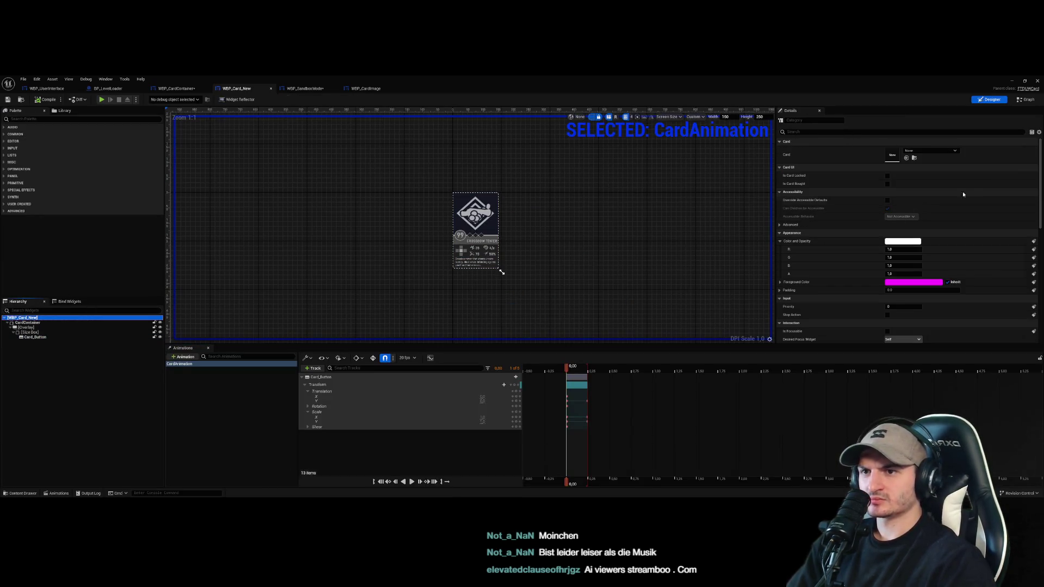
left_click(57, 322)
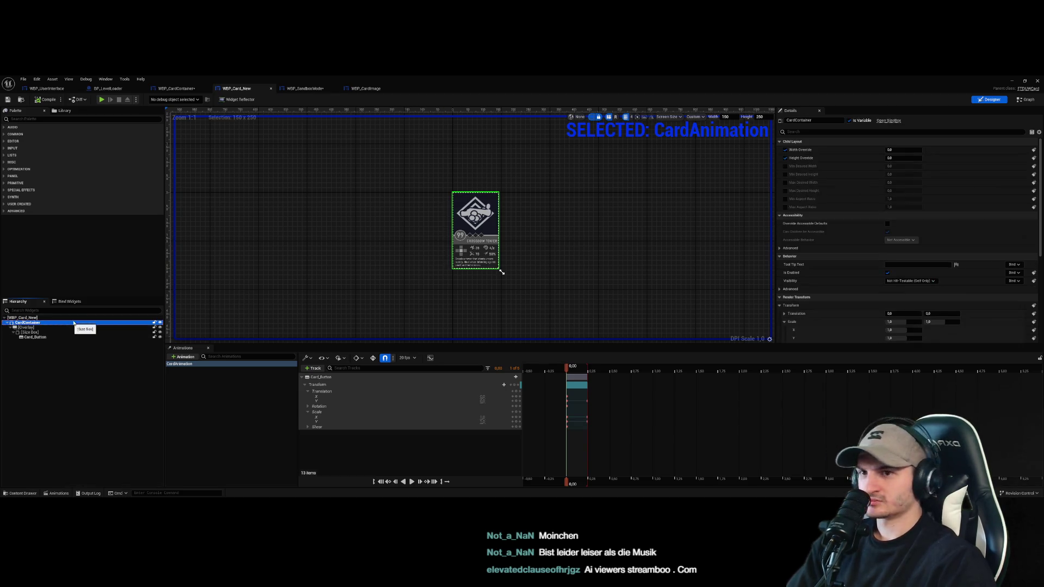
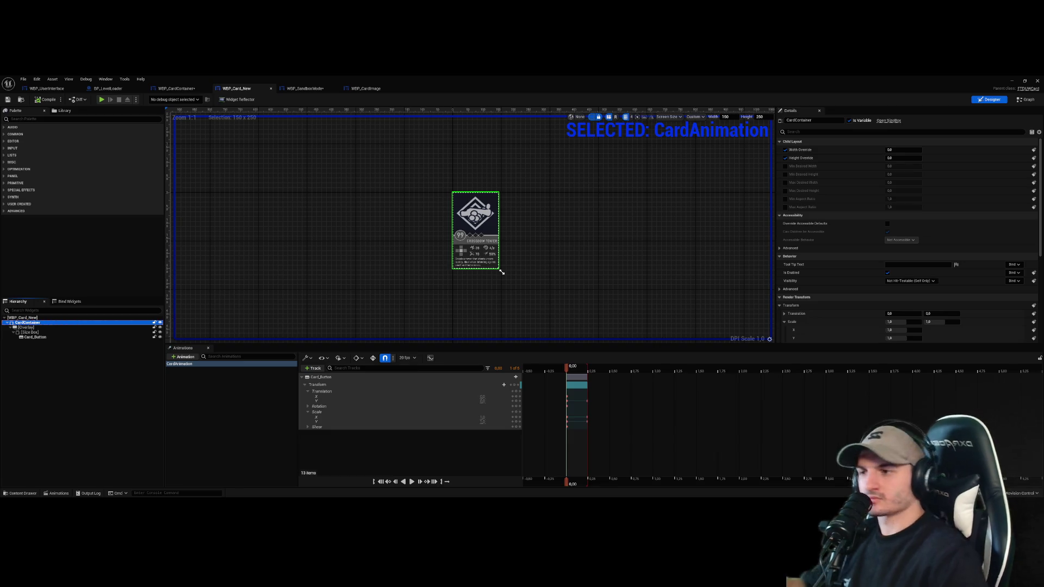
Deselect the card widget and switch to the WBP_CardContainer widget blueprint
left_click(598, 254)
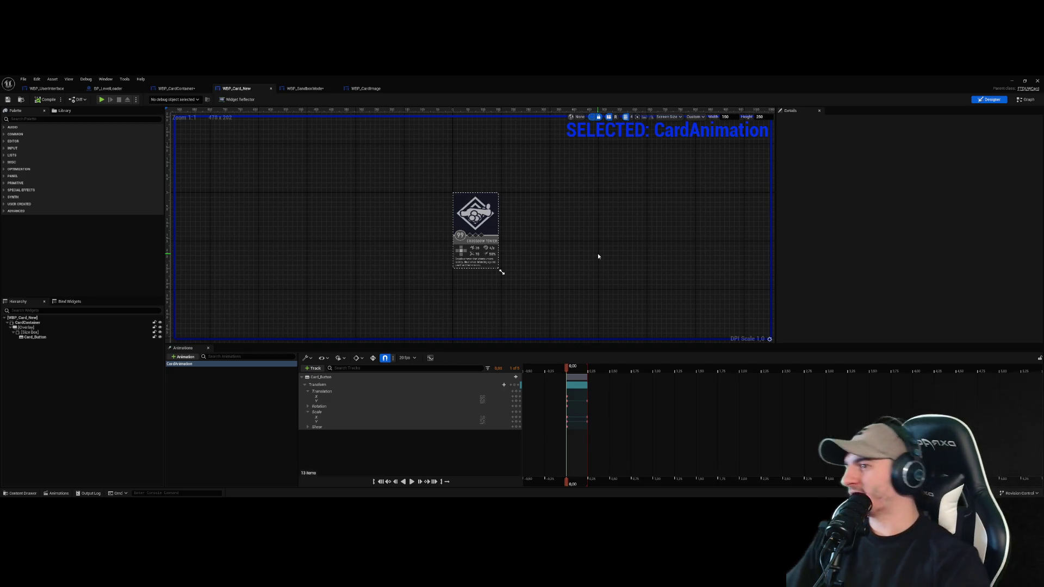
scroll(557, 238, "up", 2)
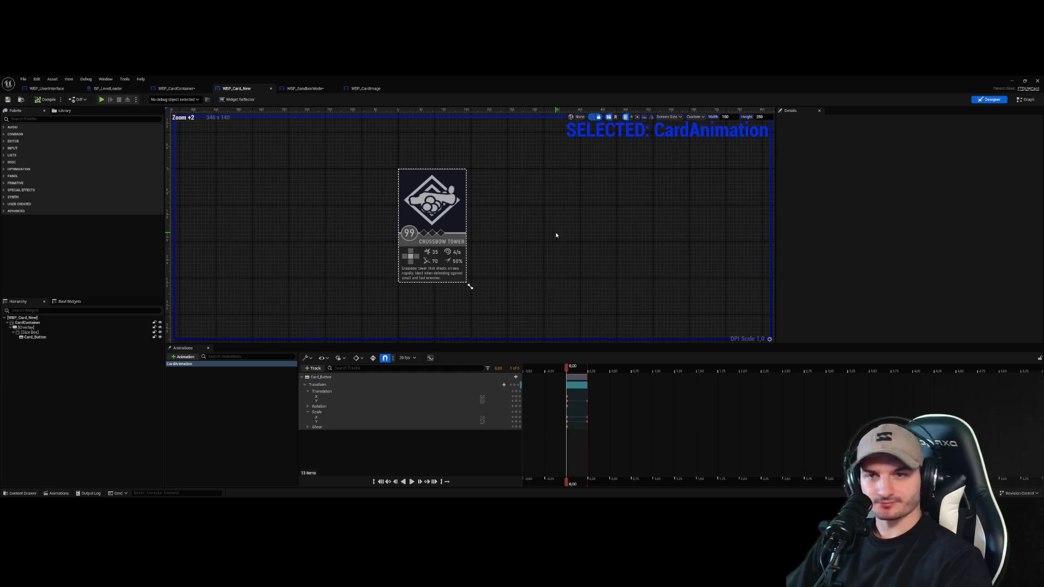
left_click(170, 91)
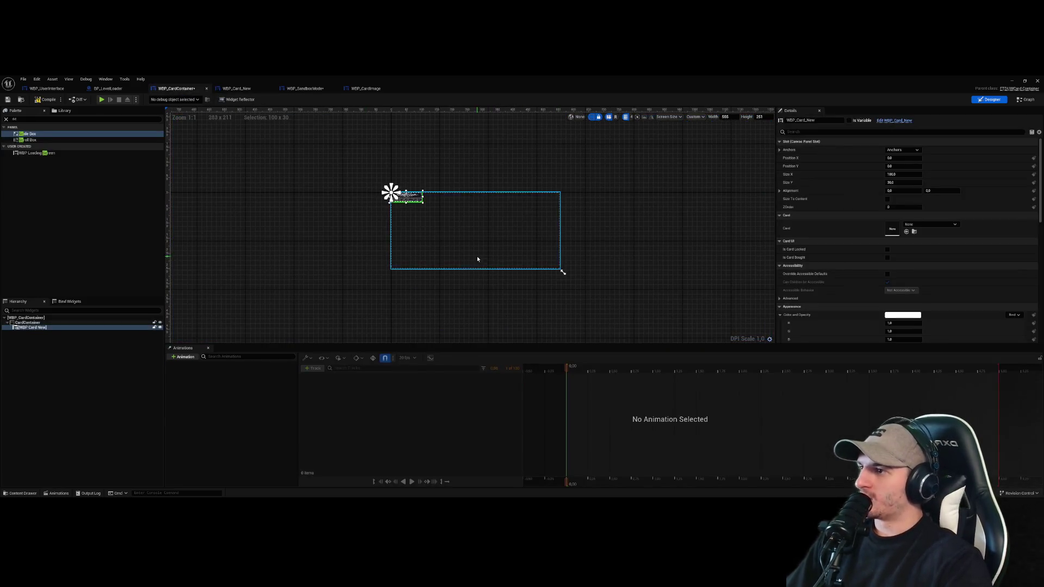
Open WBP_CardContainer's Event Graph and enlarge the card-generation comment box
left_click(413, 201)
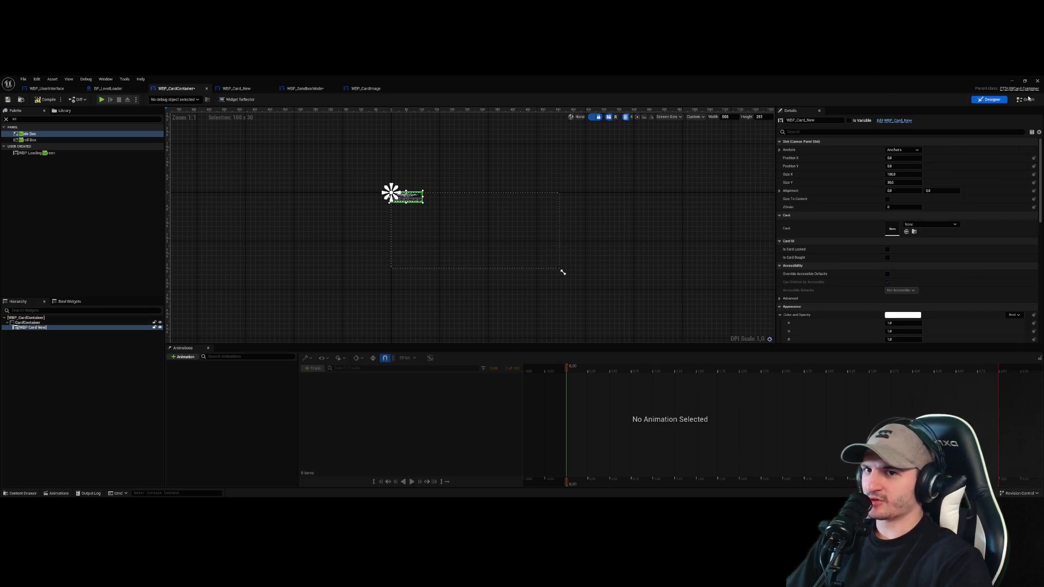
left_click(1027, 99)
left_click(775, 348)
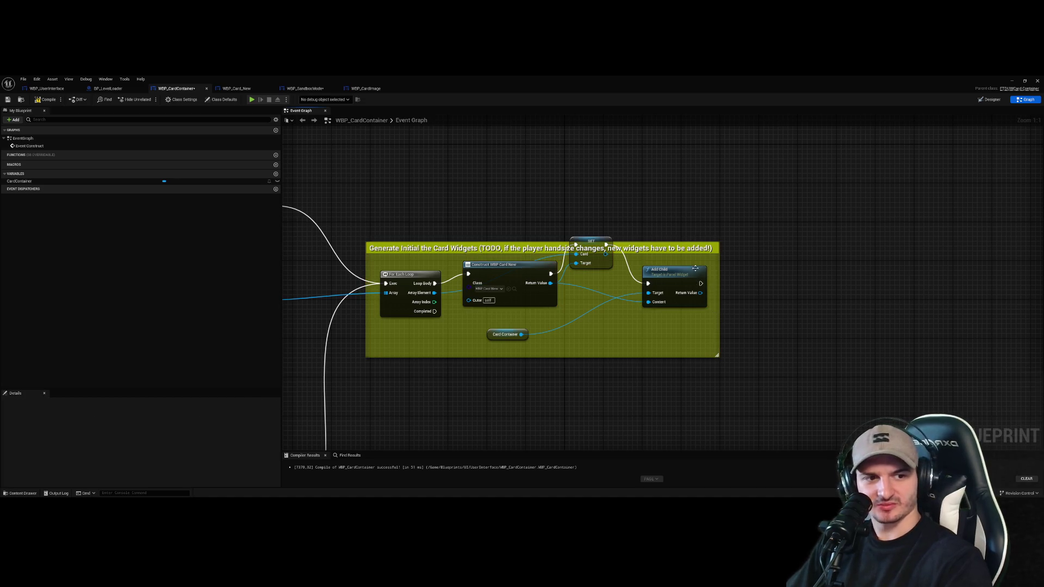
left_click_drag(717, 357, 821, 424)
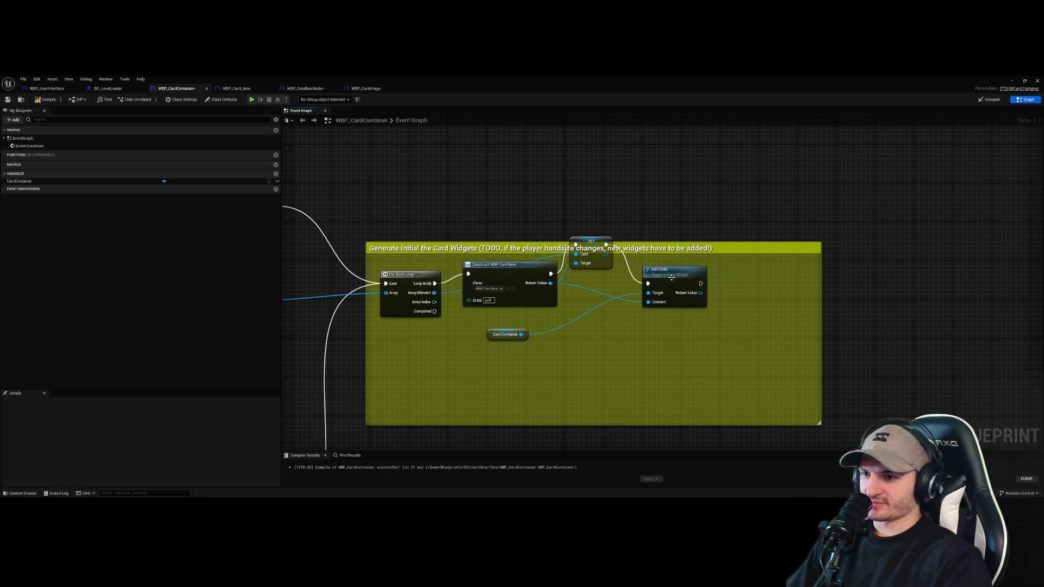
Move the Add Child node down-right and the SET Card node lower inside the comment
left_click(661, 272)
left_click(591, 243, "ctrl")
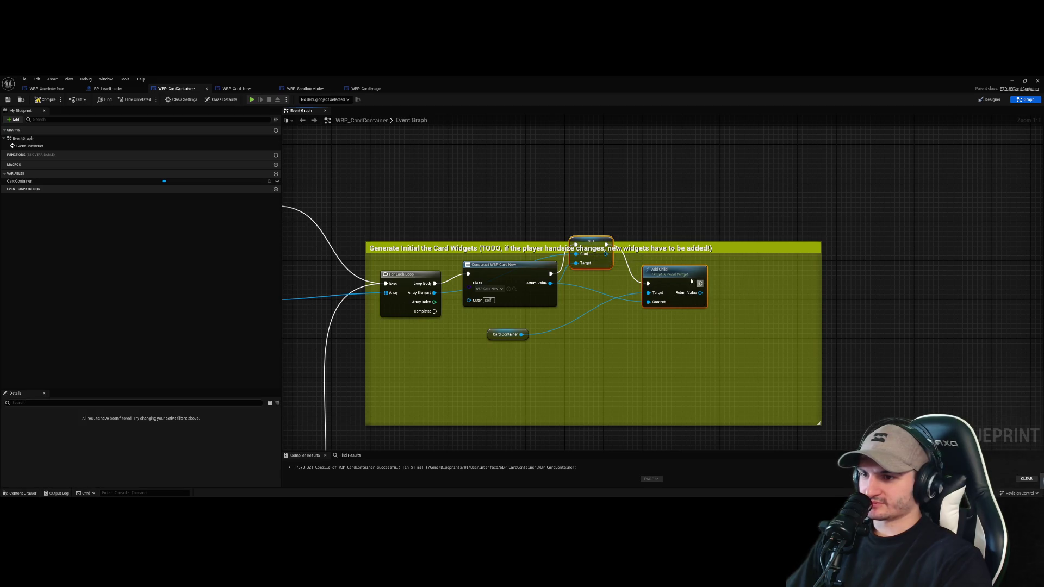
left_click(656, 276)
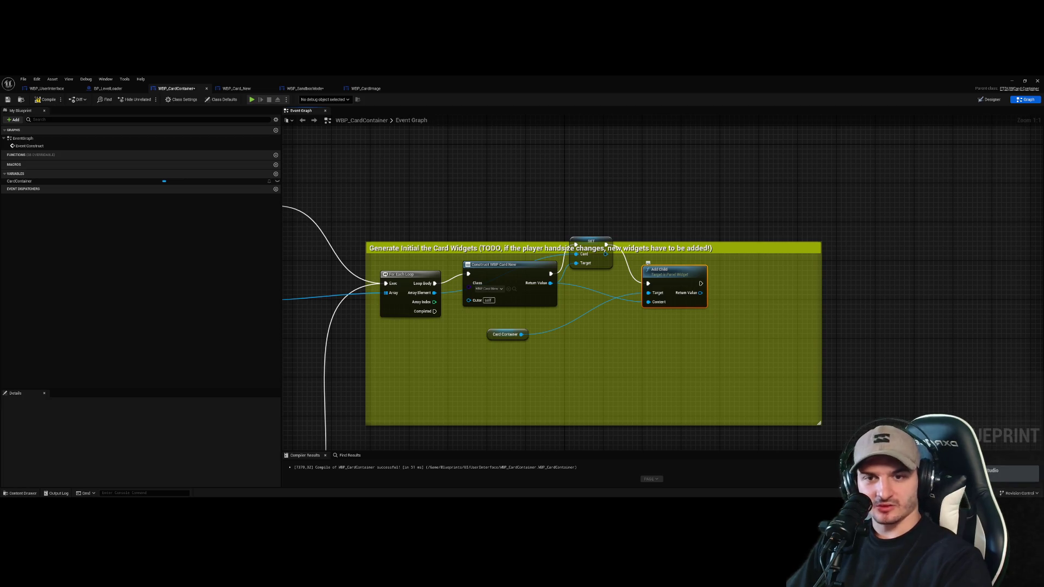
left_click(592, 259)
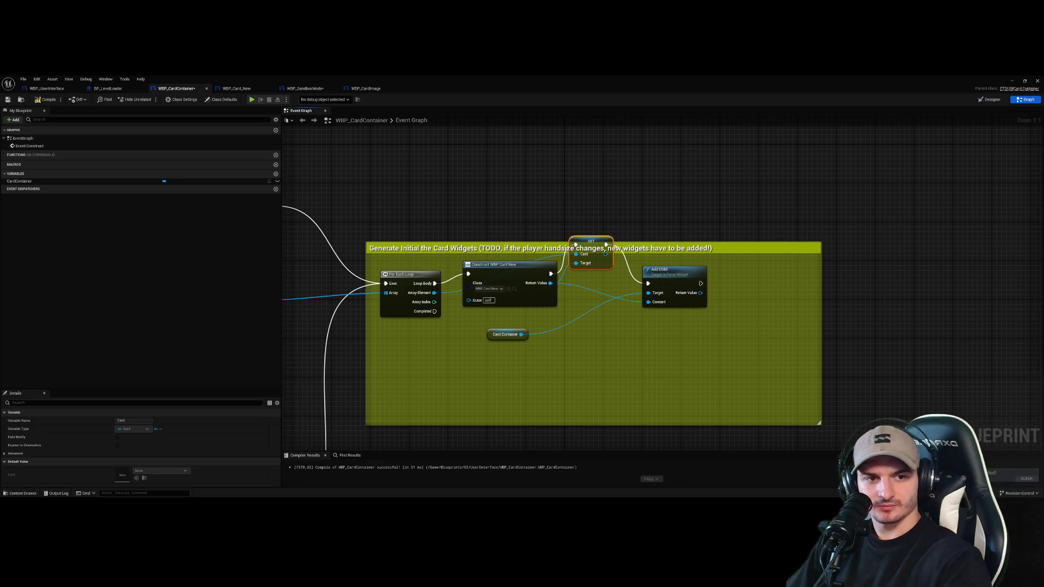
left_click_drag(668, 270, 770, 343)
mouse_move(594, 251)
left_mouse_down()
mouse_move(613, 295)
mouse_move(651, 254)
left_mouse_up()
Search the constructed card's actions for 'get', 'set s' and 'size' without adding a node
left_click_drag(550, 283, 577, 314)
type("get")
scroll(655, 377, "down", 5)
scroll(655, 376, "up", 5)
type("set s")
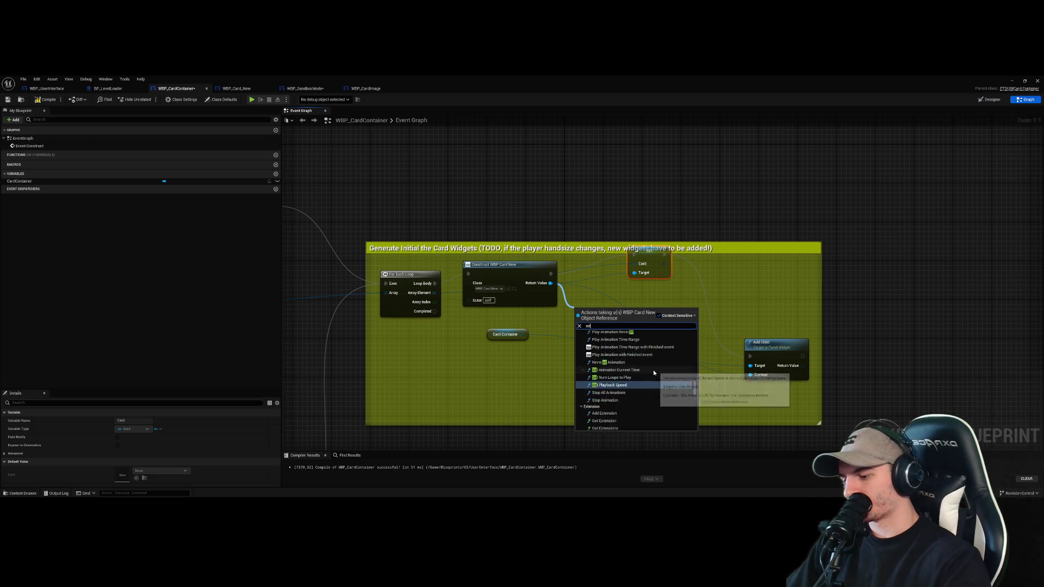
key("BackSpace")
key("BackSpace")
key("BackSpace")
type("size")
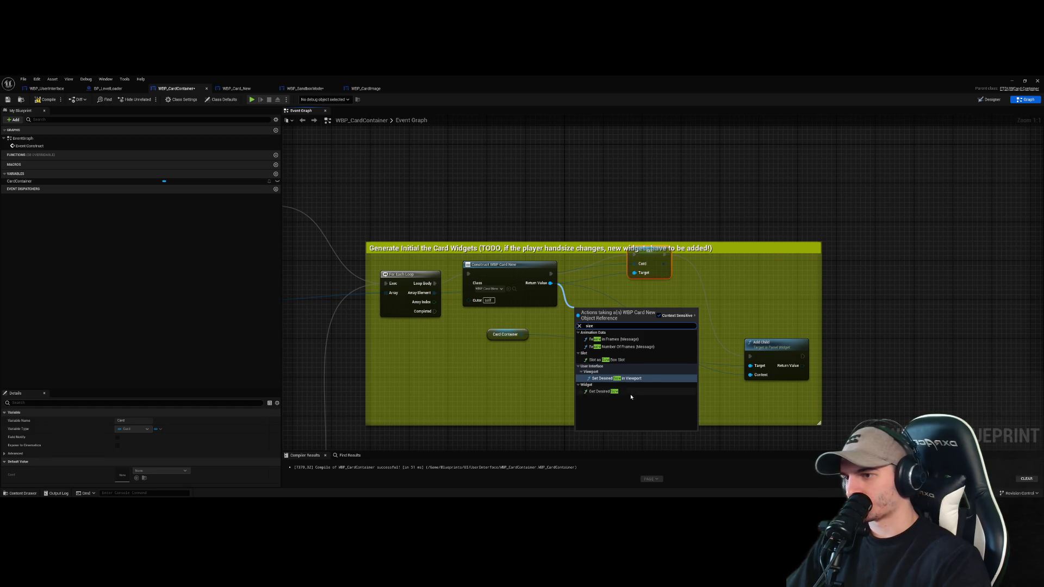
left_click(657, 198)
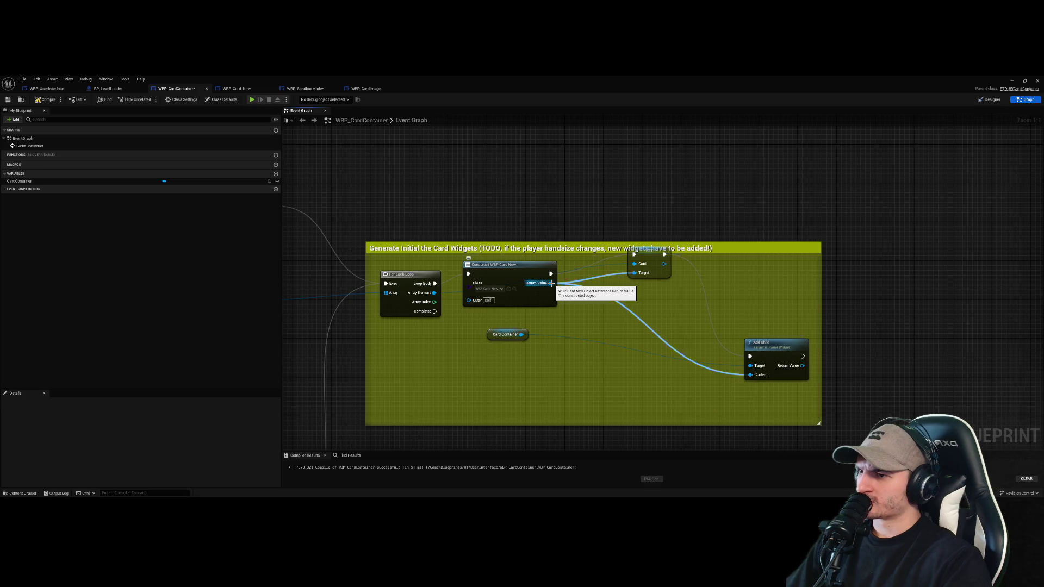
left_click(991, 100)
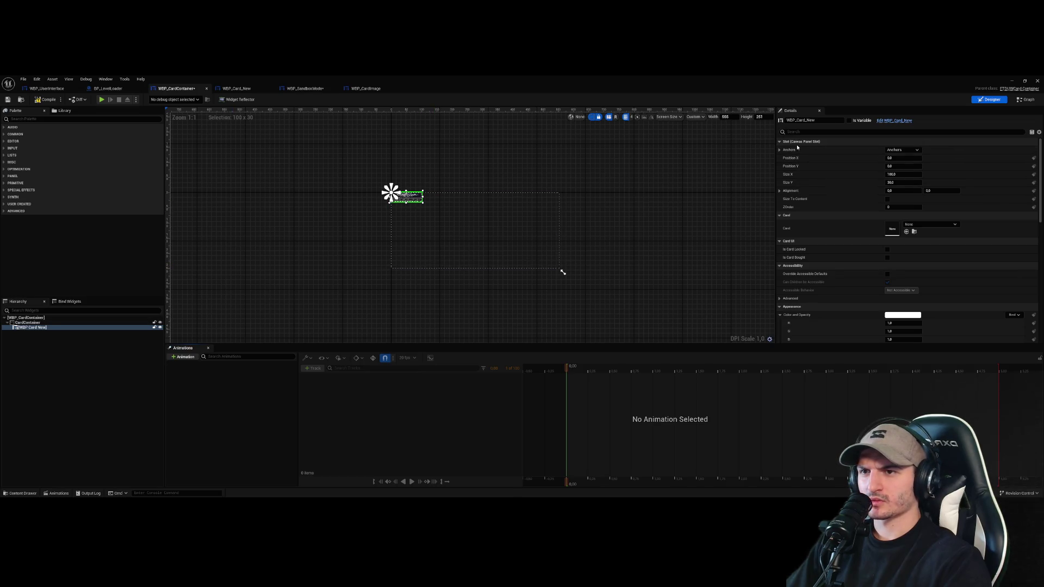
left_click(1026, 100)
Add a Slot as Canvas Slot node from the constructed card's Return Value
left_click_drag(550, 284, 582, 314)
type("slot ca")
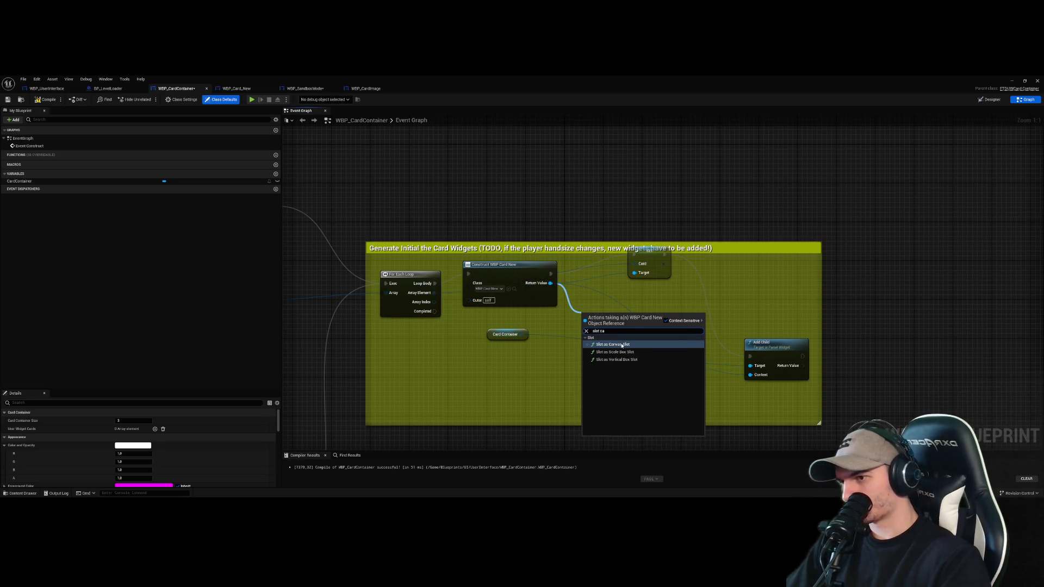
left_click(621, 345)
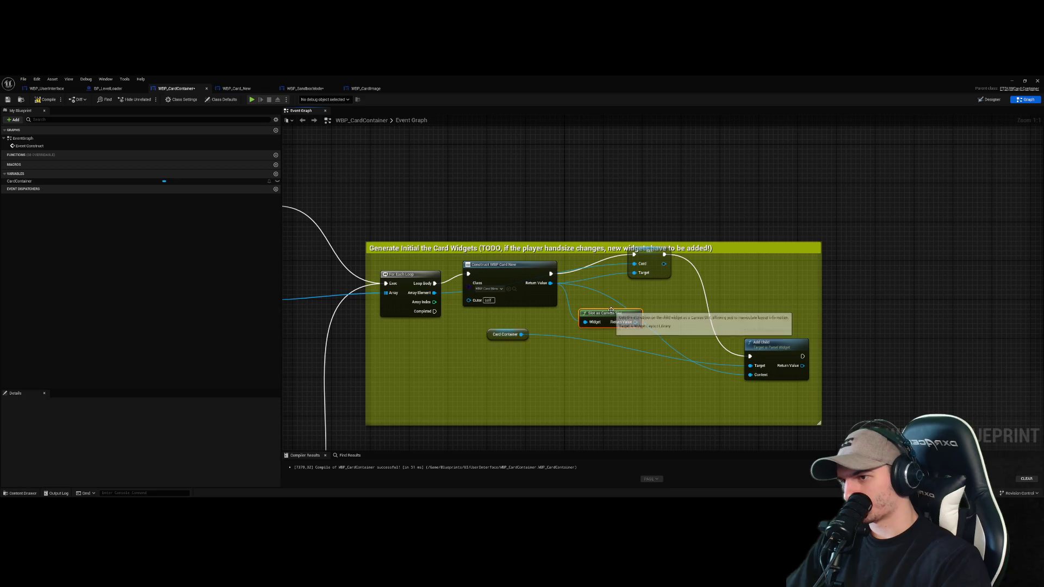
left_click_drag(564, 329, 642, 325)
Add a Set Size node of 150 x 250 and wire Construct's execution into it
type("set")
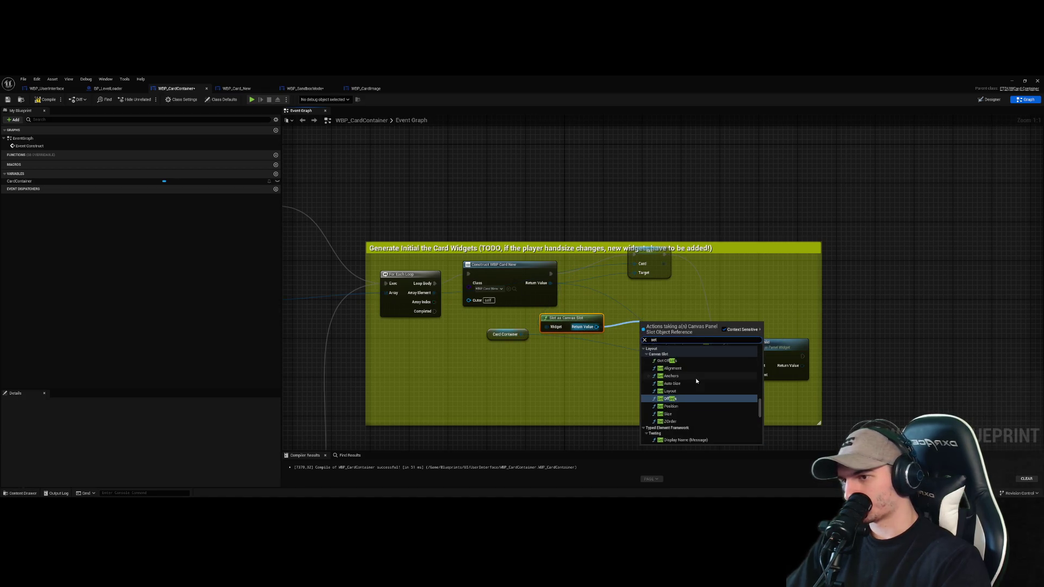
left_click(691, 413)
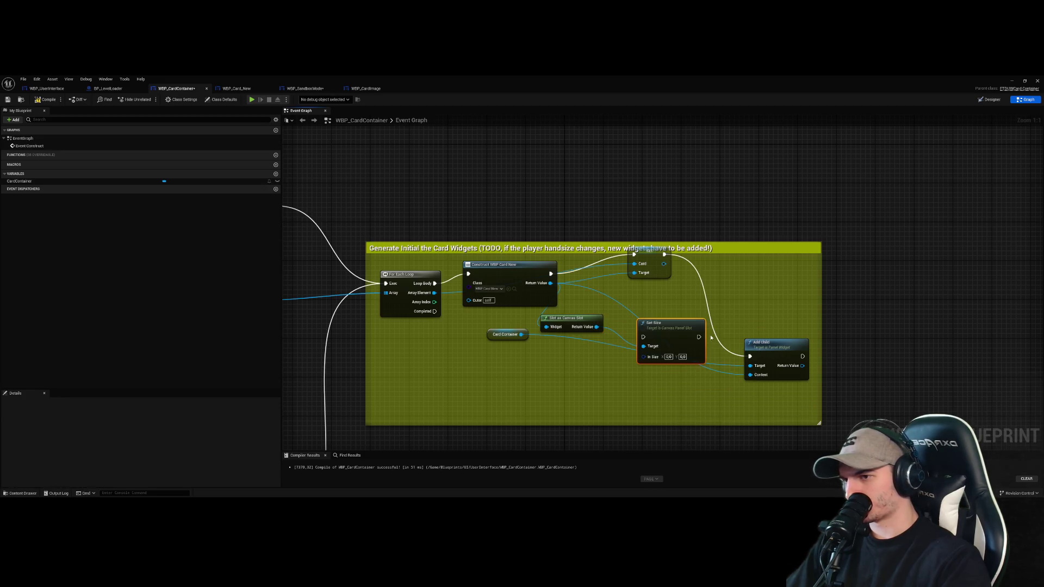
left_click(669, 356)
type("150")
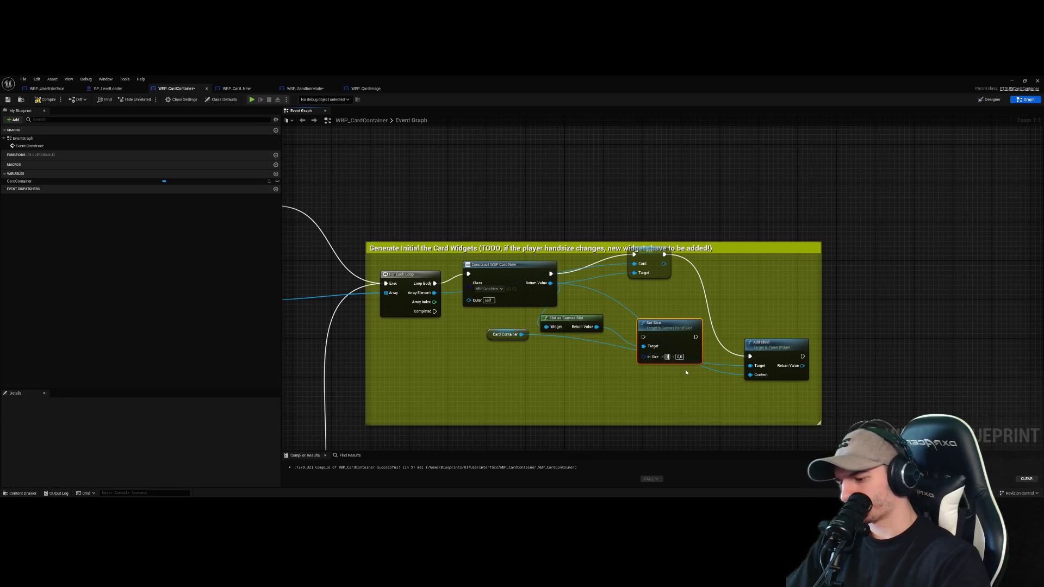
key("Tab")
type("2")
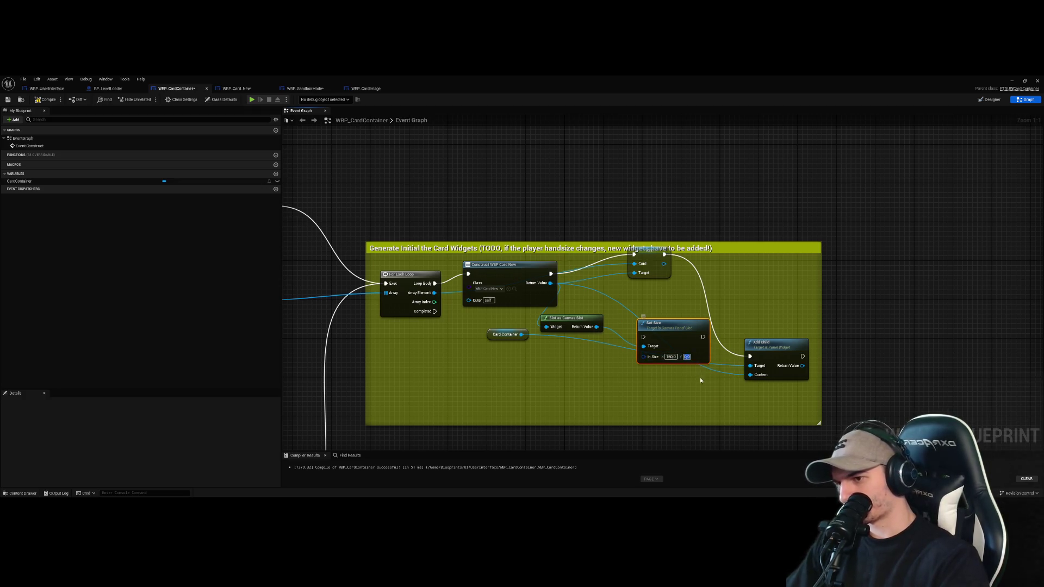
type("50")
left_click(700, 377)
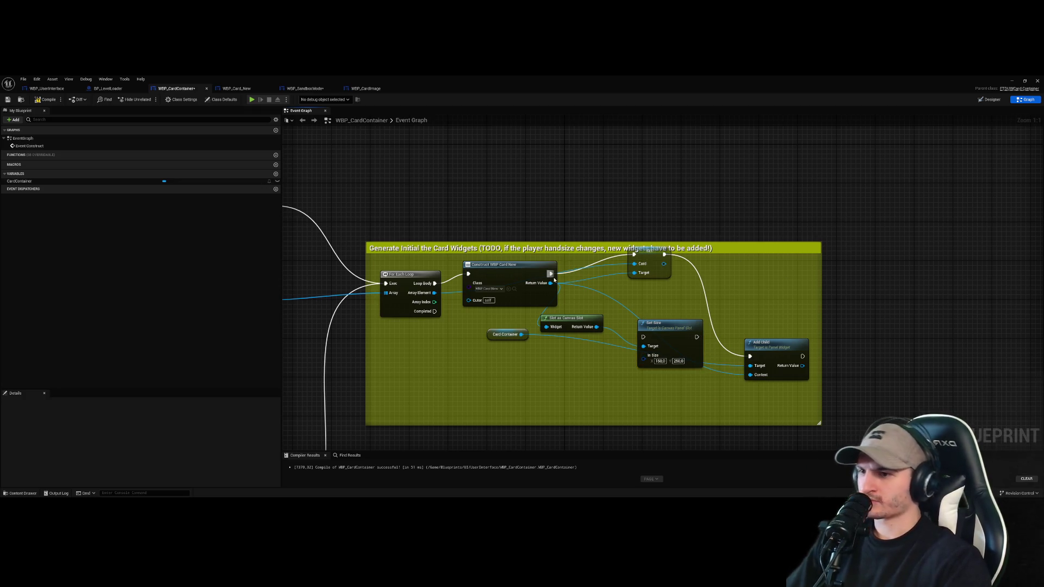
mouse_move(550, 276)
left_mouse_down()
mouse_move(643, 337)
mouse_move(634, 255)
left_mouse_up()
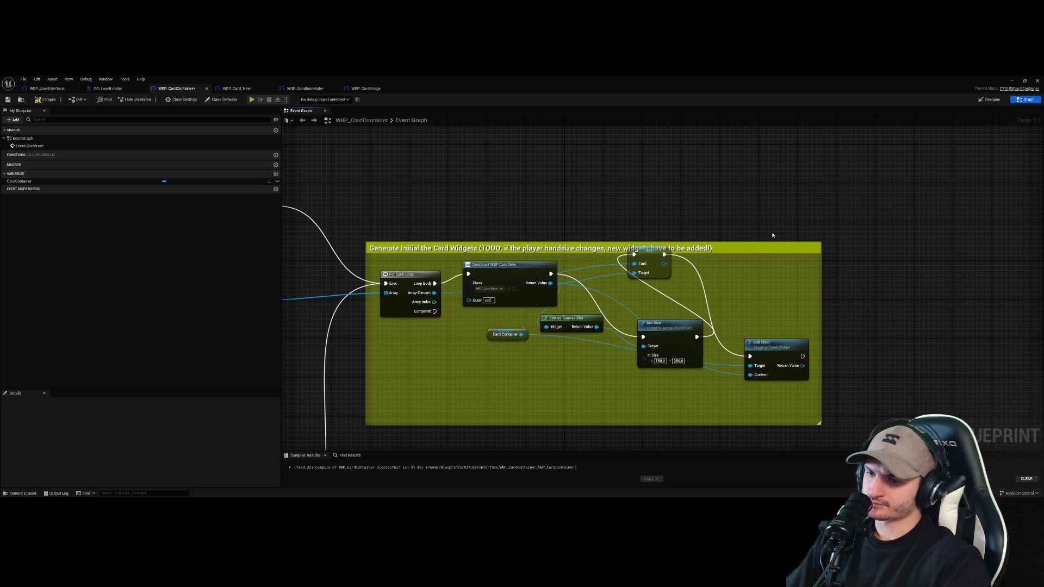
Playtest the level with Alt+P, then stop it and reopen WBP_CardContainer
left_click(1012, 82)
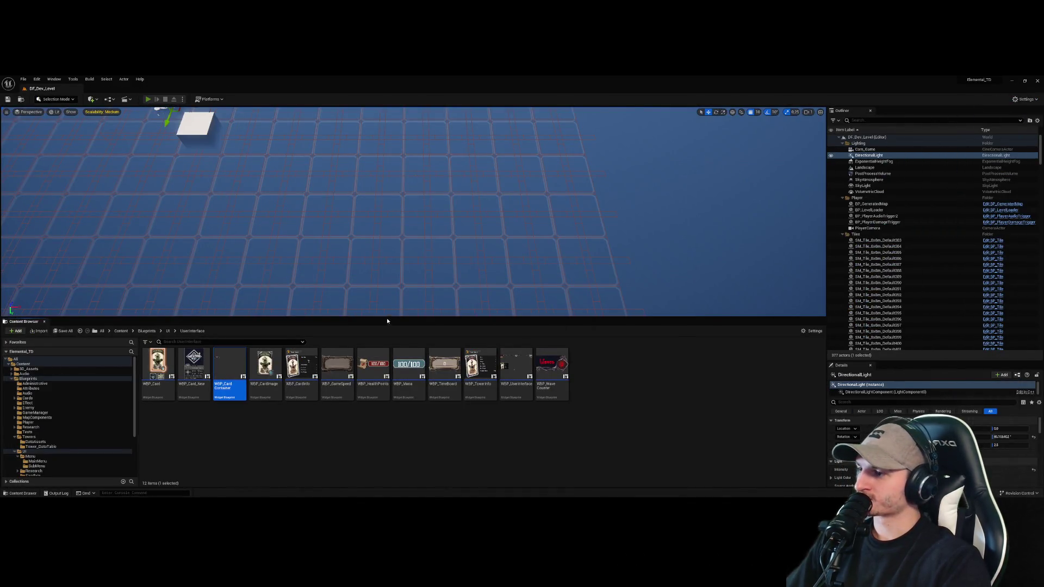
key("alt+p")
key("super+Down")
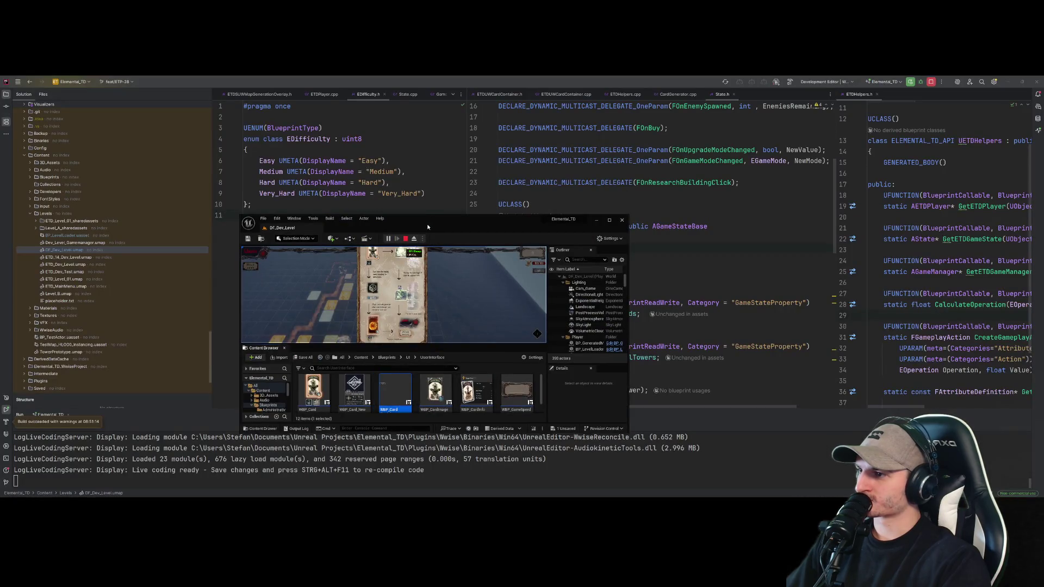
double_click(428, 227)
left_click(447, 136)
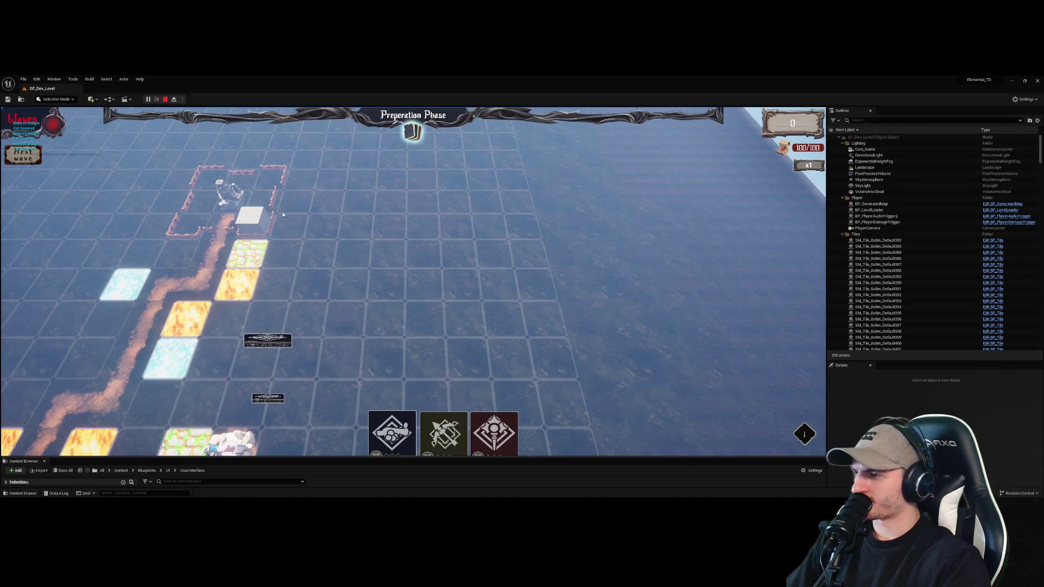
key("Escape")
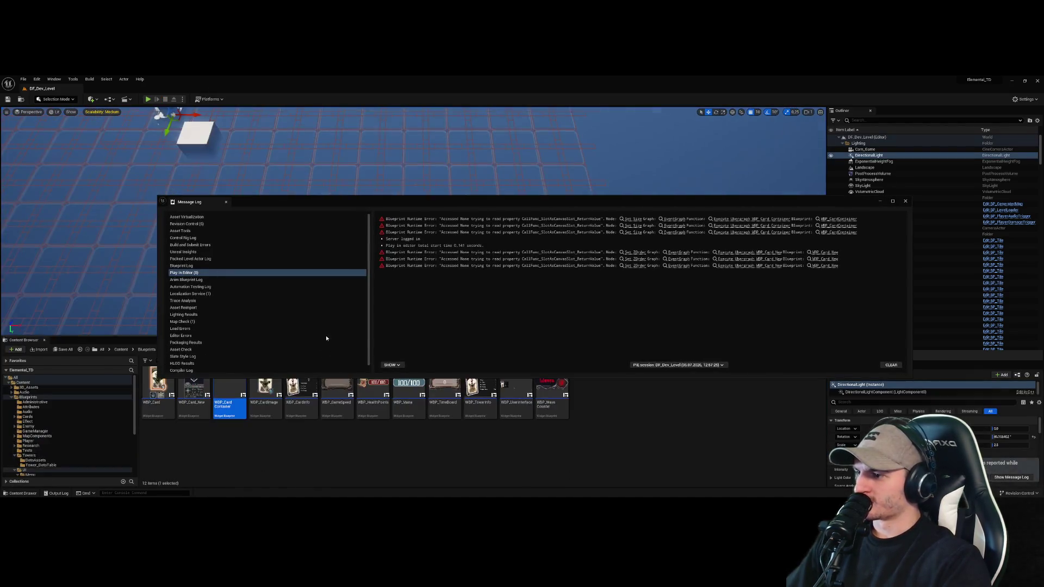
double_click(229, 383)
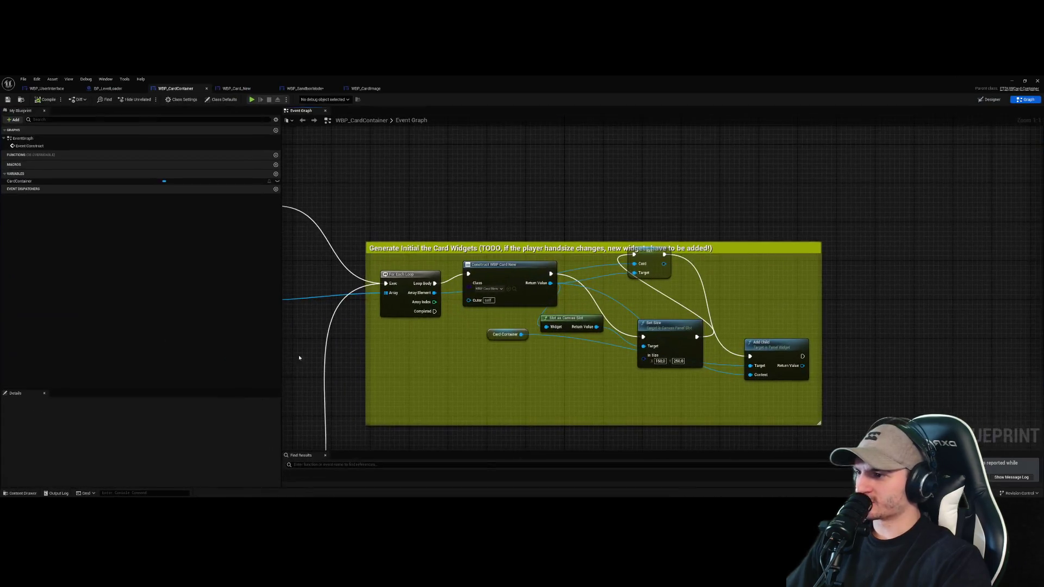
In the Designer, delete the WBP_Card_New widget from CardContainer
left_click(989, 99)
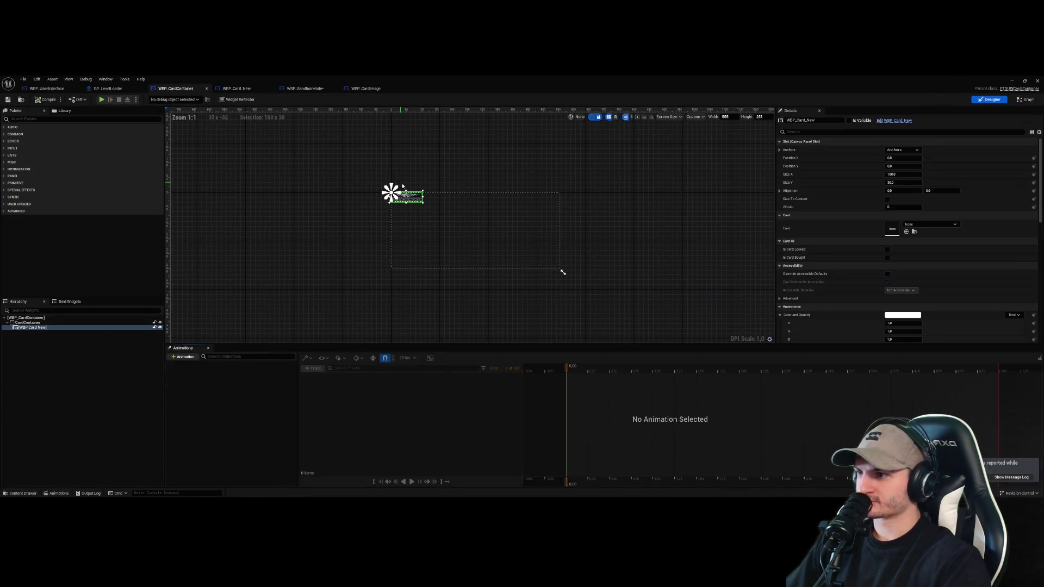
scroll(400, 182, "up", 5)
left_click(71, 329)
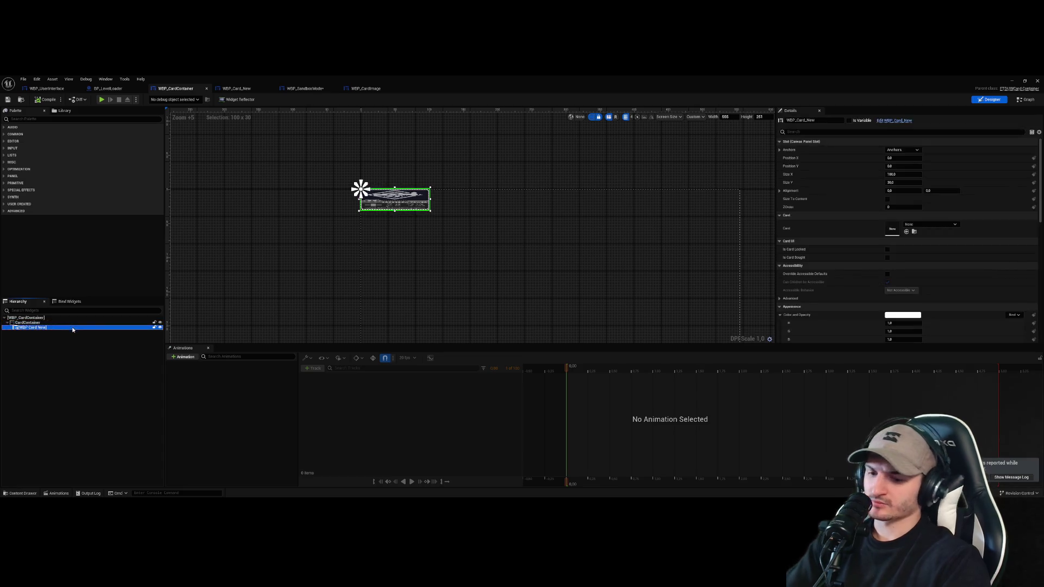
key("Delete")
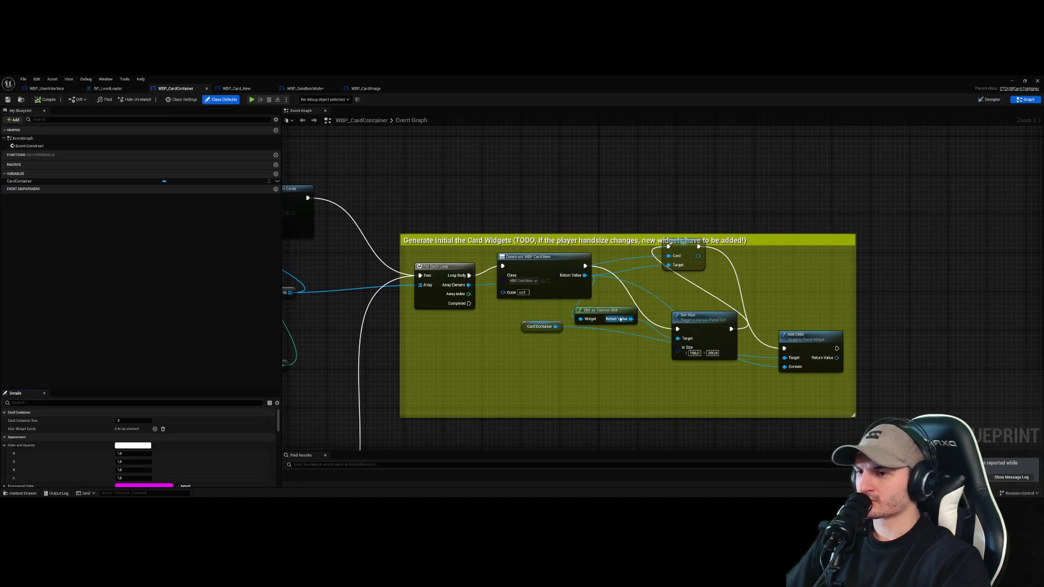
Shift the Set Size node up and right in the graph, then return to the Designer Palette
scroll(625, 305, "down", 2)
scroll(760, 331, "up", 2)
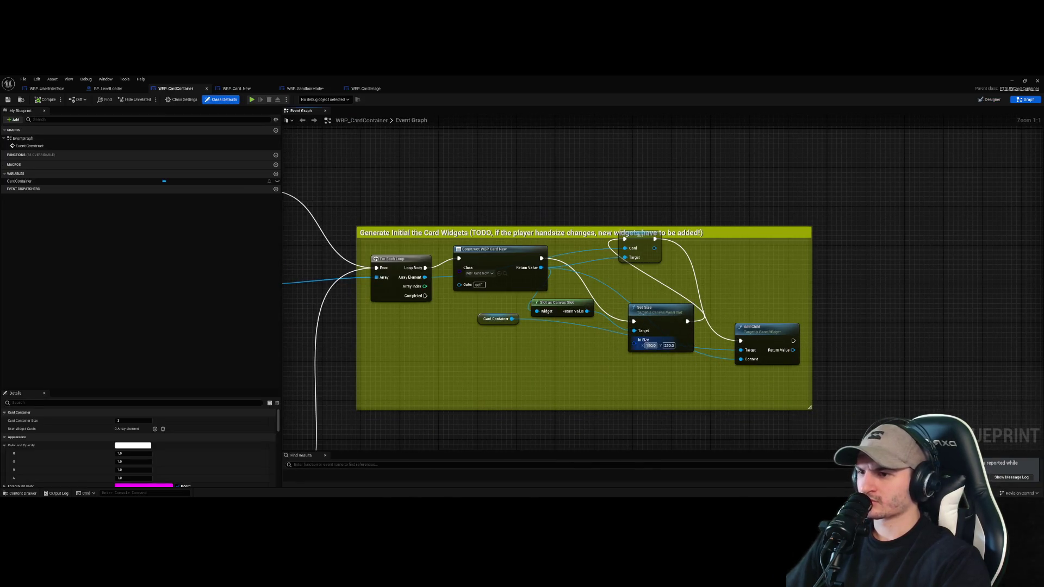
left_click(520, 286)
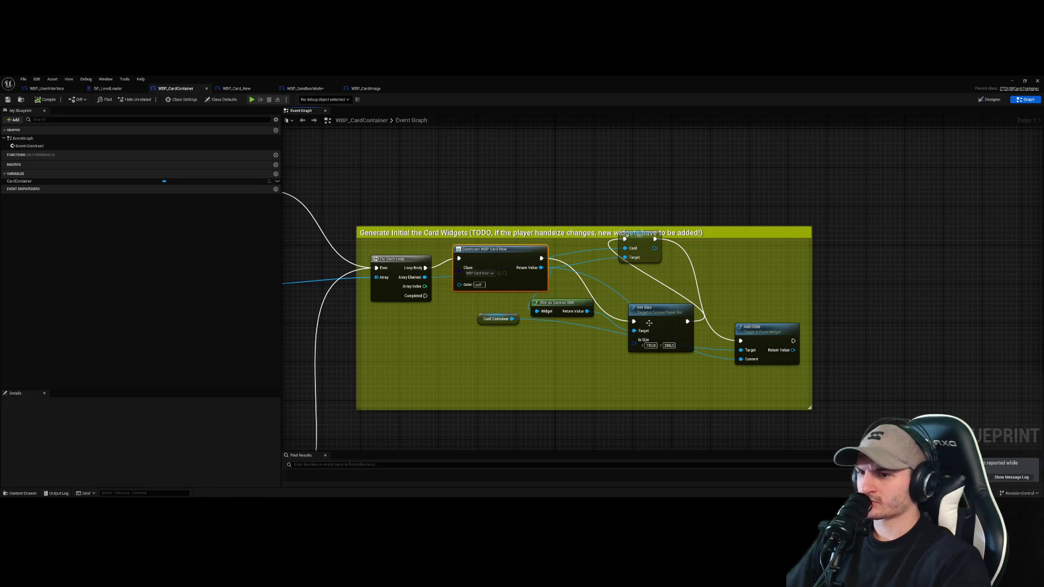
mouse_move(668, 318)
left_mouse_down()
mouse_move(675, 276)
mouse_move(701, 269)
mouse_move(688, 295)
mouse_move(671, 300)
left_mouse_up()
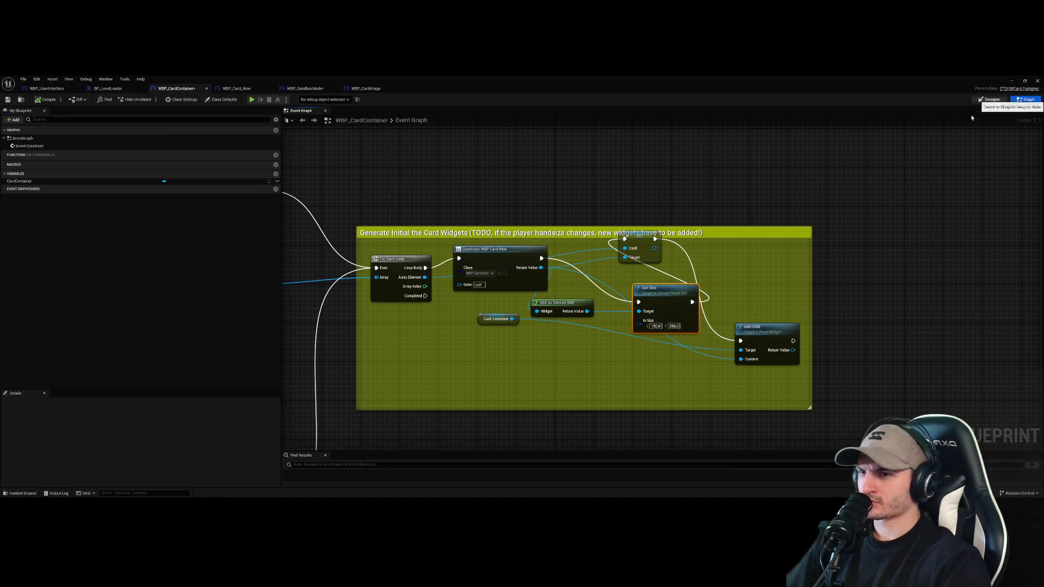
left_click(988, 99)
left_click(19, 119)
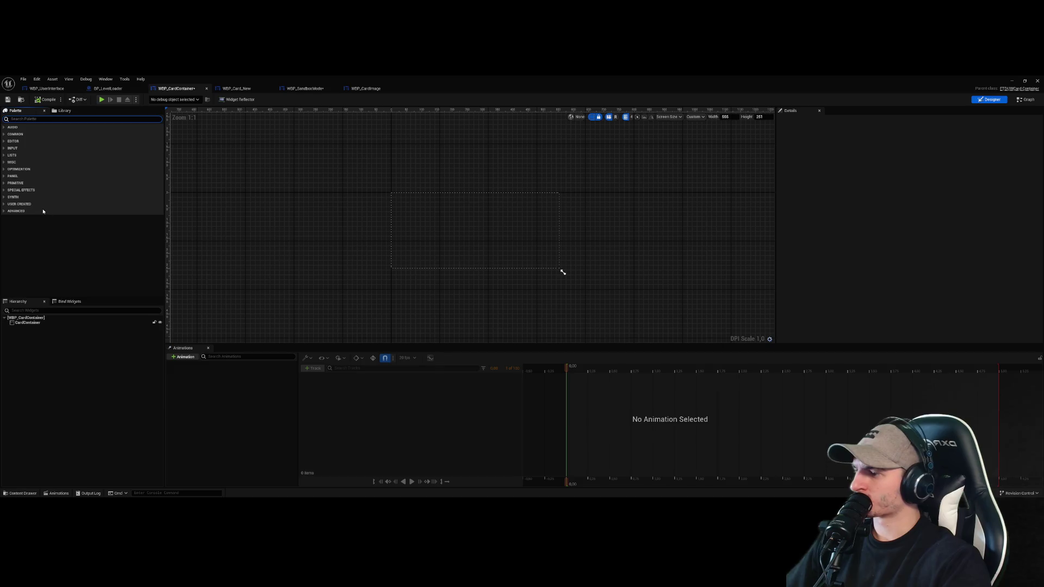
Find WBP Card New by searching 'wbp_card' and drop it into CardContainer
type("wbp_")
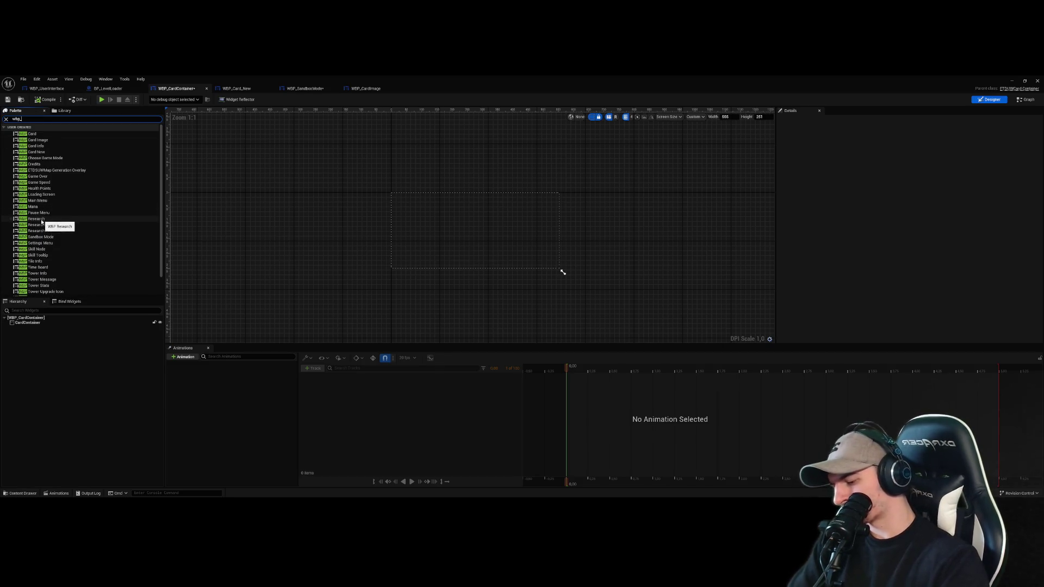
type("vard")
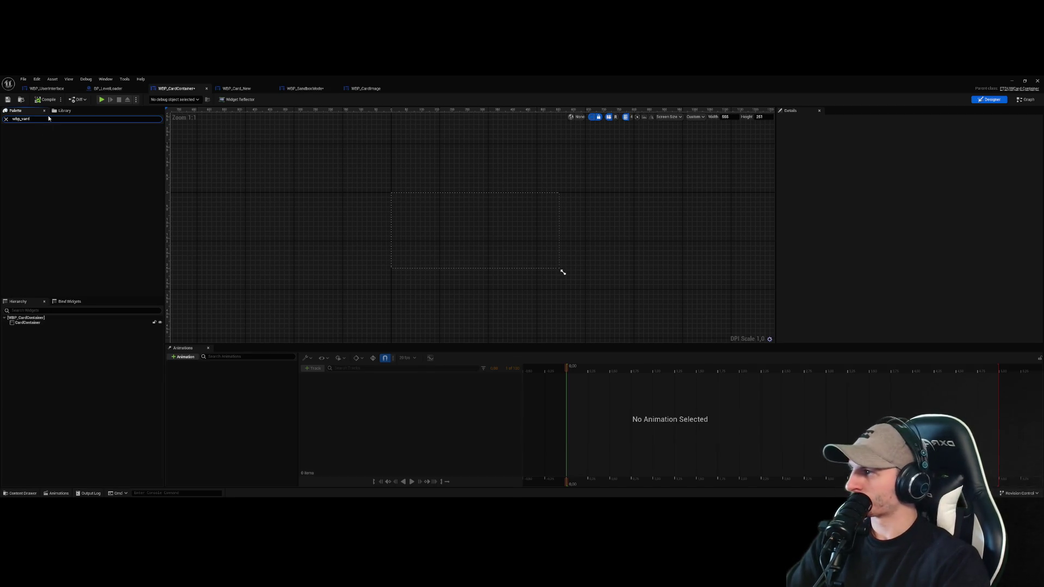
key("BackSpace")
type("card")
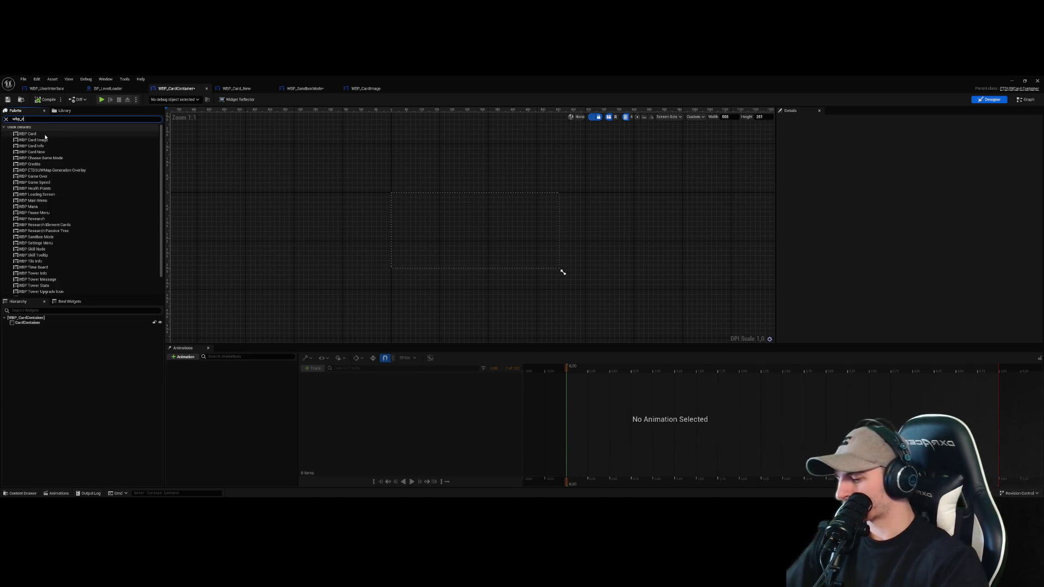
left_click_drag(31, 152, 27, 323)
left_click(406, 197)
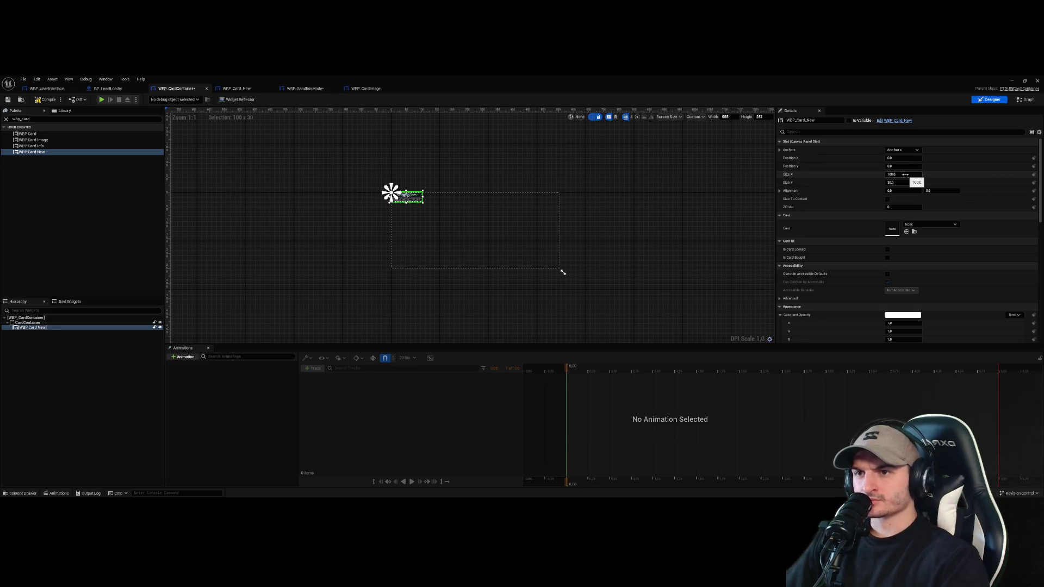
Delete the card widget from CardContainer and review the WBP_CardImage and WBP_SandboxMode graphs
left_click(56, 328)
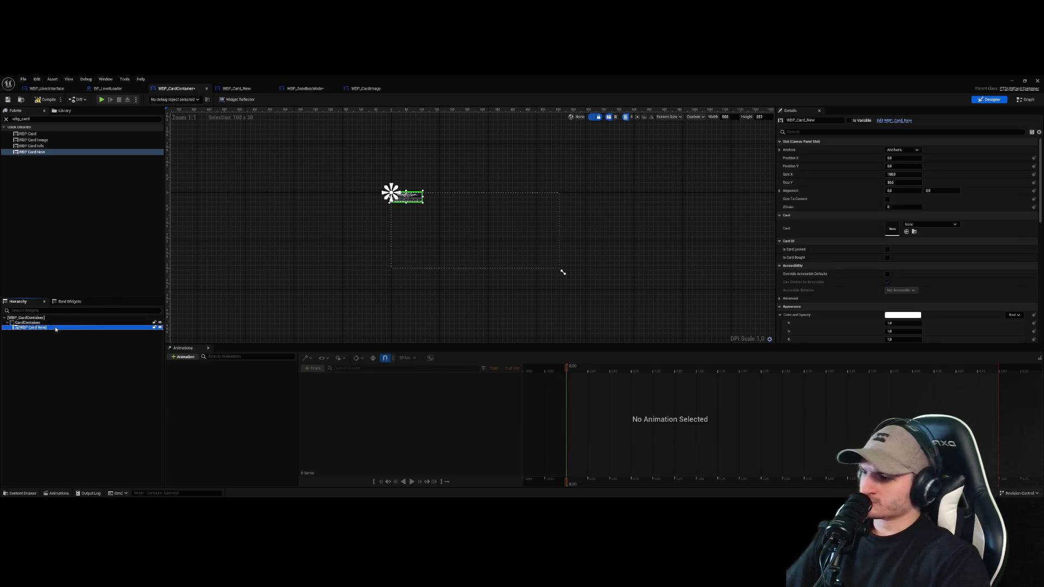
key("Delete")
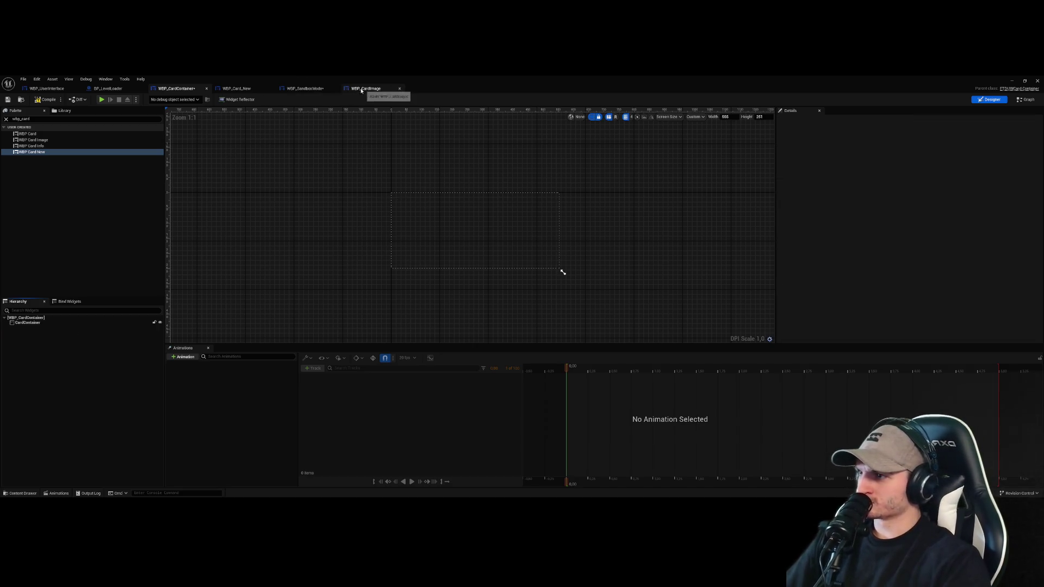
left_click(237, 89)
left_click(304, 88)
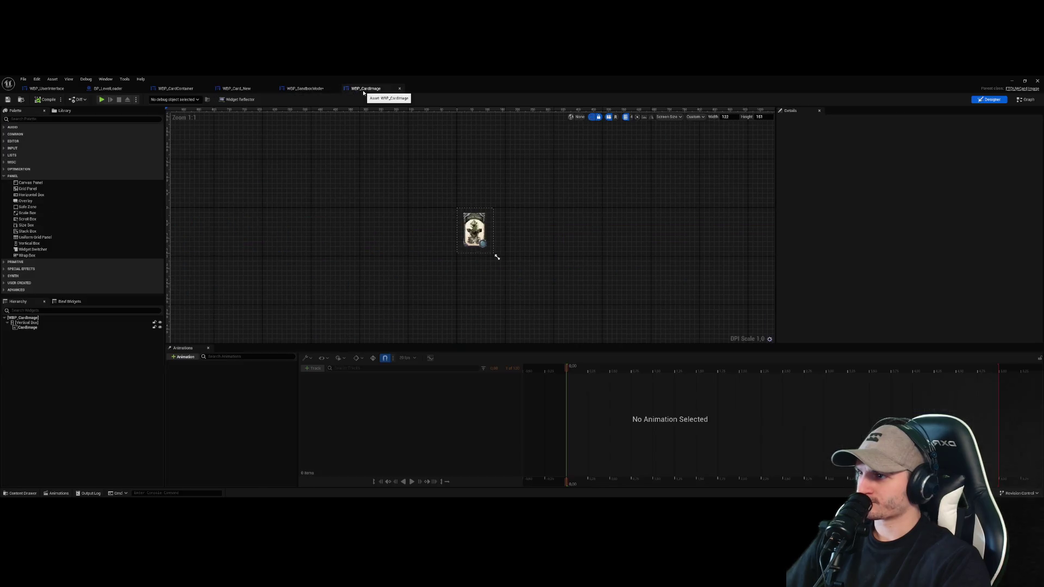
left_click(701, 363)
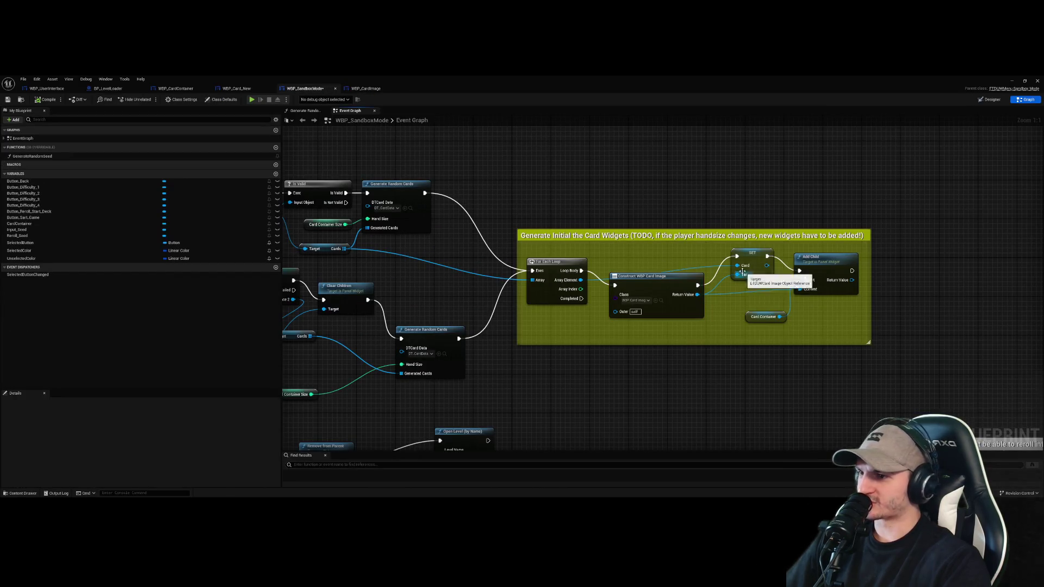
scroll(676, 209, "down", 2)
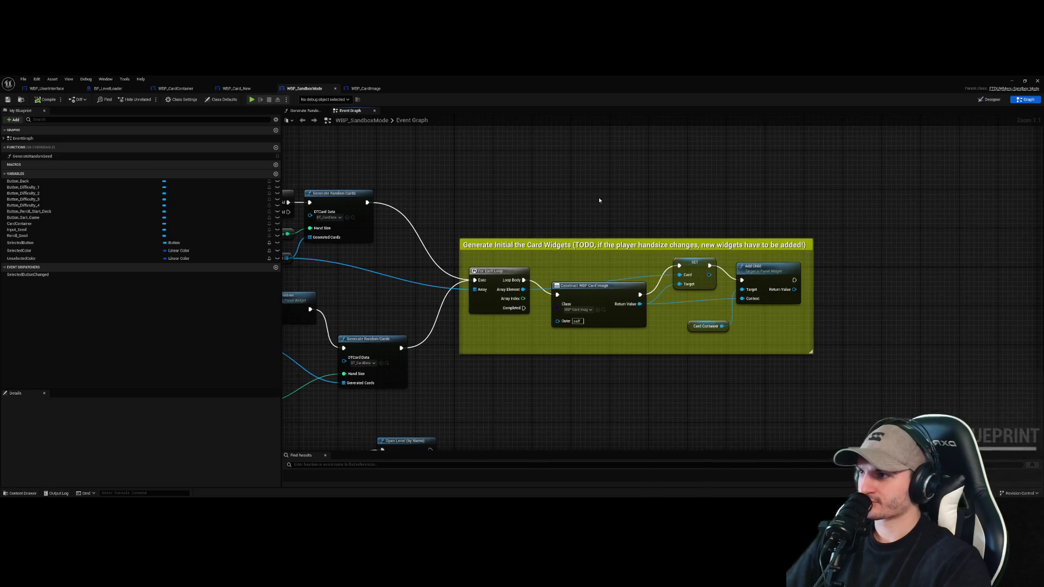
Review WBP_UserInterface's event graph, then open WBP_CardContainer's Event Graph
left_click(175, 88)
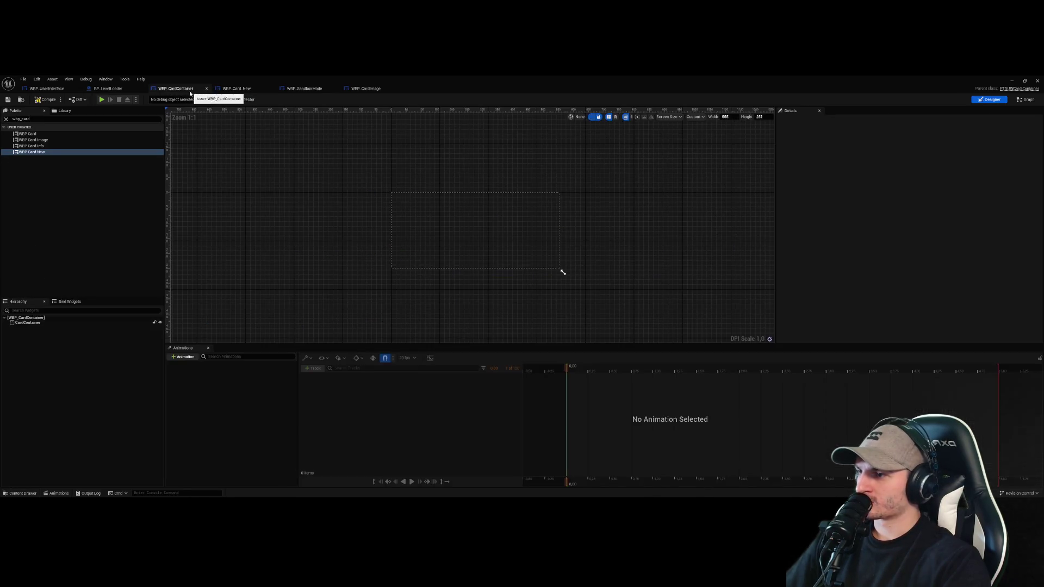
left_click(47, 88)
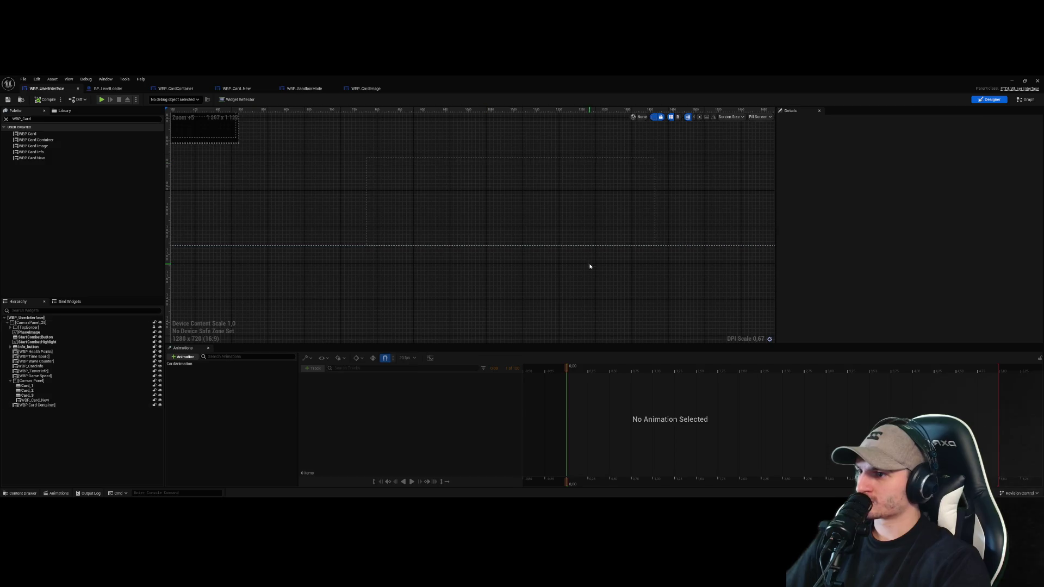
left_click(1025, 100)
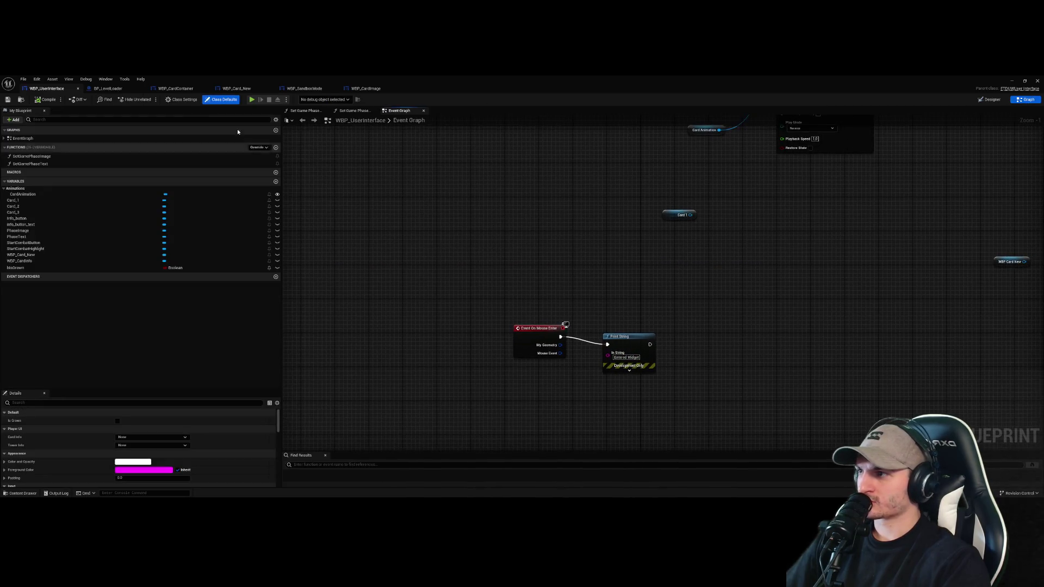
left_click(175, 88)
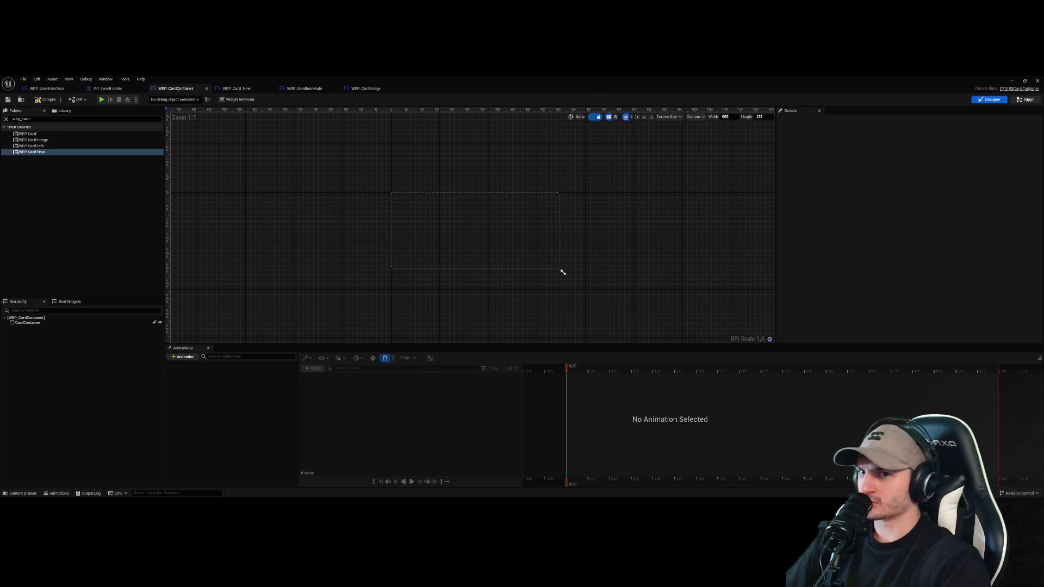
left_click(1026, 99)
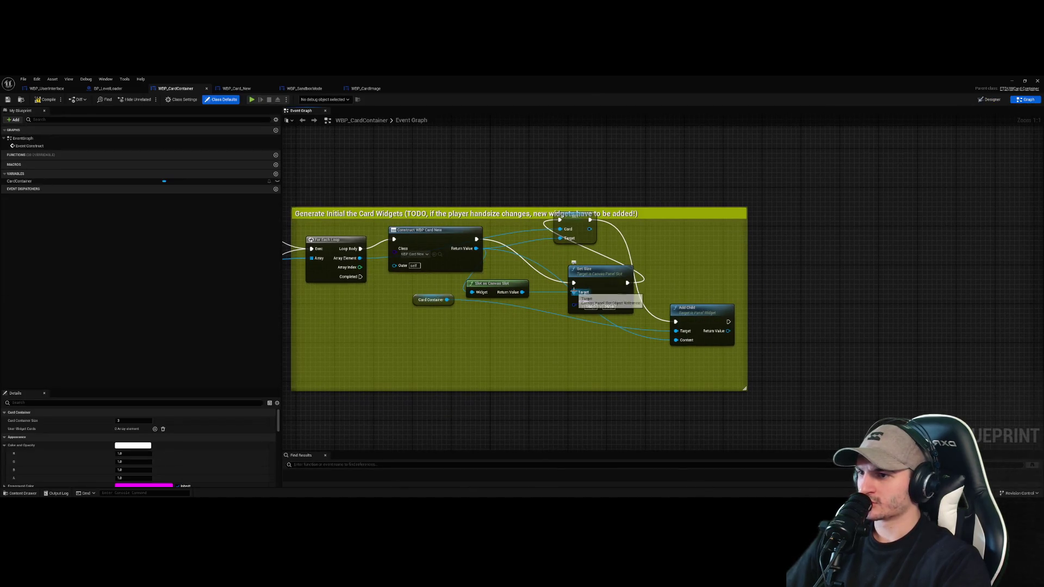
Rewire Construct's execution into the Card node, with Set Size running after Add Child
left_click_drag(573, 292, 560, 221)
left_click(624, 162)
mouse_move(477, 239)
left_mouse_down()
mouse_move(563, 219)
mouse_move(652, 261)
mouse_move(675, 321)
left_mouse_up()
mouse_move(603, 278)
left_mouse_down()
mouse_move(812, 312)
mouse_move(815, 331)
left_mouse_up()
left_click_drag(729, 321, 787, 336)
left_click(786, 293)
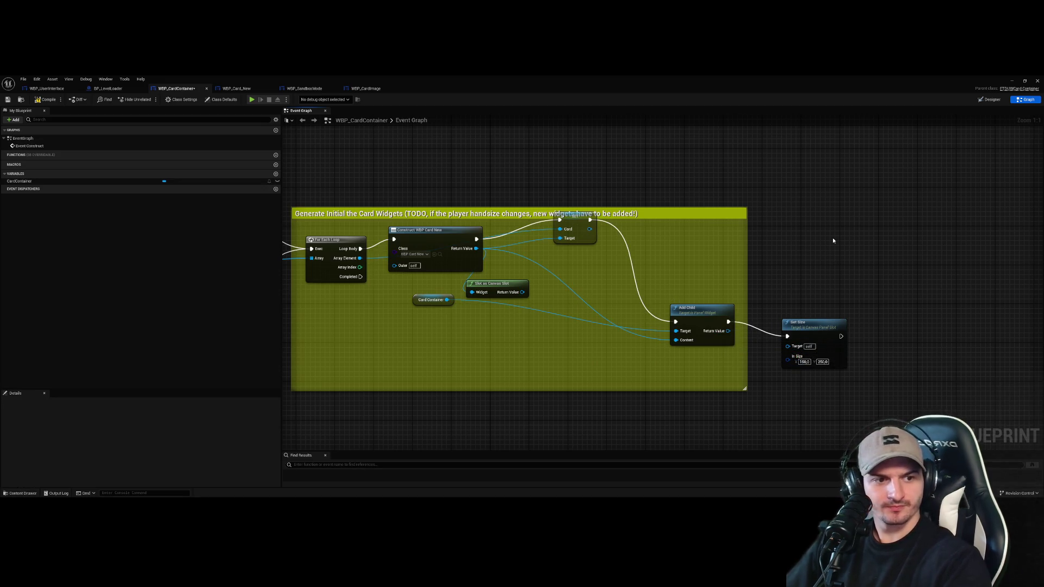
Reposition Add Child beside the Card node and feed the canvas slot into Set Size's Target
left_click(810, 323)
left_click_drag(704, 311, 641, 277)
left_click(505, 288)
mouse_move(521, 292)
left_mouse_down()
mouse_move(787, 345)
mouse_move(697, 316)
left_mouse_up()
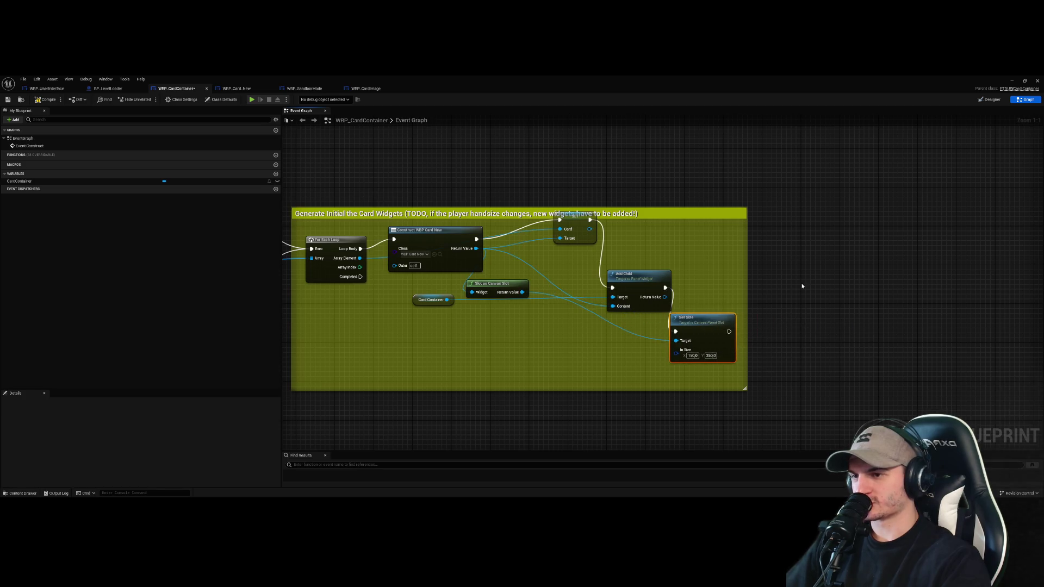
mouse_move(639, 288)
left_mouse_down()
mouse_move(639, 253)
mouse_move(706, 274)
left_mouse_up()
Delete the Set Size node and select the Slot as Canvas Slot node for removal
type("slo")
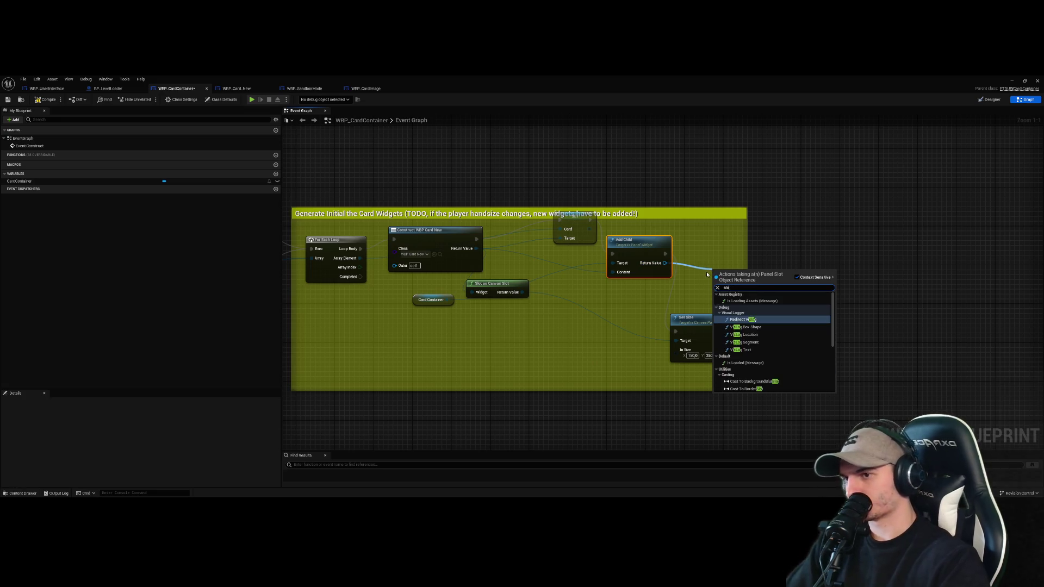
type("t as")
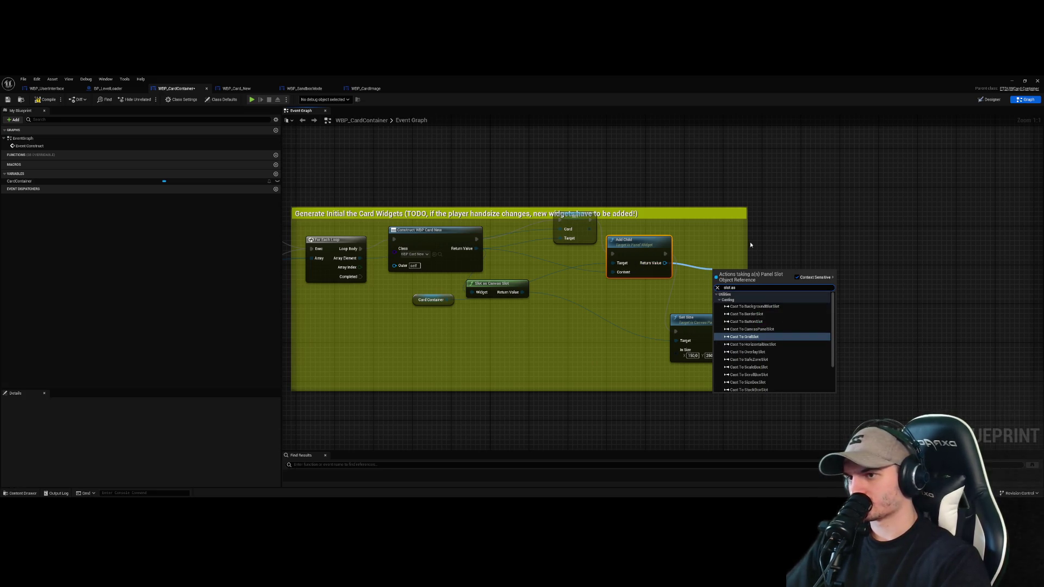
left_click(750, 245)
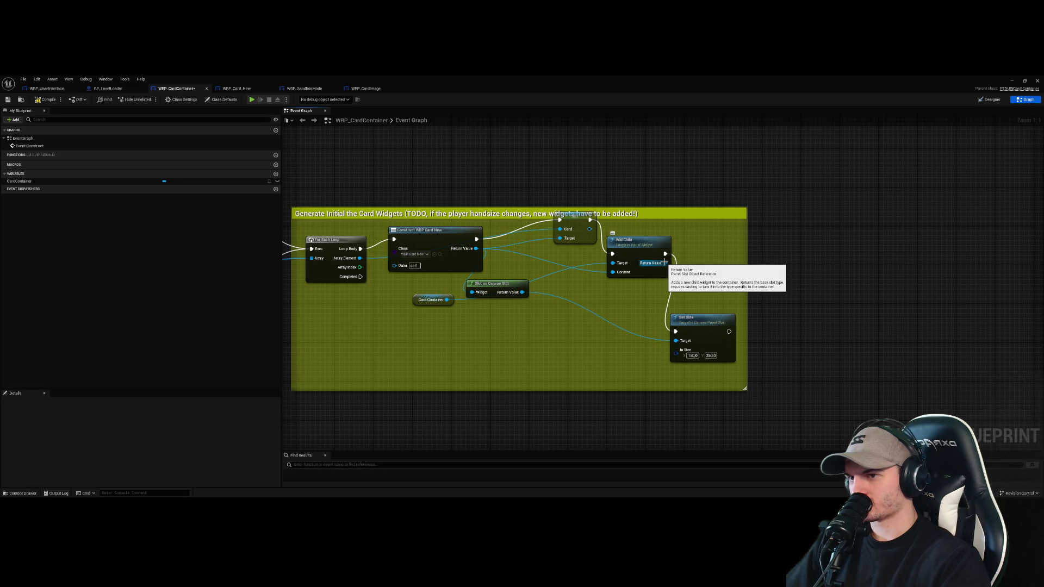
left_click(631, 245)
left_click(701, 318)
key("Delete")
left_click(498, 284)
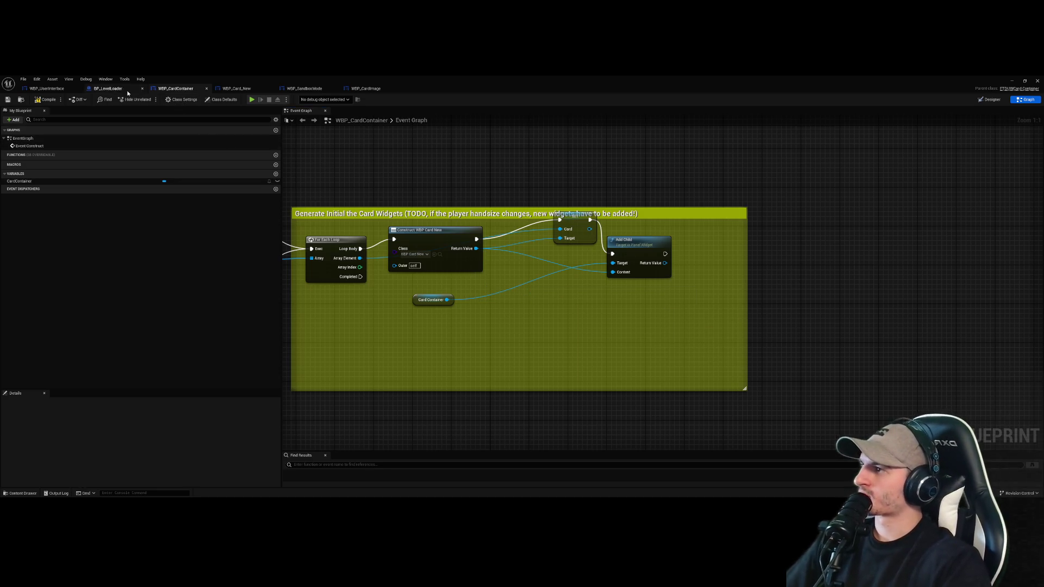
Delete the CardContainer canvas panel from WBP_CardContainer's Designer hierarchy
left_click(108, 88)
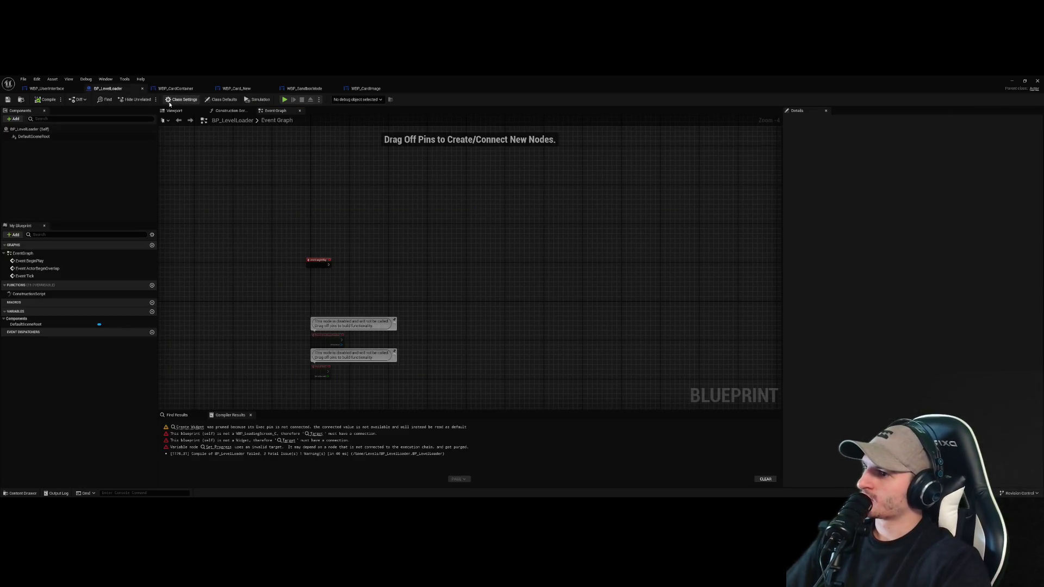
left_click(47, 88)
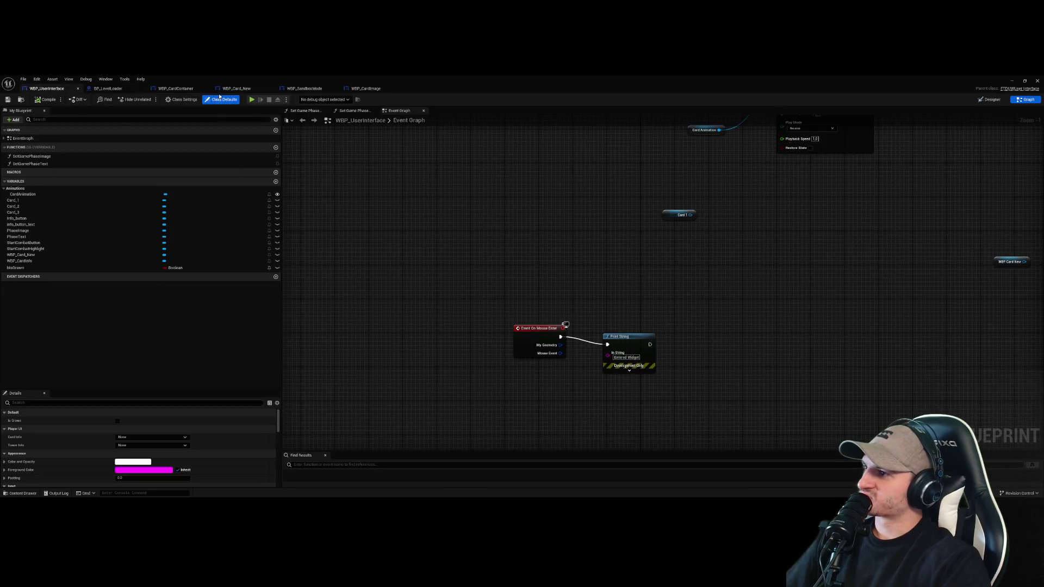
left_click(175, 88)
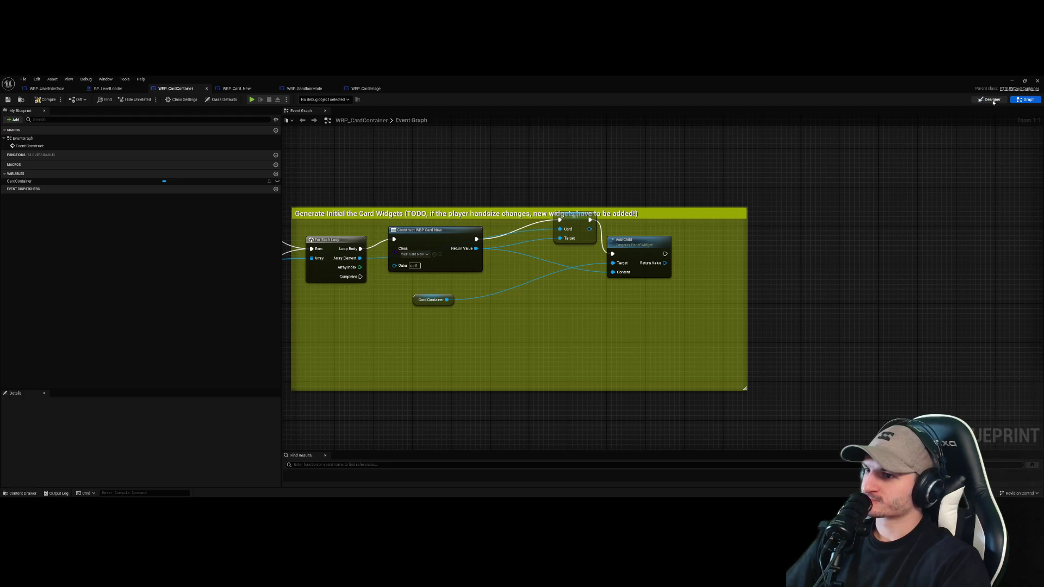
left_click(991, 99)
left_click(27, 322)
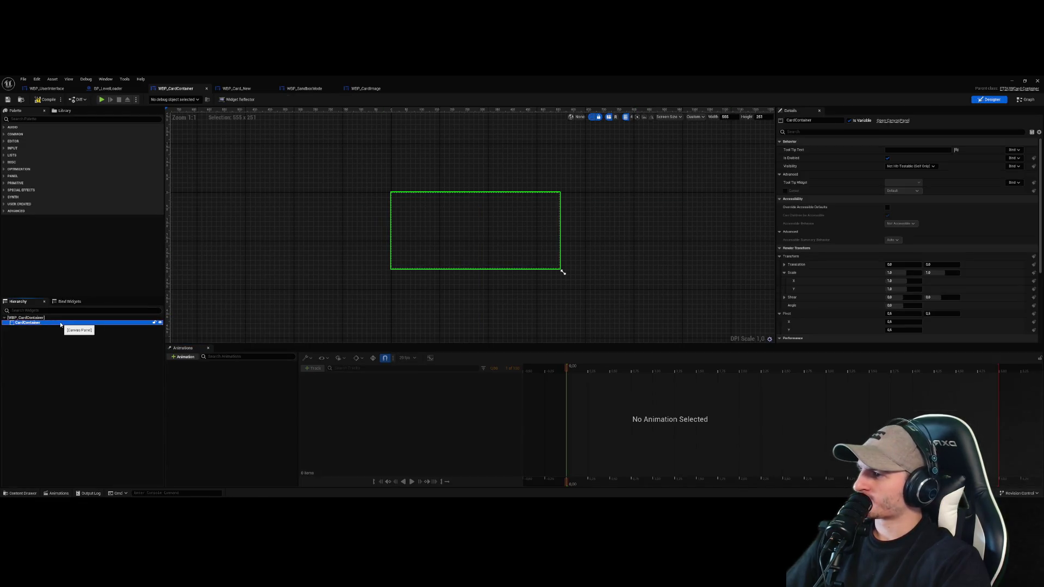
left_click(28, 120)
left_click(34, 322)
key("Delete")
Add a Horizontal Box from the Palette and place it under the root widget
left_click(35, 120)
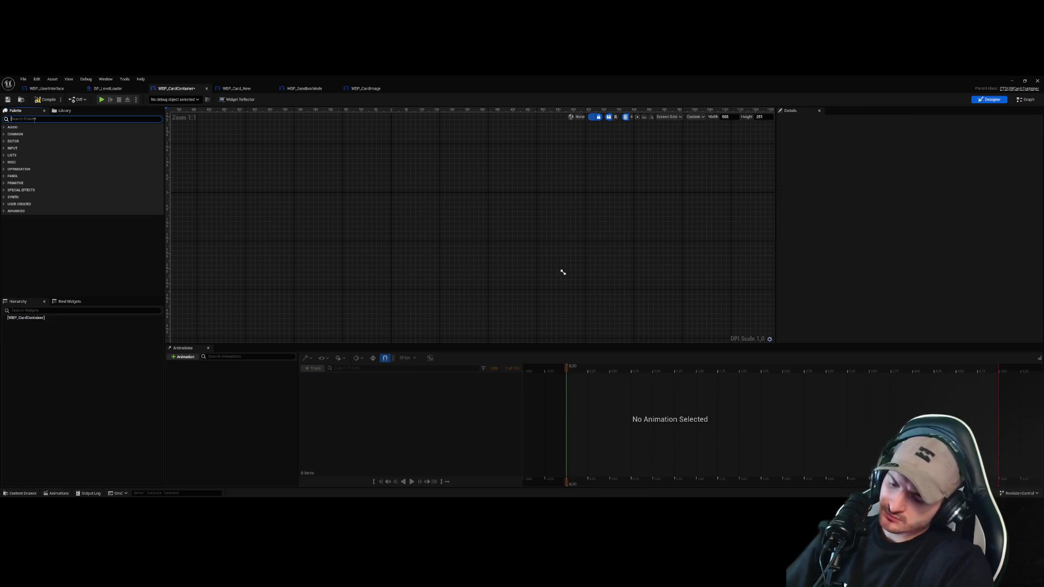
type("Hori")
mouse_move(33, 135)
left_mouse_down()
mouse_move(69, 333)
mouse_move(44, 147)
left_mouse_up()
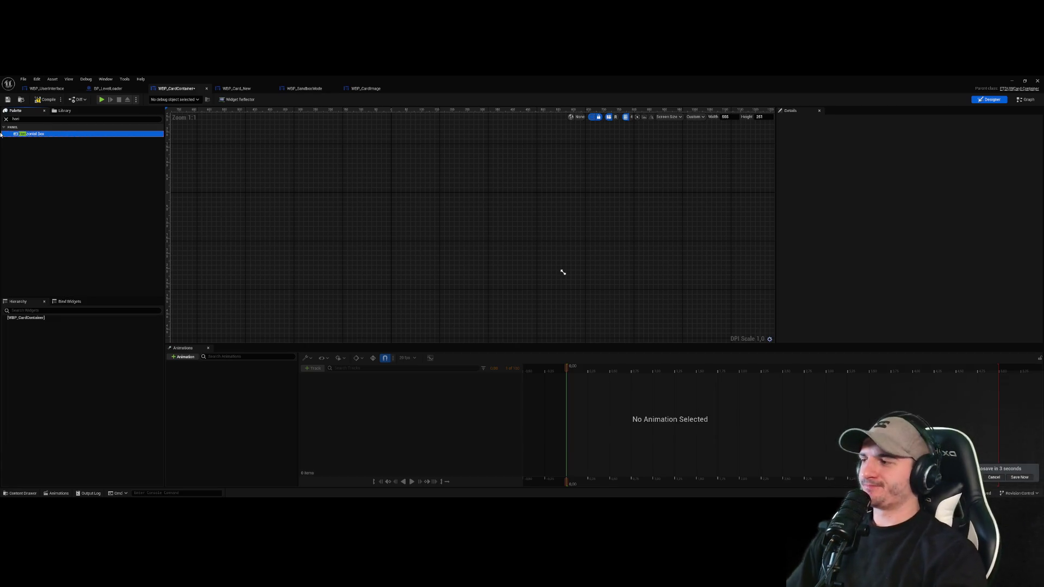
left_click_drag(84, 253, 33, 320)
Place a Fill-sized Overlay inside the Horizontal Box, with a WBP Card New inside it
left_click(39, 118)
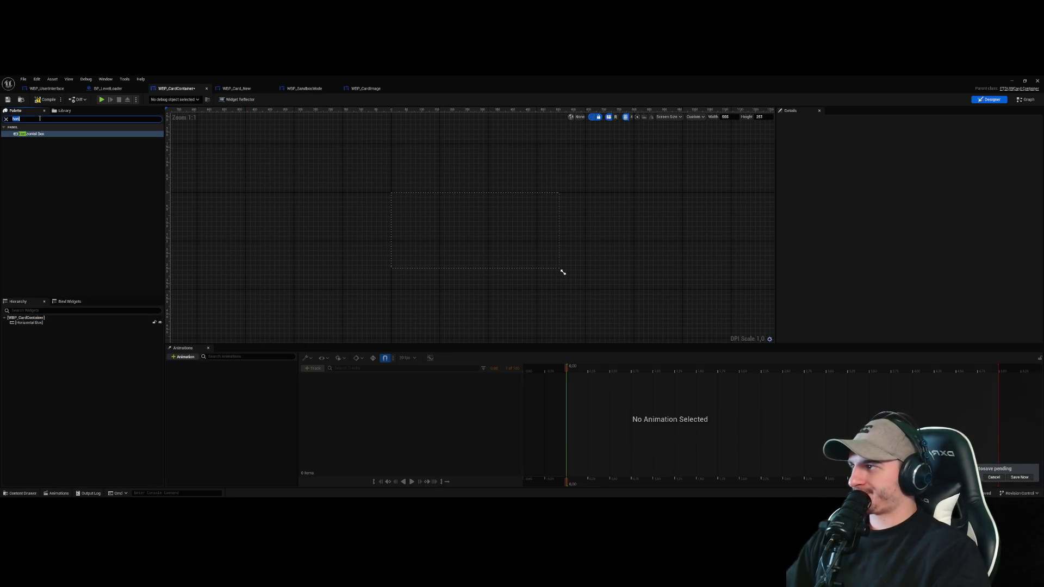
type("erl")
mouse_move(24, 134)
left_mouse_down()
mouse_move(30, 322)
mouse_move(50, 361)
mouse_move(32, 328)
left_mouse_up()
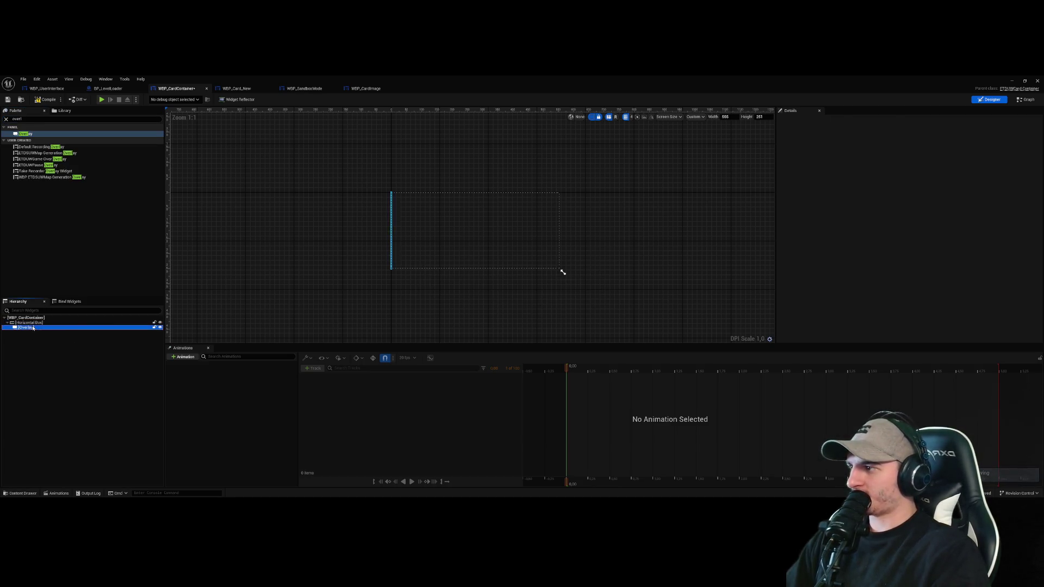
scroll(430, 228, "up", 6)
left_click(904, 149)
scroll(604, 275, "down", 3)
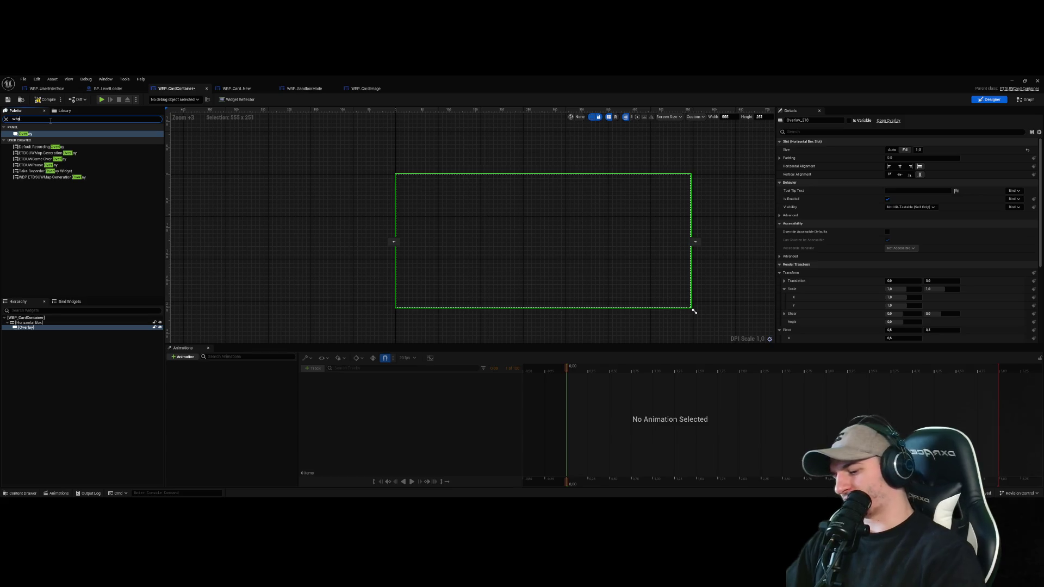
type("_ca")
mouse_move(32, 152)
left_mouse_down()
mouse_move(68, 223)
mouse_move(32, 328)
left_mouse_up()
Try the Overlay's Auto and Fill sizing with fill weight 1, ending on Auto
left_click(72, 380)
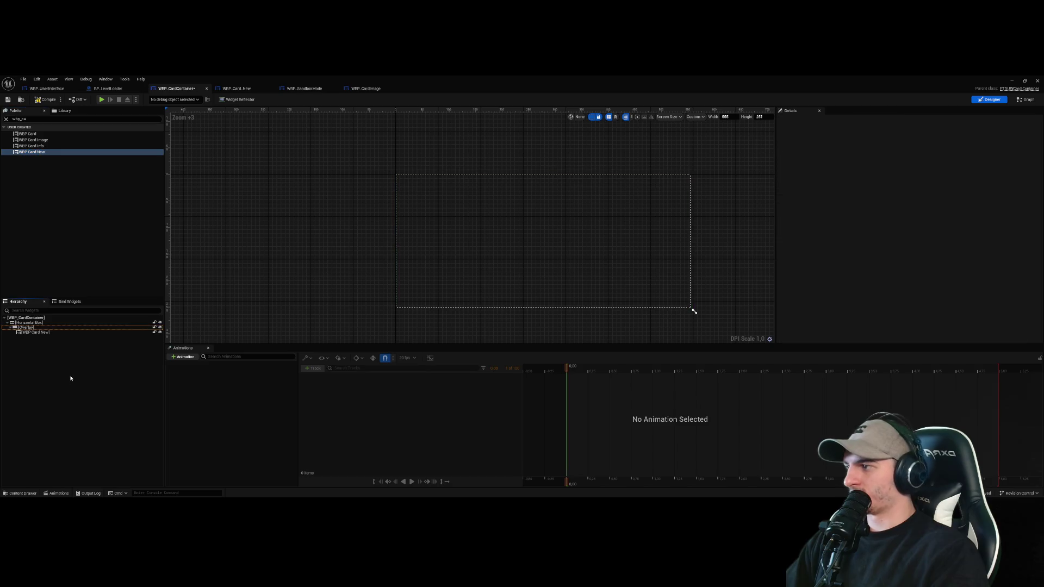
left_click(82, 328)
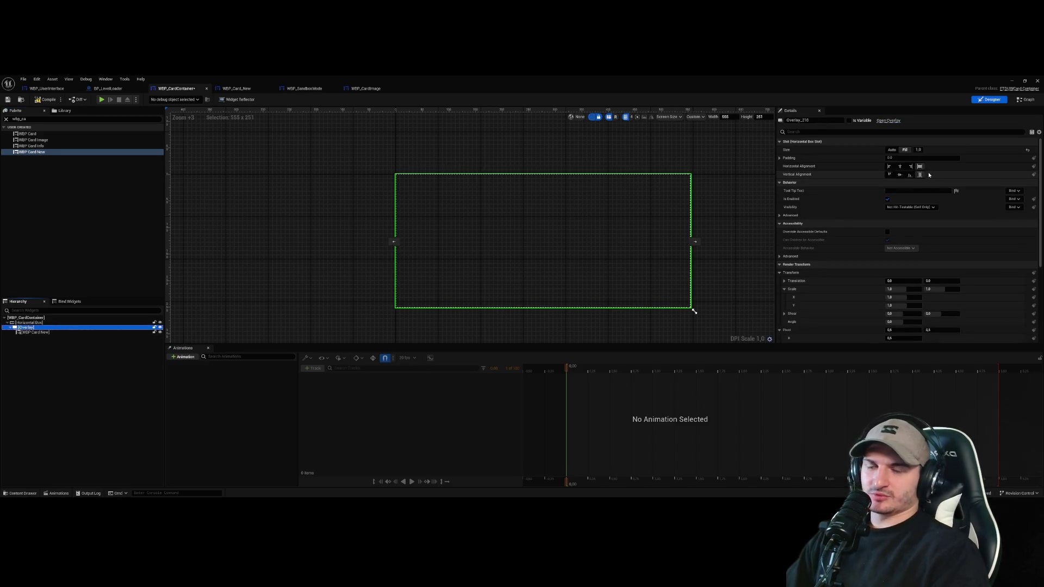
left_click(892, 150)
left_click(904, 150)
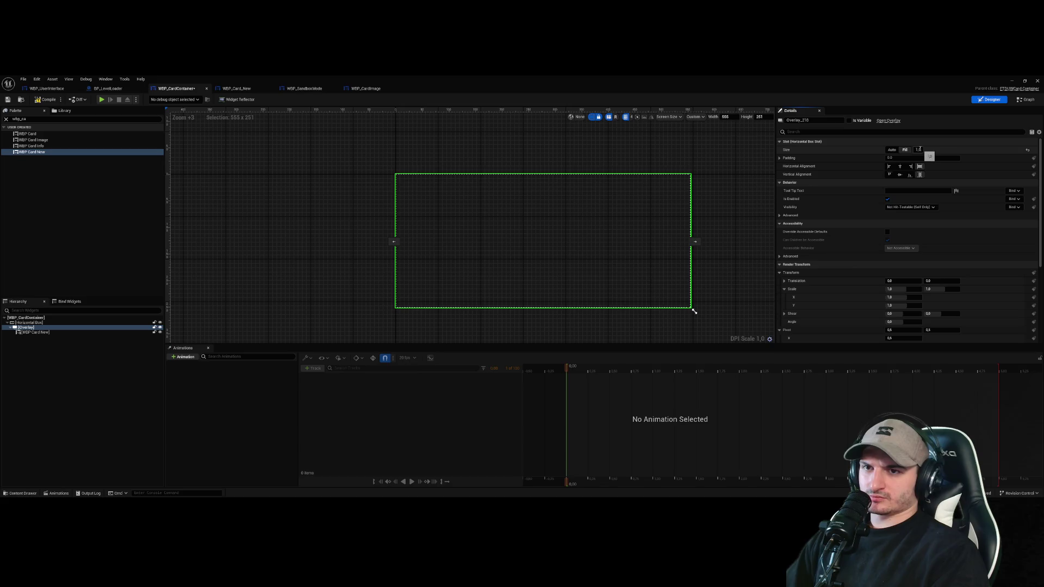
left_click(918, 150)
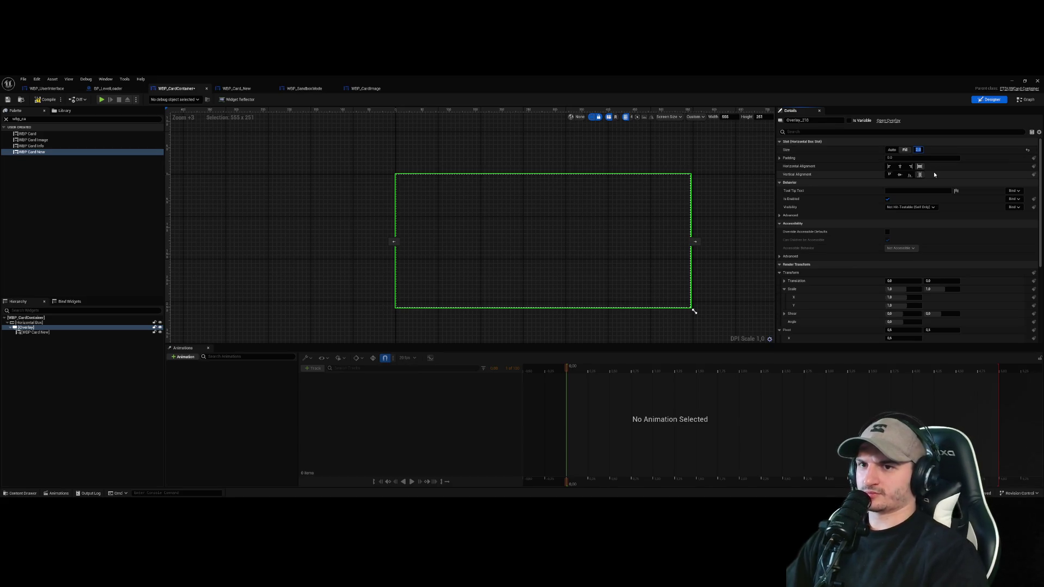
type("1")
left_click(892, 150)
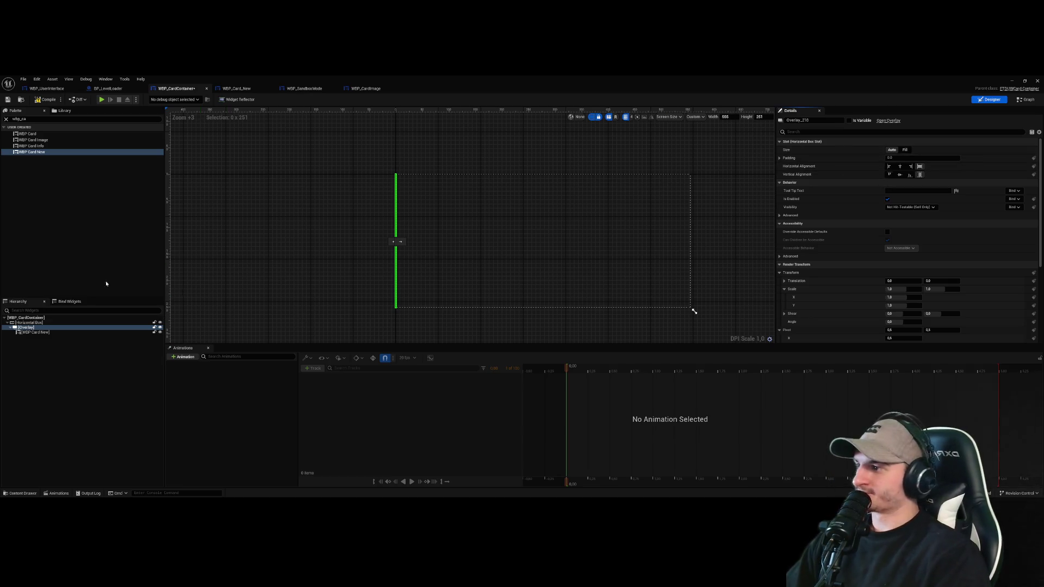
Remove the card and Overlay, leaving the Horizontal Box empty
left_click(470, 242)
scroll(394, 174, "up", 17)
scroll(383, 174, "down", 19)
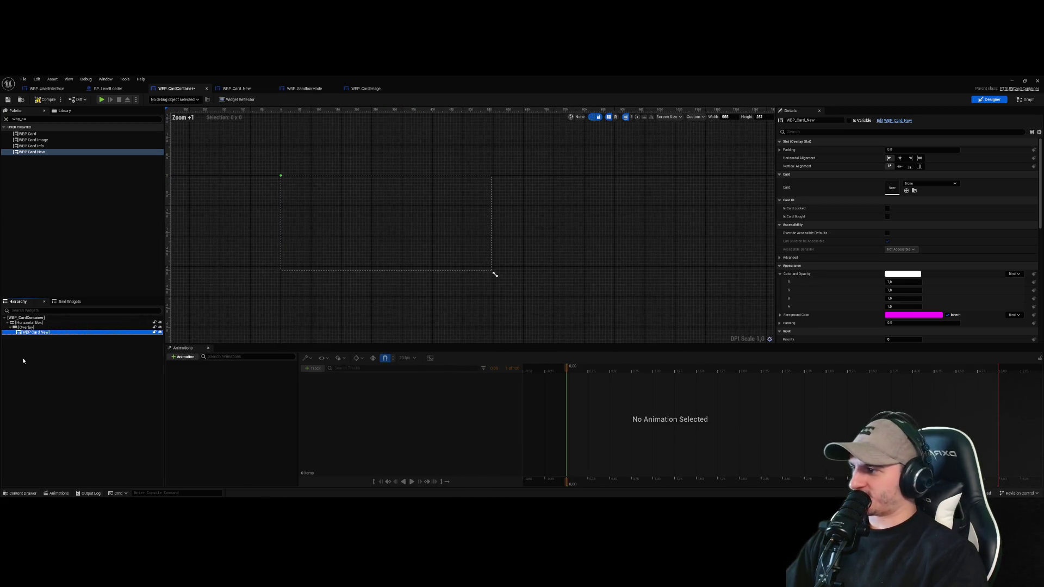
key("Delete")
left_click(32, 330)
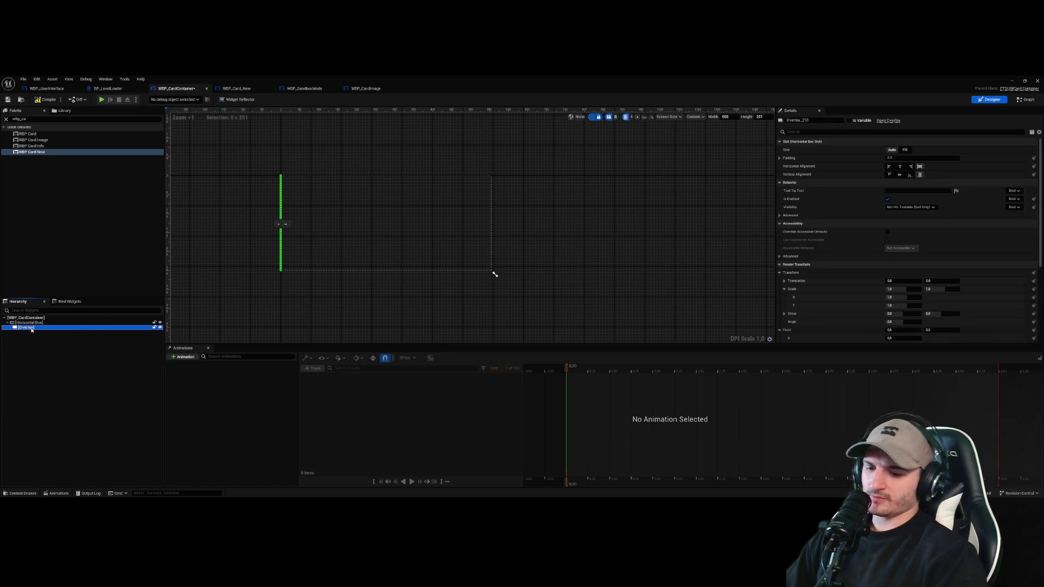
key("ctrl+z")
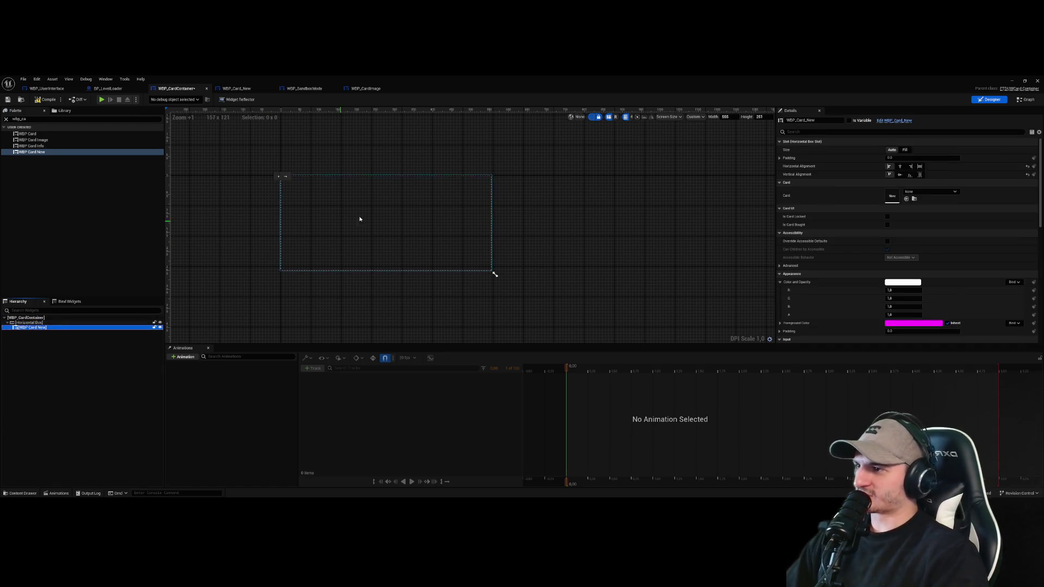
left_click(905, 150)
left_click(64, 328)
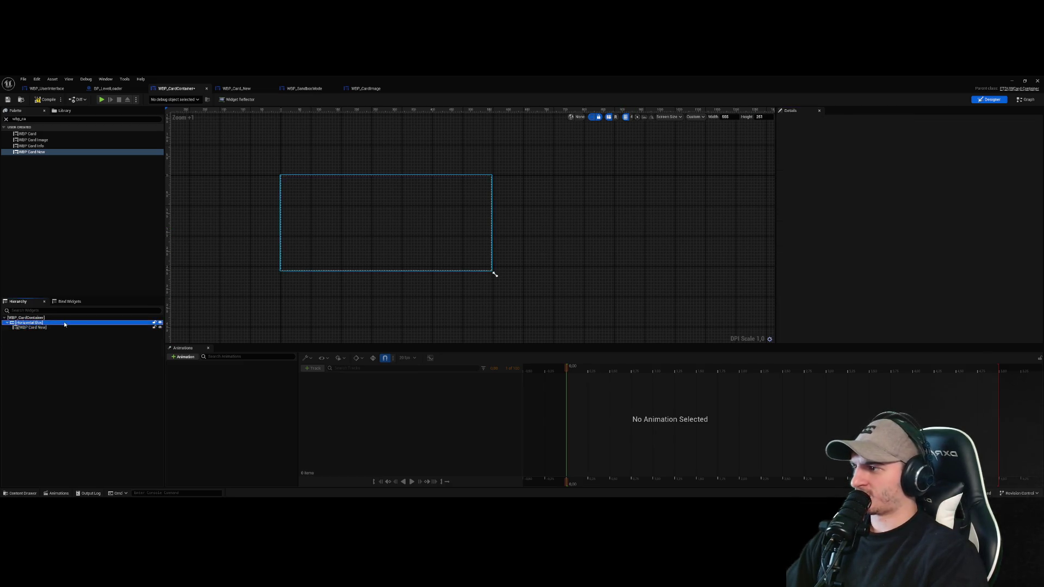
key("Delete")
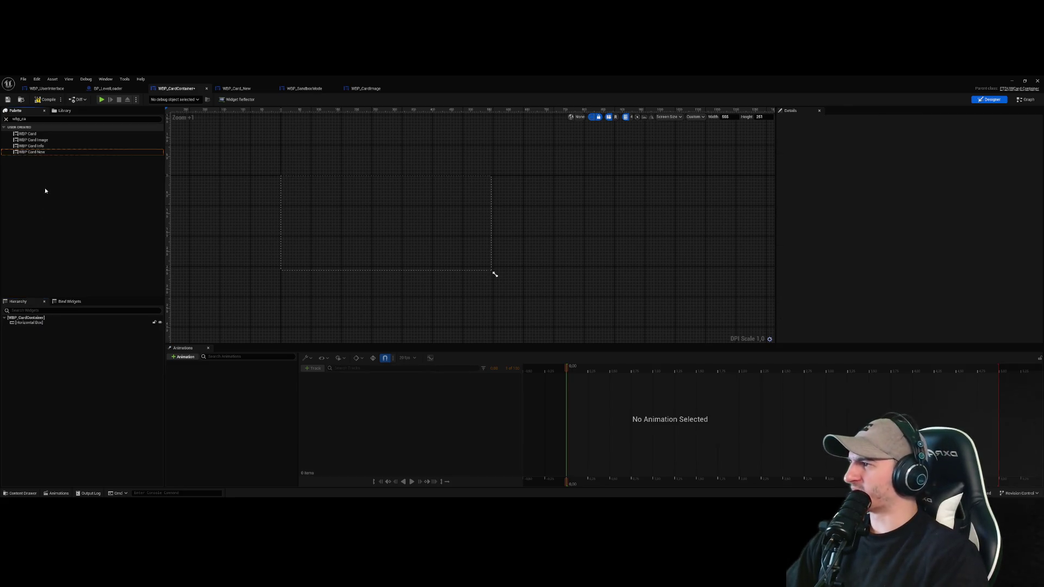